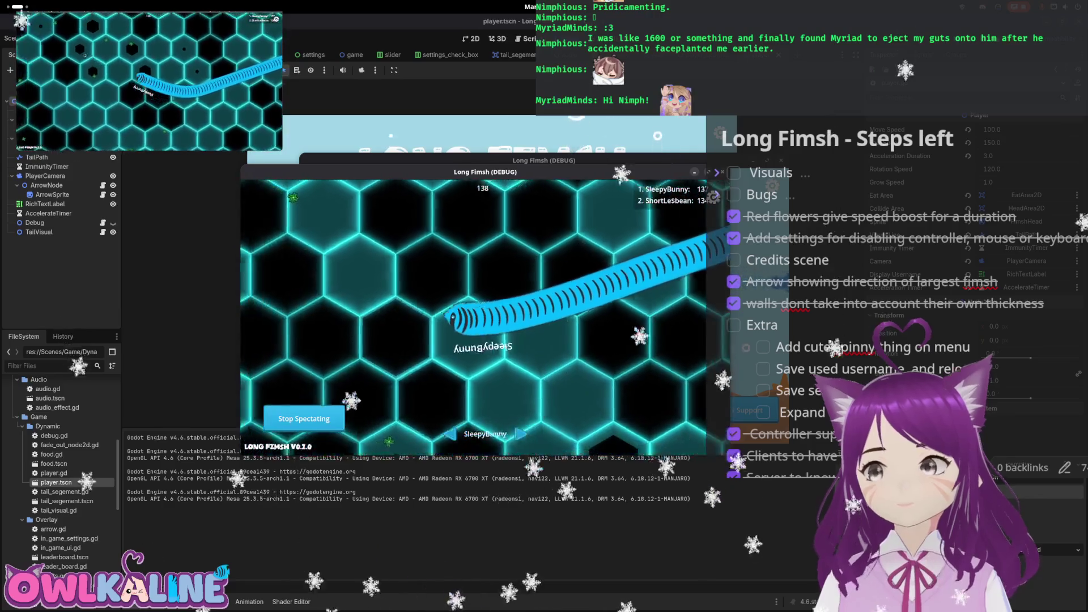
Spectate the next snake in the debug game and shift its window left
{"action": "left_click", "coordinate": [517, 435]}
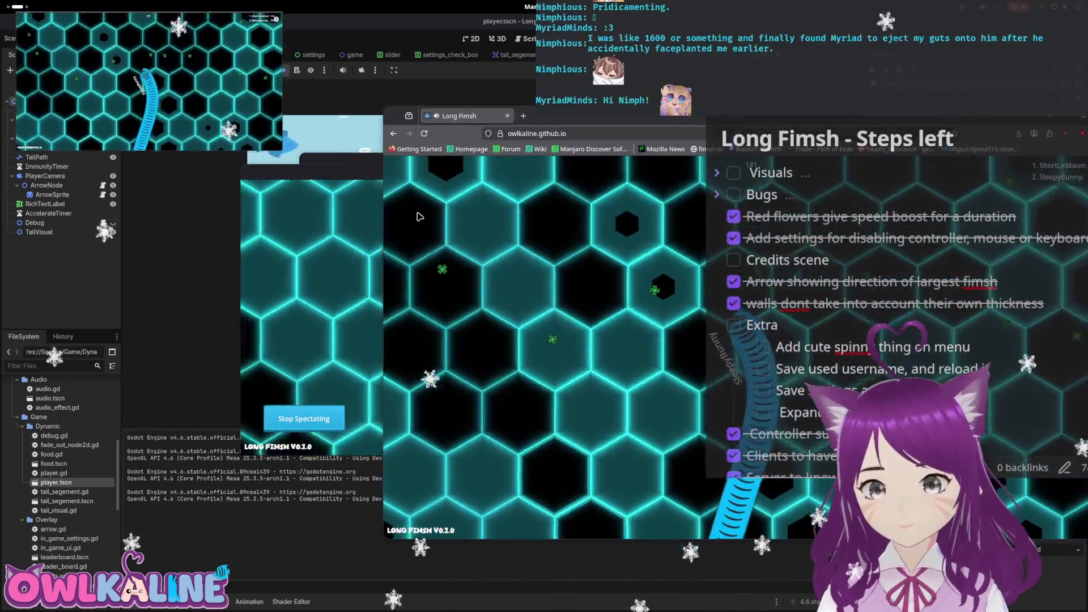
{"action": "left_click_drag", "start_coordinate": [350, 178], "coordinate": [80, 173]}
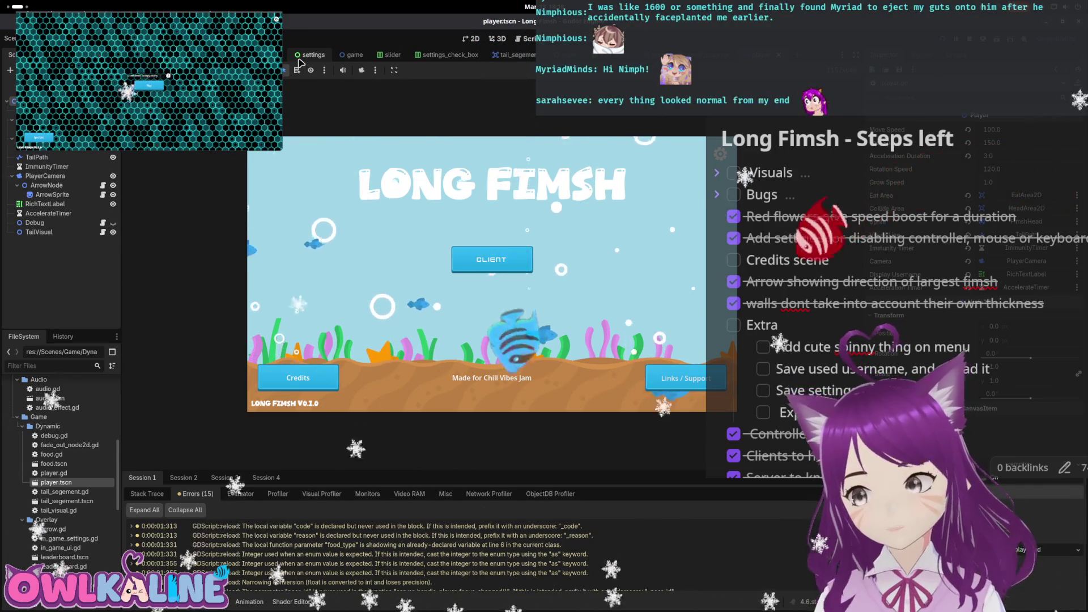
Bring up the debug game window, move, maximize and restore it, close it, then show the window overview
{"action": "key", "text": "super"}
{"action": "left_click", "coordinate": [187, 266]}
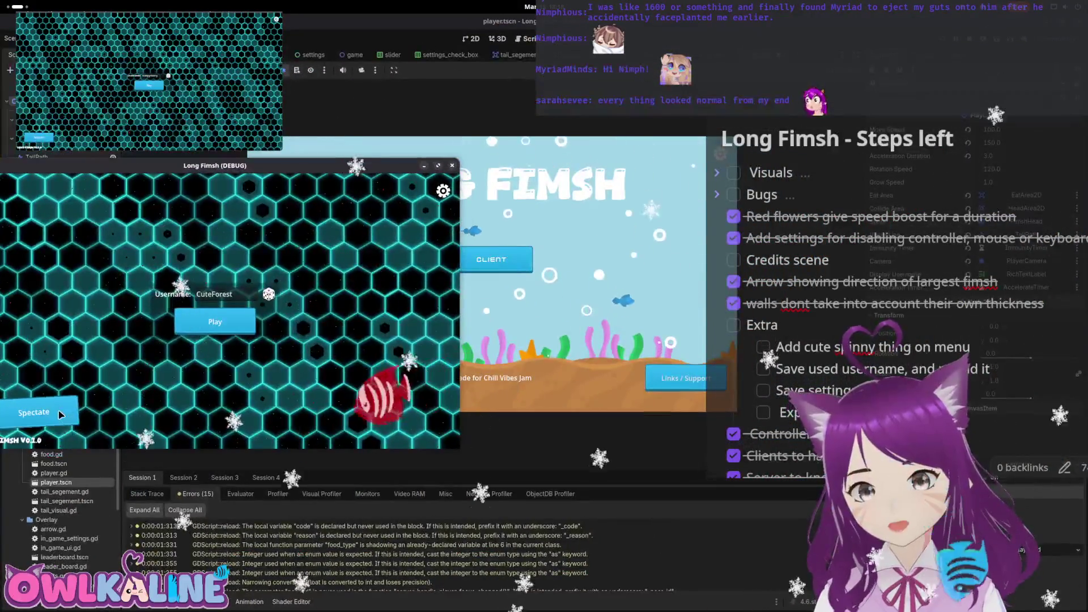
{"action": "left_click_drag", "start_coordinate": [204, 163], "coordinate": [300, 167]}
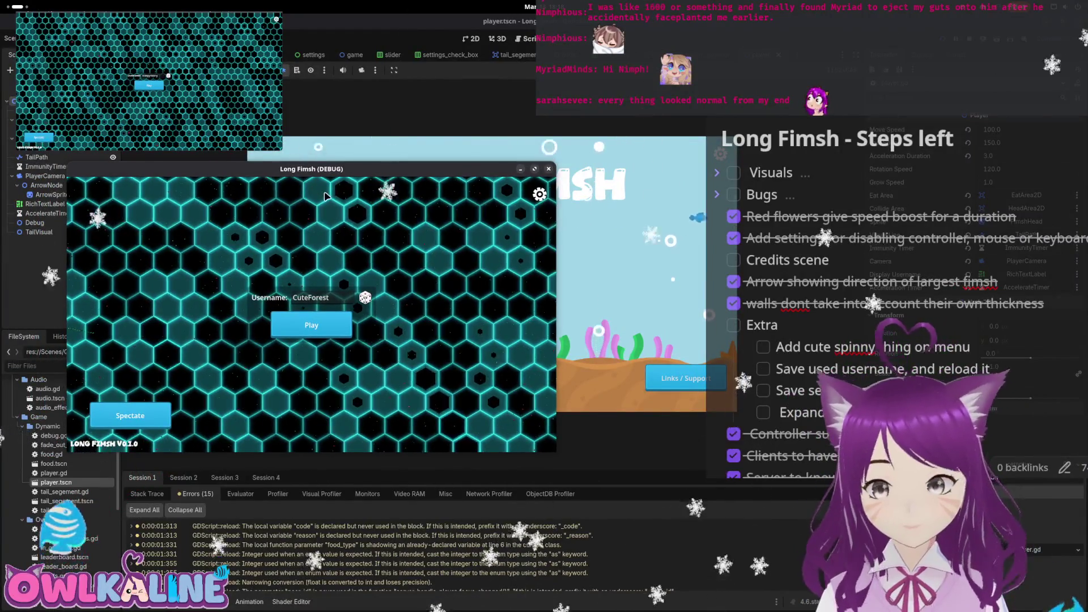
{"action": "double_click", "coordinate": [334, 171]}
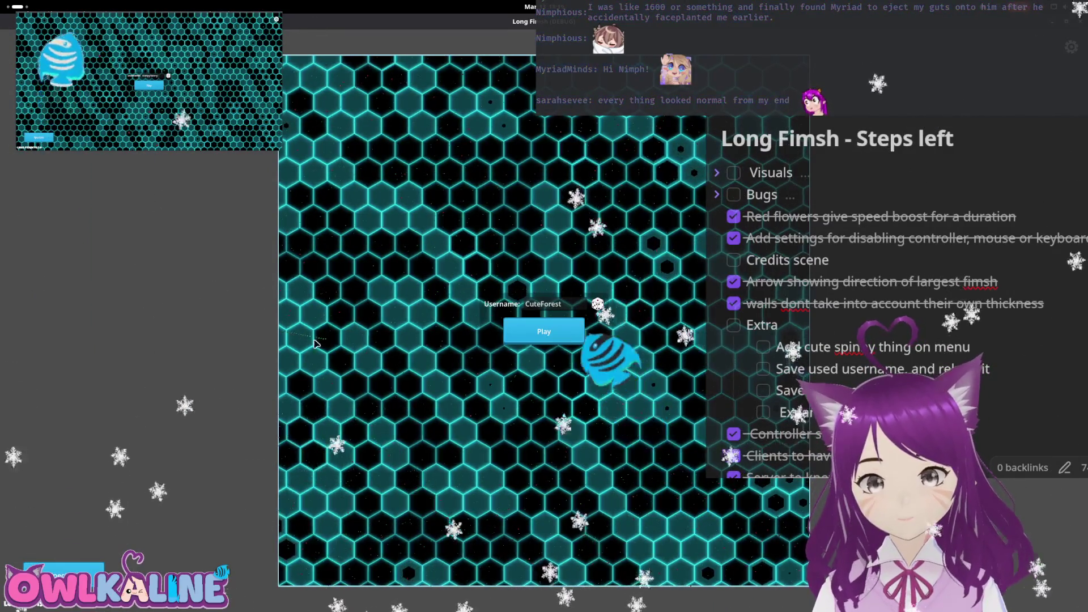
{"action": "double_click", "coordinate": [624, 22]}
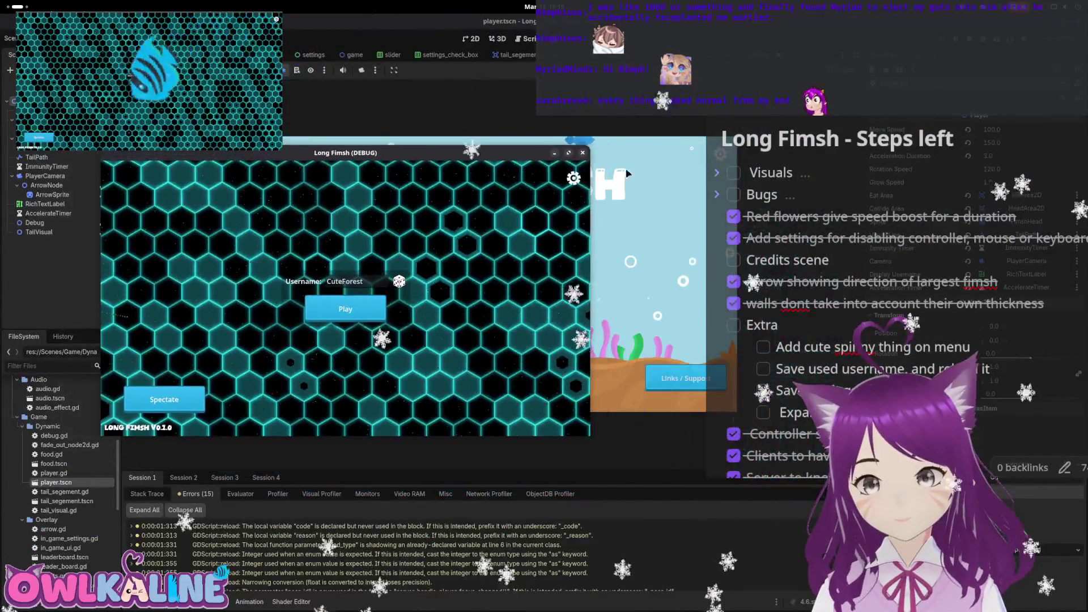
{"action": "left_click", "coordinate": [582, 153]}
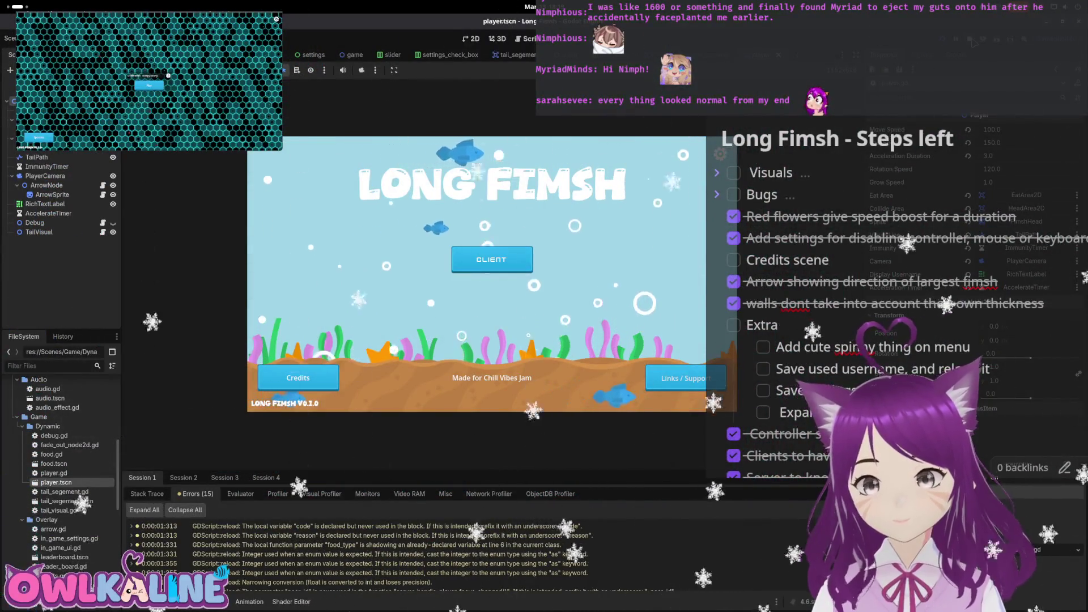
{"action": "key", "text": "super"}
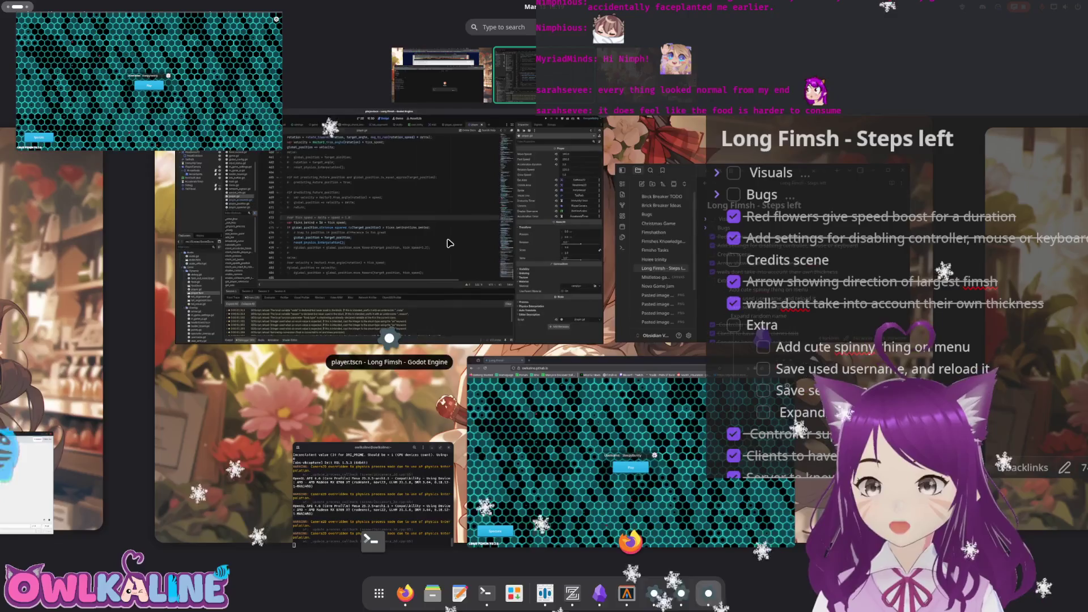
Change ticks_behind on line 474 of player.gd from 16 to 8 and open Project > Export
{"action": "left_click", "coordinate": [526, 267]}
{"action": "left_click", "coordinate": [526, 266]}
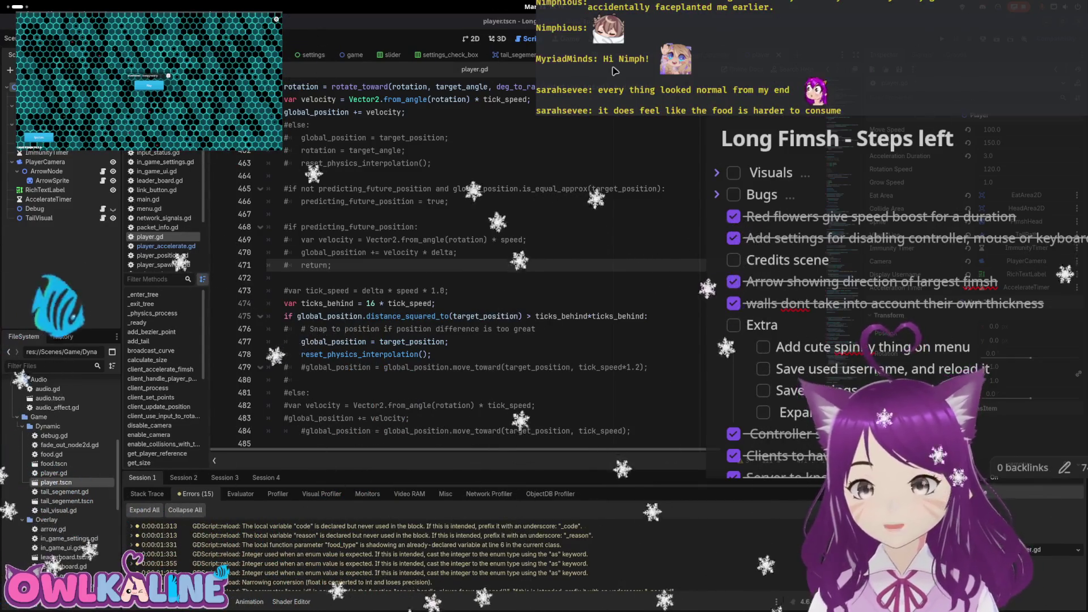
{"action": "left_click", "coordinate": [592, 291]}
{"action": "double_click", "coordinate": [369, 303]}
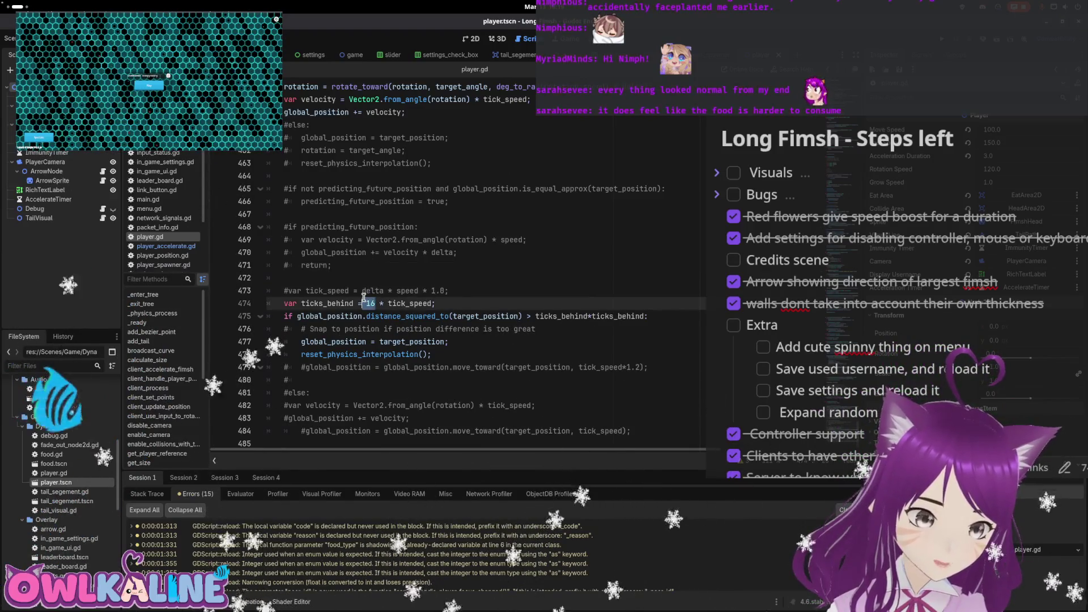
{"action": "type", "text": "8"}
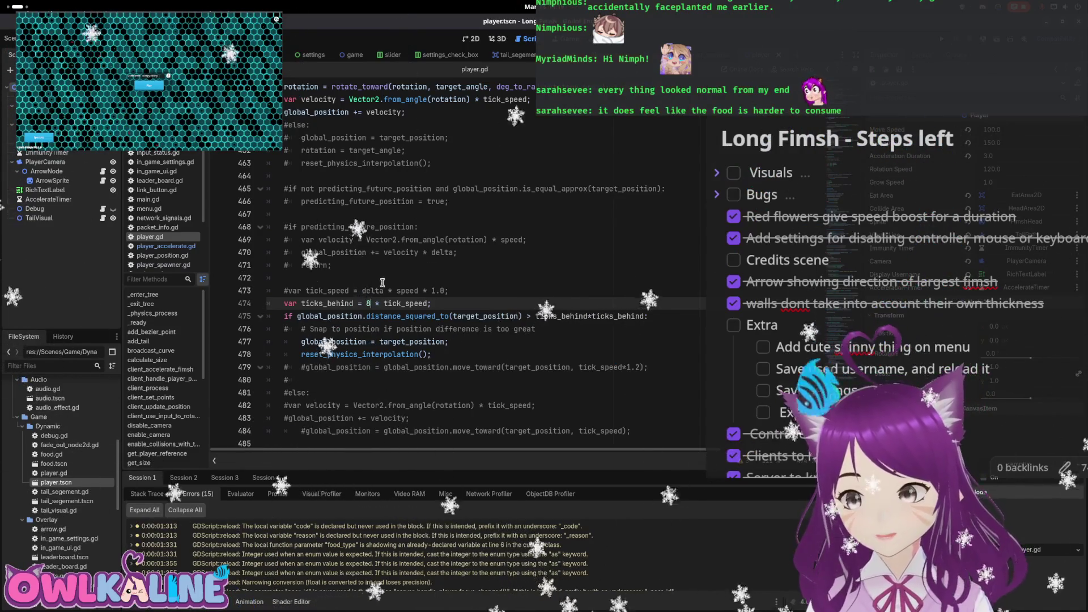
{"action": "left_click", "coordinate": [46, 8]}
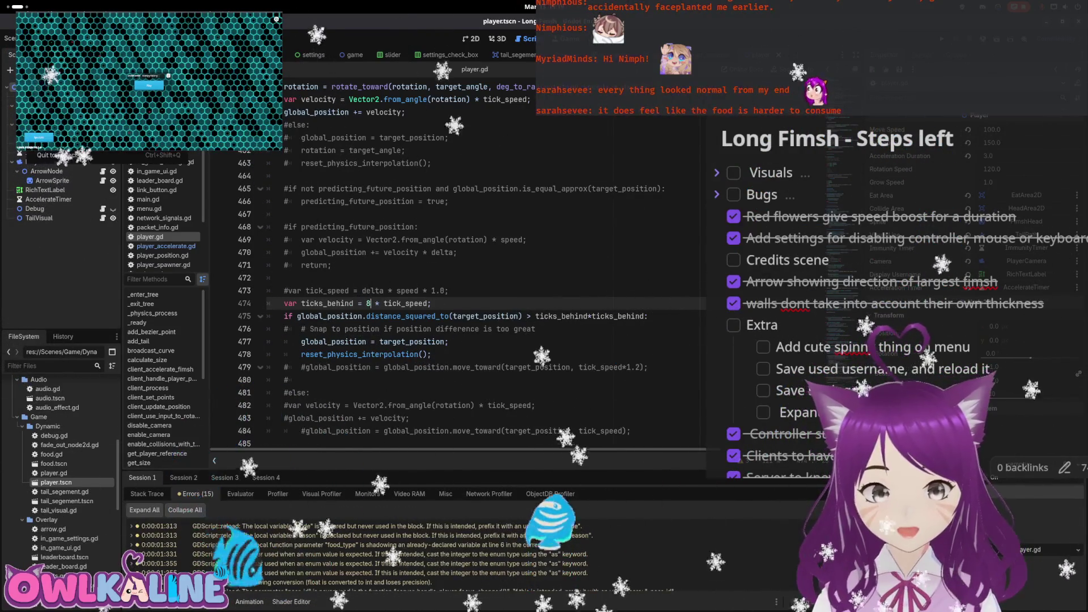
{"action": "left_click", "coordinate": [68, 84]}
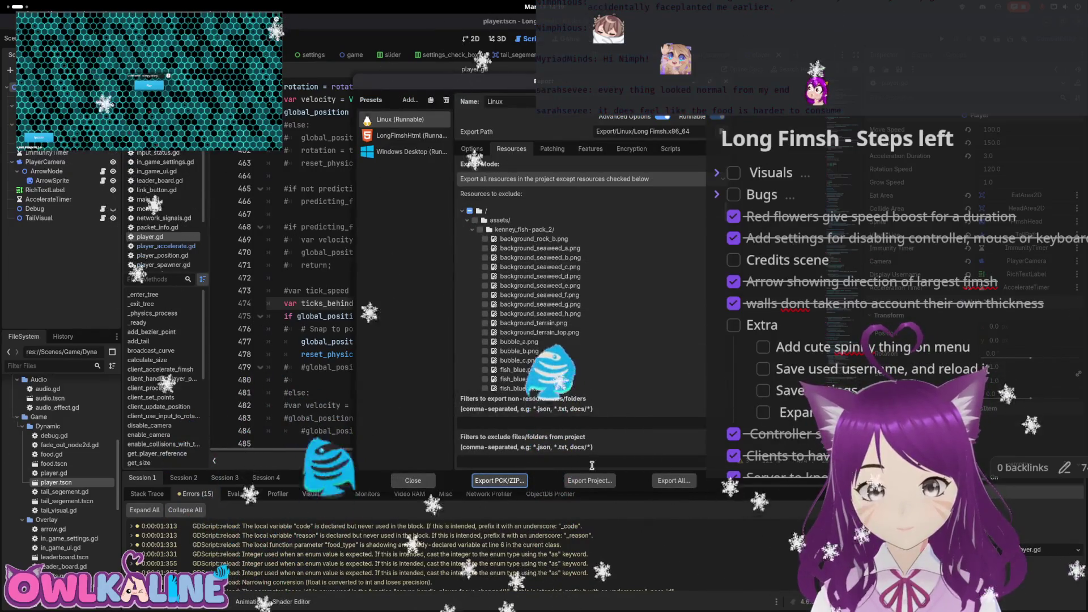
Export the Linux build, overwriting the existing file
{"action": "left_click", "coordinate": [602, 482]}
{"action": "key", "text": "Return"}
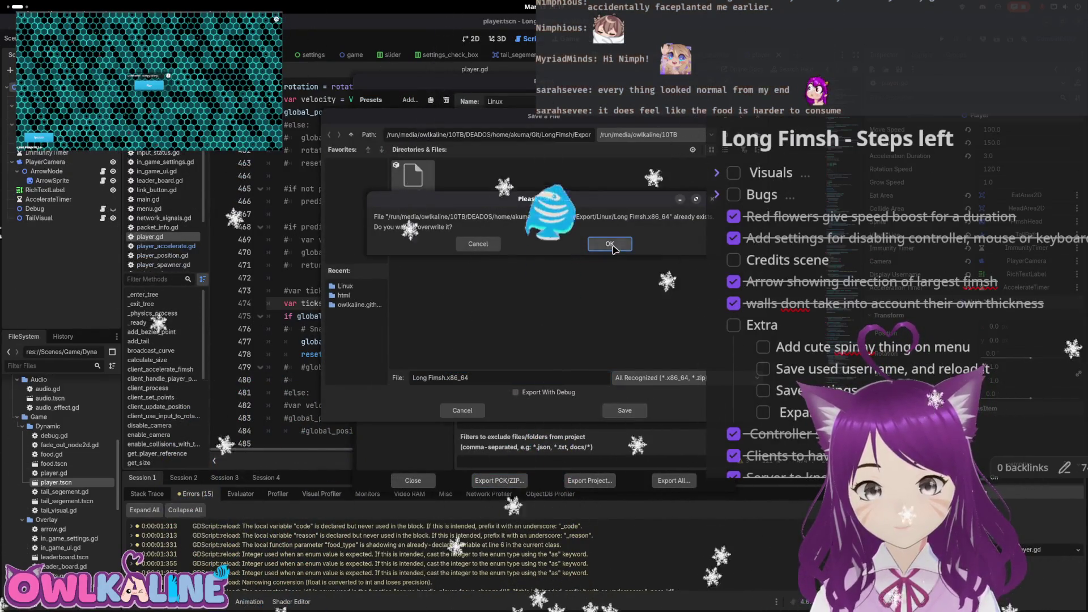
{"action": "key", "text": "Return"}
Export the LongFimshHtml preset over the existing LongFimsh.html, then close the Export dialog
{"action": "left_click", "coordinate": [404, 135]}
{"action": "left_click", "coordinate": [589, 480]}
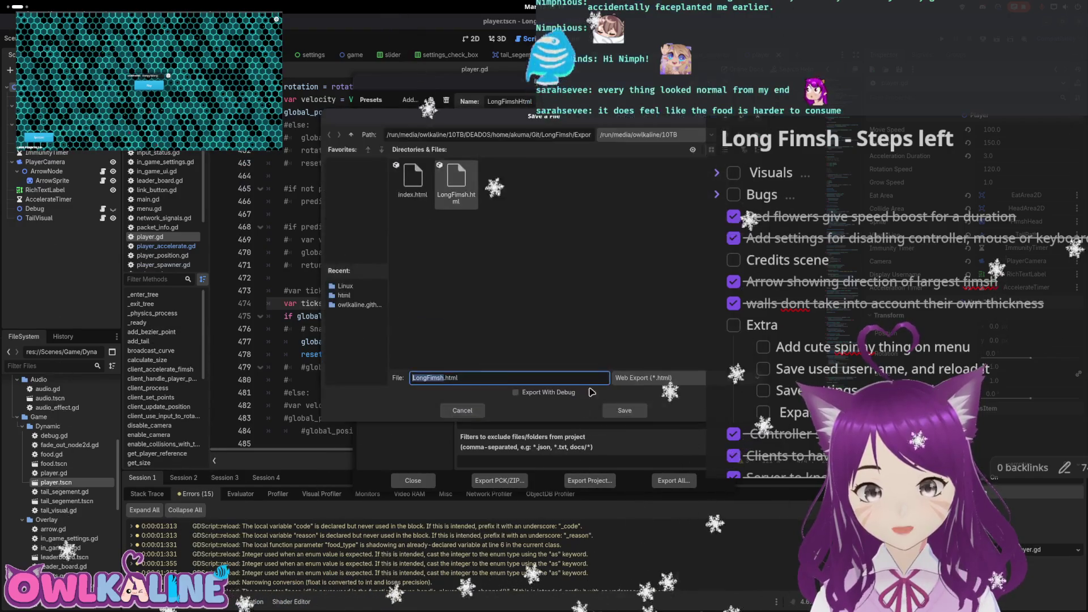
{"action": "left_click", "coordinate": [624, 412]}
{"action": "left_click", "coordinate": [605, 245]}
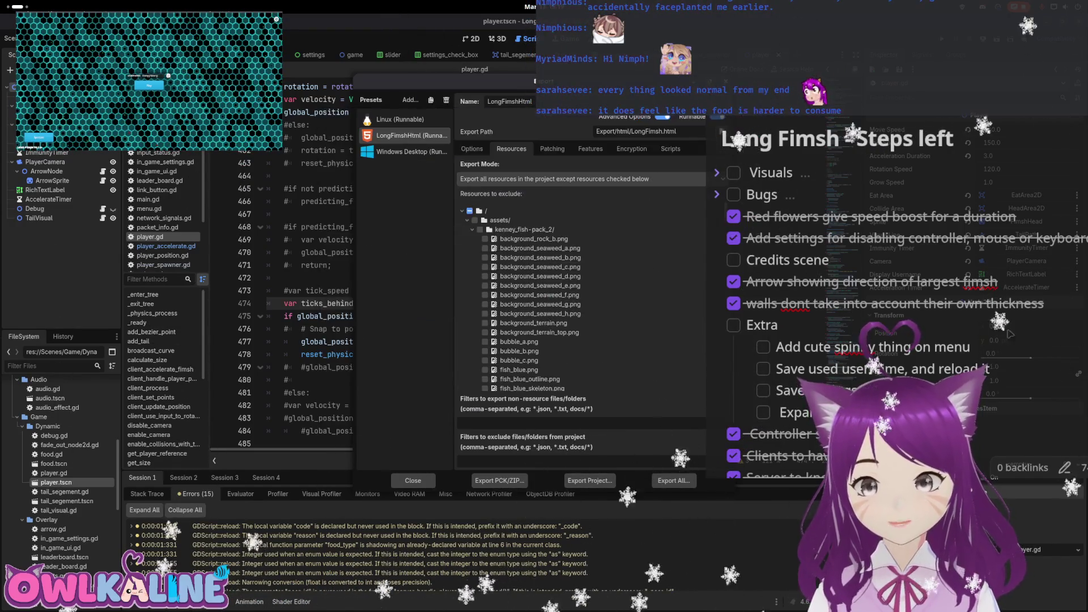
{"action": "key", "text": "Escape"}
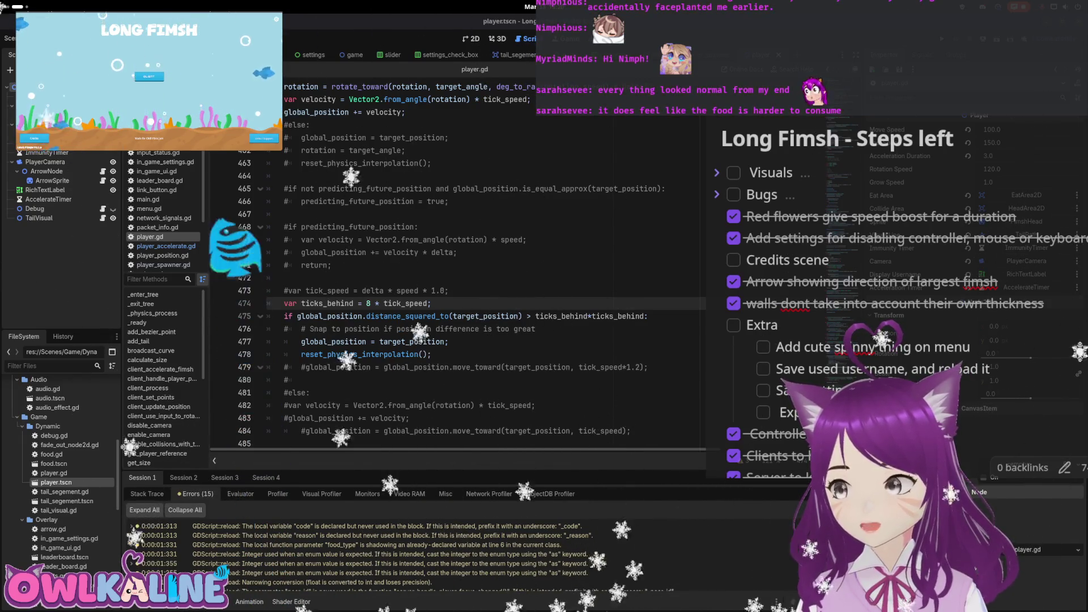
Load owlkaline.github.io in a fresh Firefox tab, maximized, with the developer Console showing
{"action": "key", "text": "alt+Tab"}
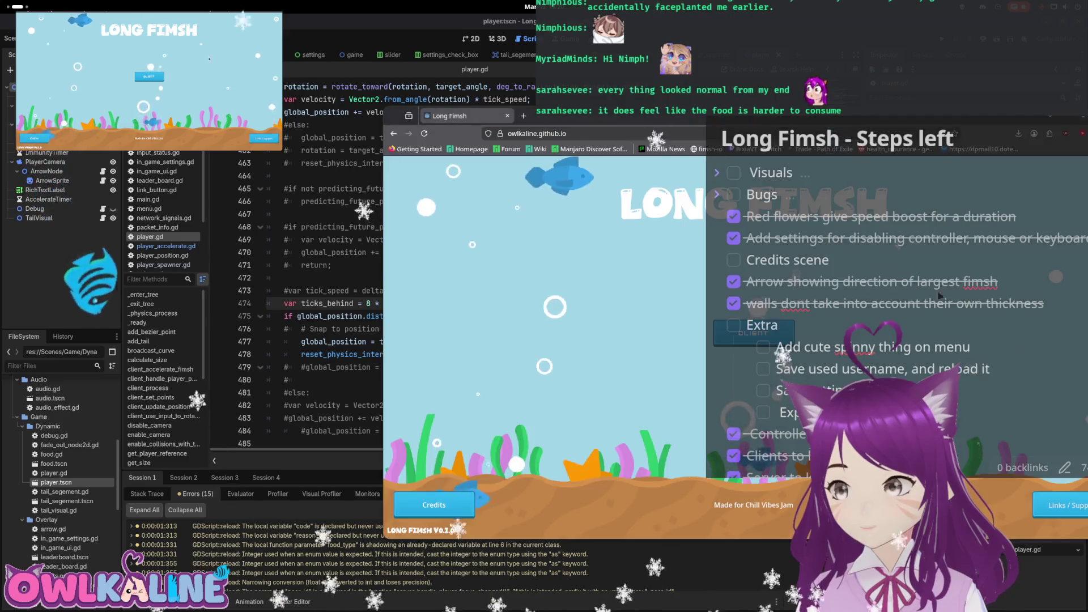
{"action": "key", "text": "ctrl+w"}
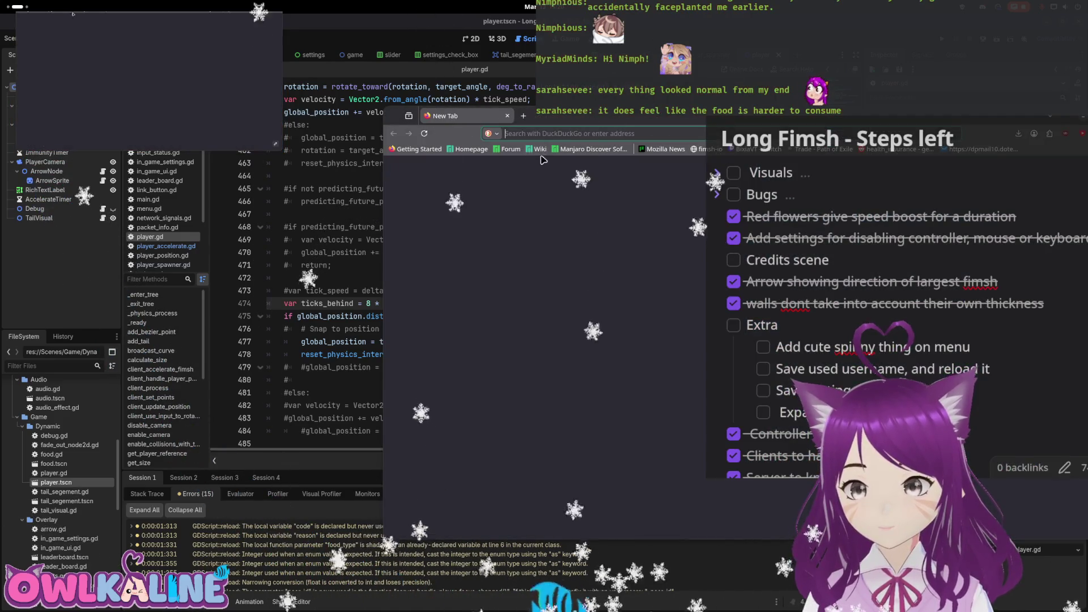
{"action": "key", "text": "F12"}
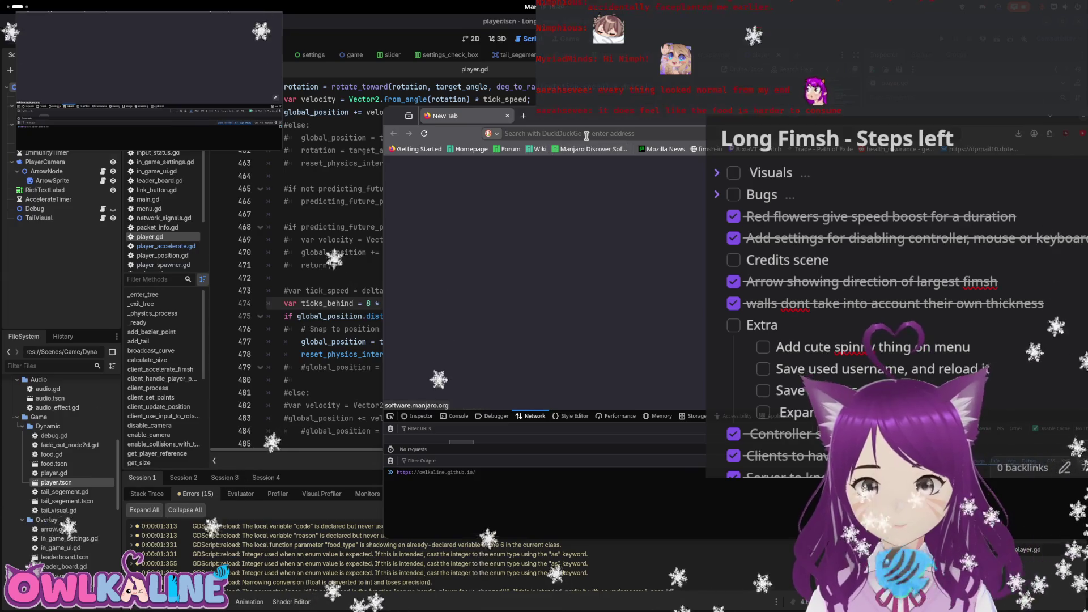
{"action": "type", "text": "owlkaline.github.io"}
{"action": "key", "text": "Return"}
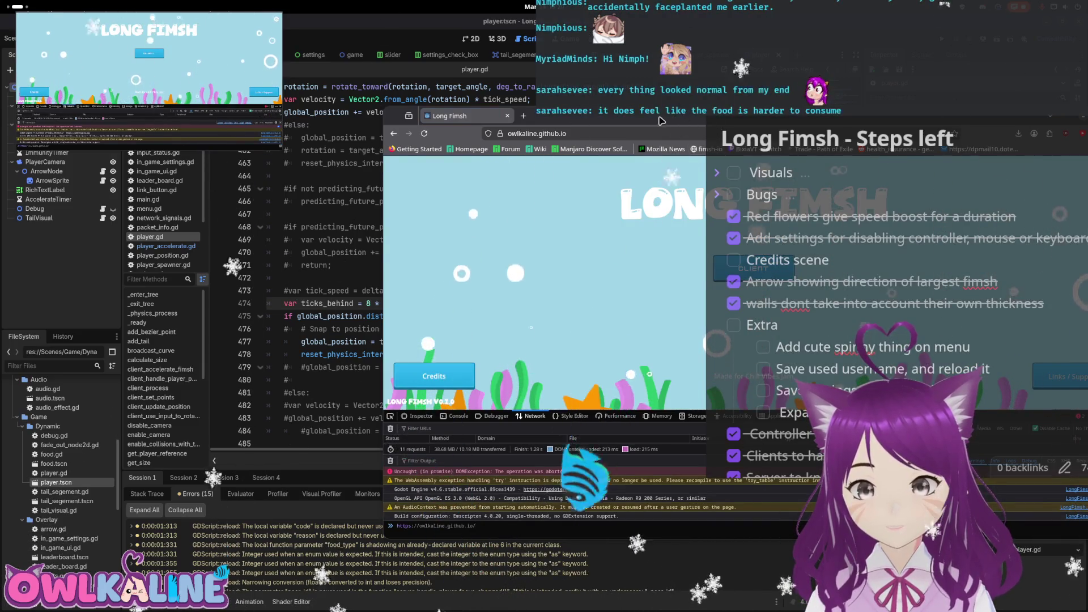
{"action": "double_click", "coordinate": [660, 120]}
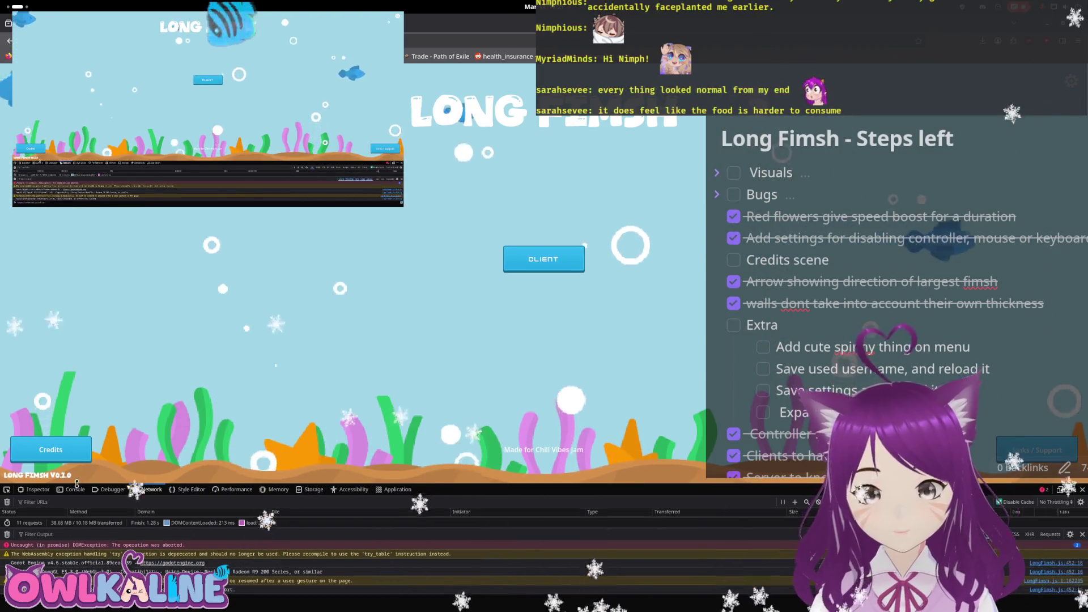
{"action": "left_click", "coordinate": [76, 487]}
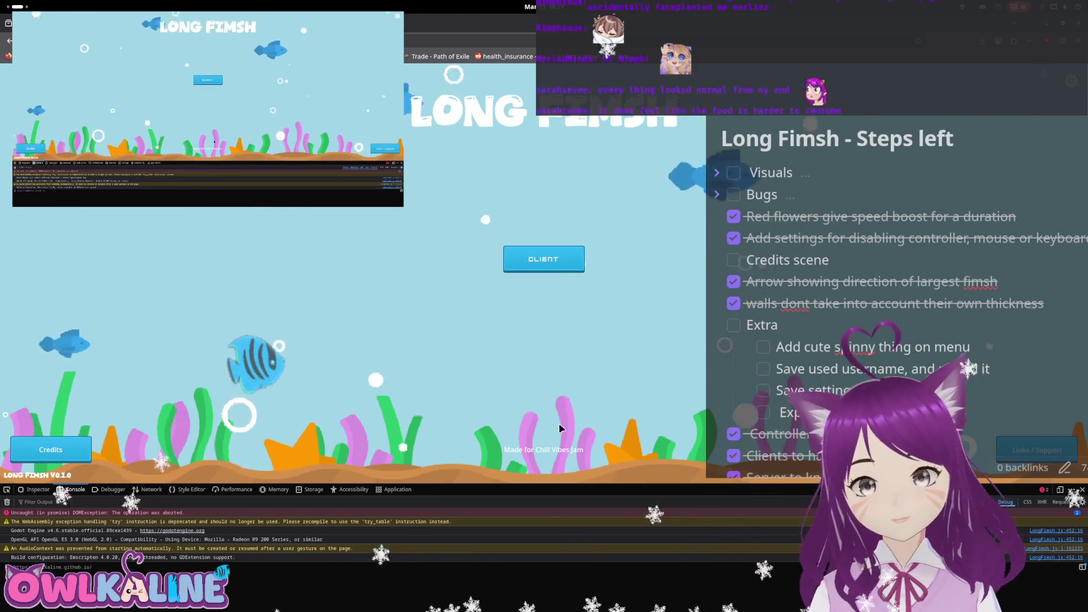
Close the browser and relaunch the project in debug with F5
{"action": "key", "text": "alt+Tab"}
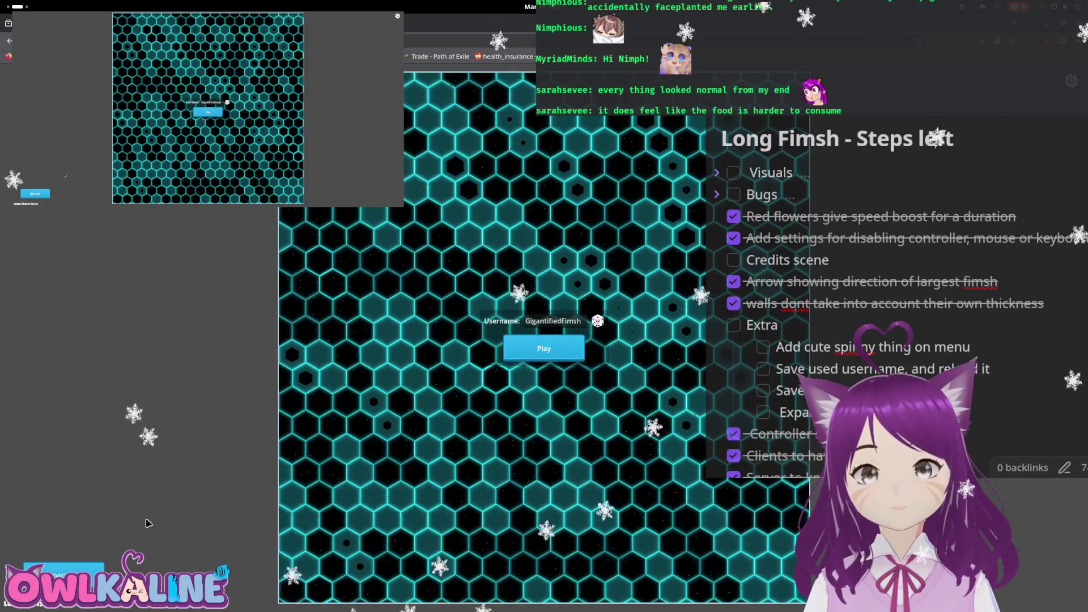
{"action": "key", "text": "alt+Tab"}
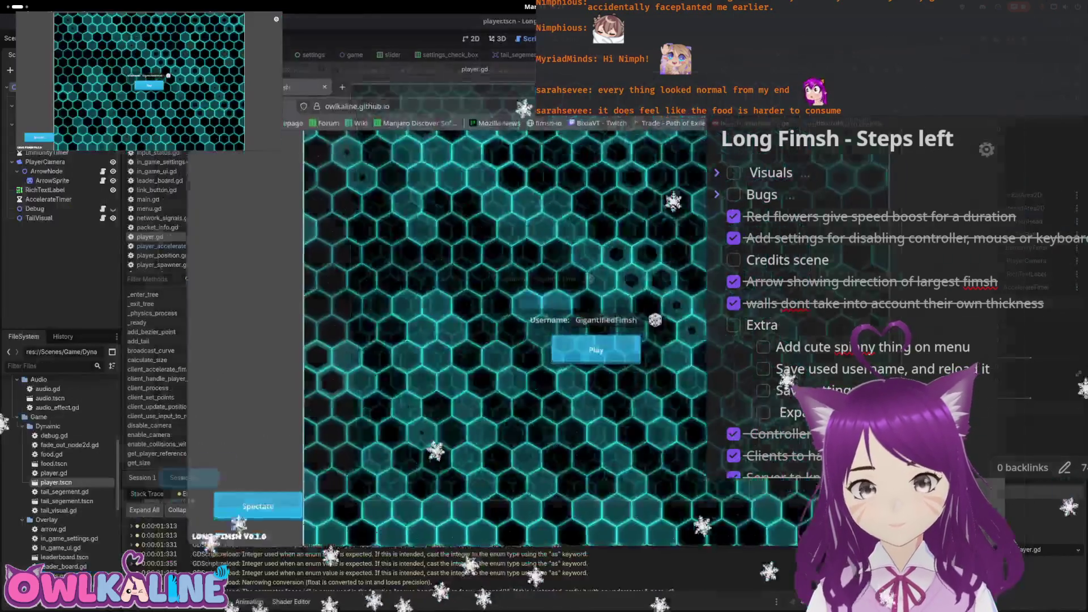
{"action": "key", "text": "alt+Tab"}
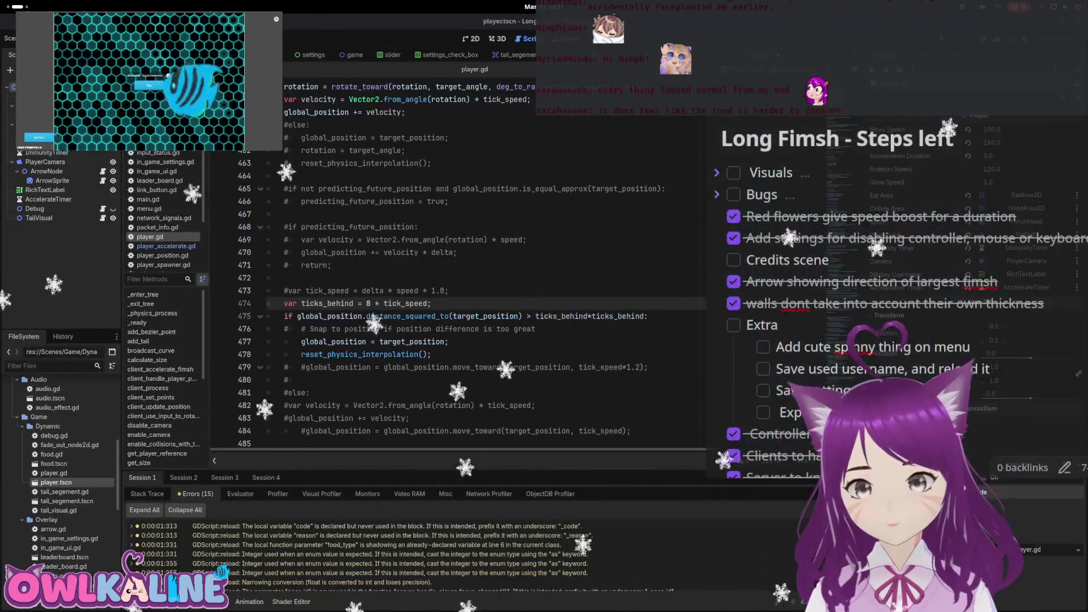
{"action": "key", "text": "F5"}
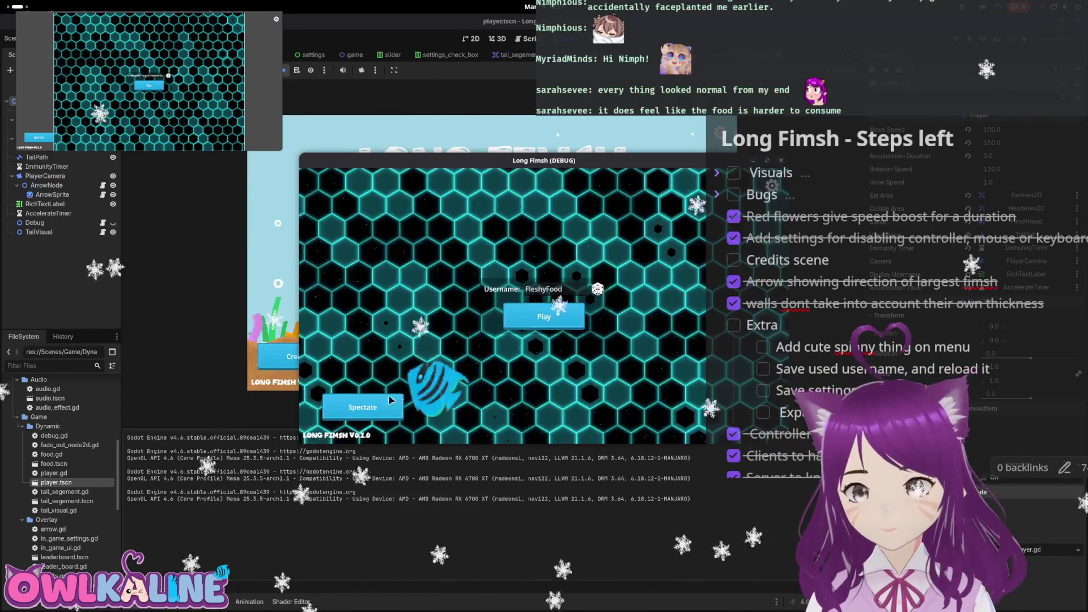
Delete line 56 'player.predicting_future_position = true;' from spawn_player and save player_spawner.gd
{"action": "left_click", "coordinate": [521, 316]}
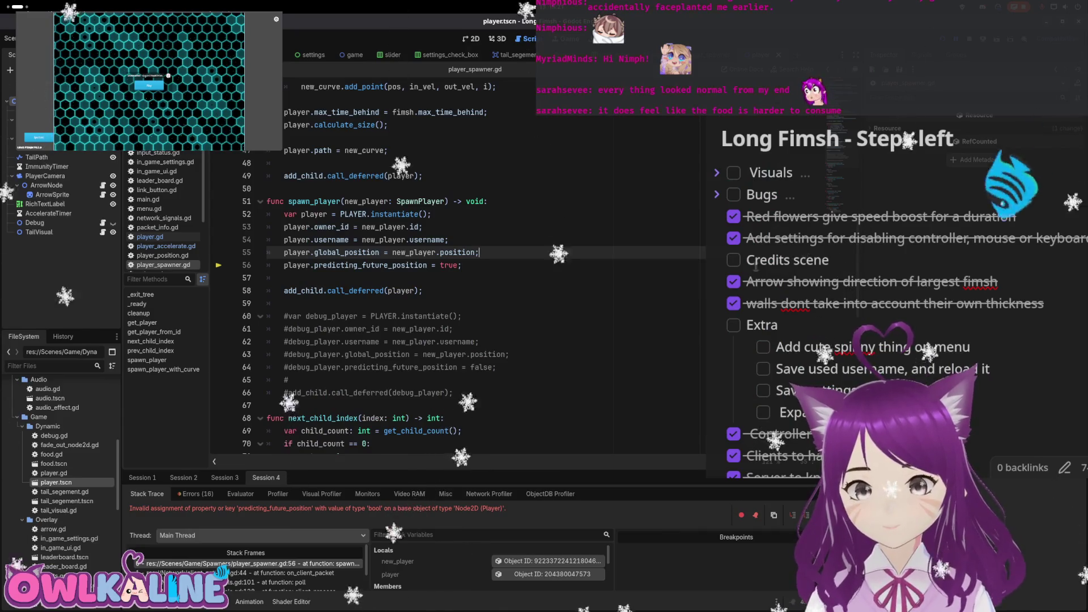
{"action": "left_click_drag", "start_coordinate": [461, 265], "coordinate": [283, 264]}
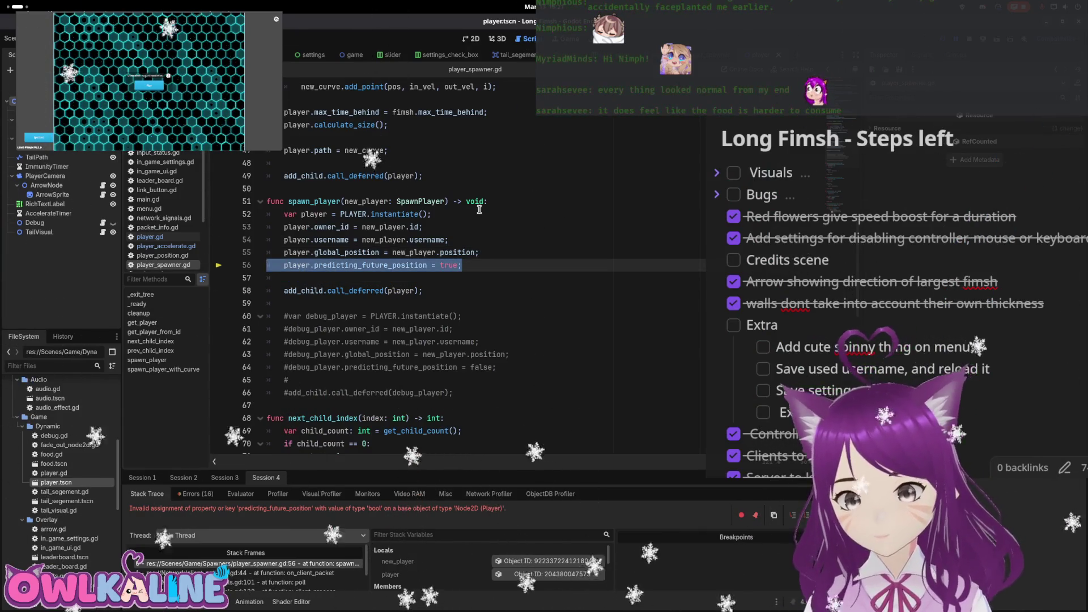
{"action": "key", "text": "BackSpace"}
{"action": "key", "text": "ctrl+s"}
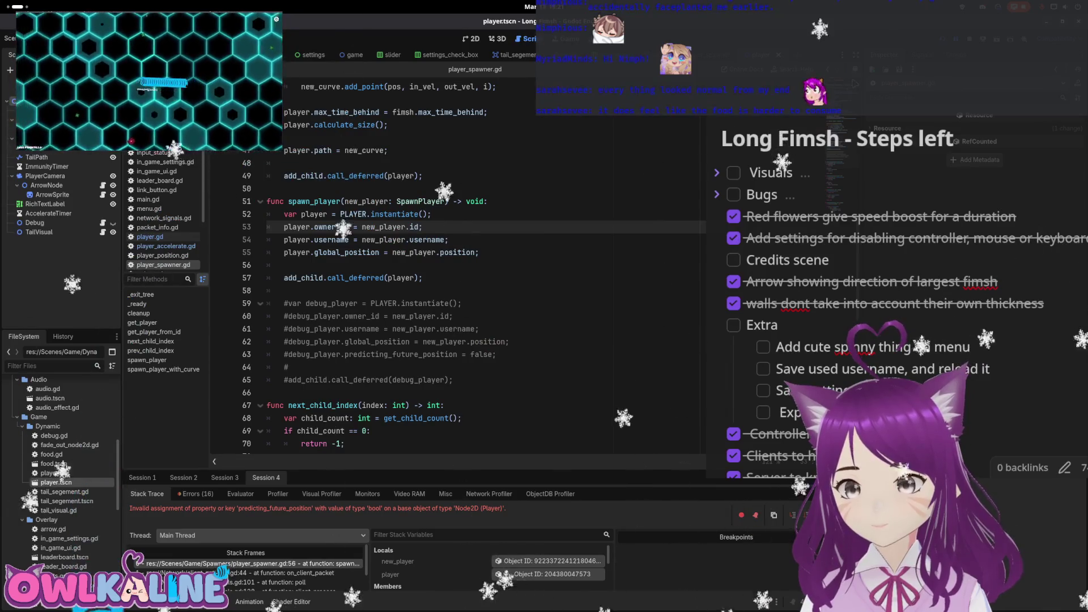
{"action": "key", "text": "F5"}
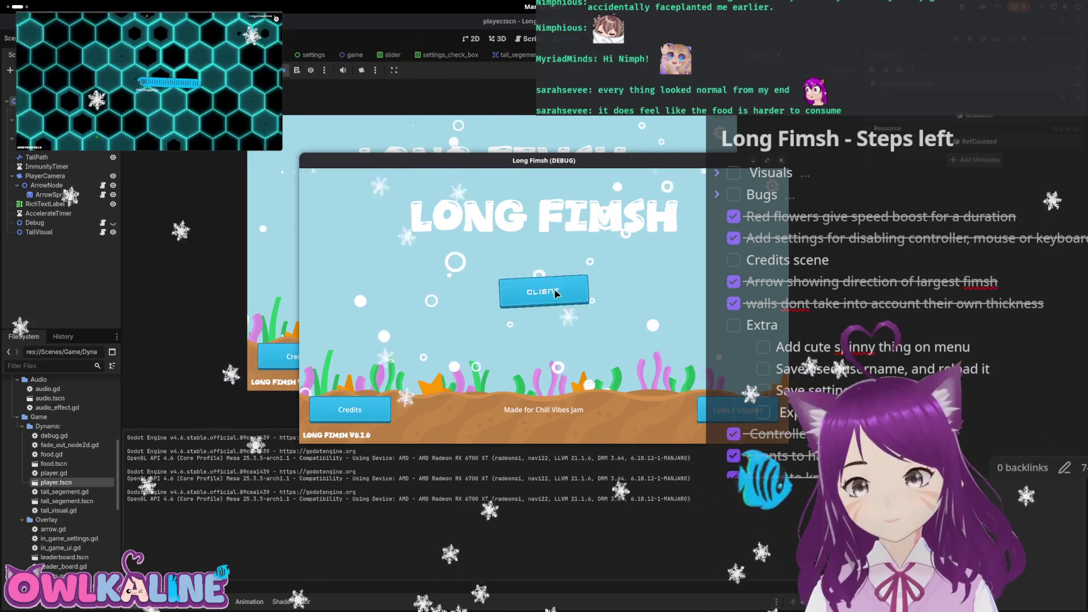
{"action": "left_click", "coordinate": [533, 325]}
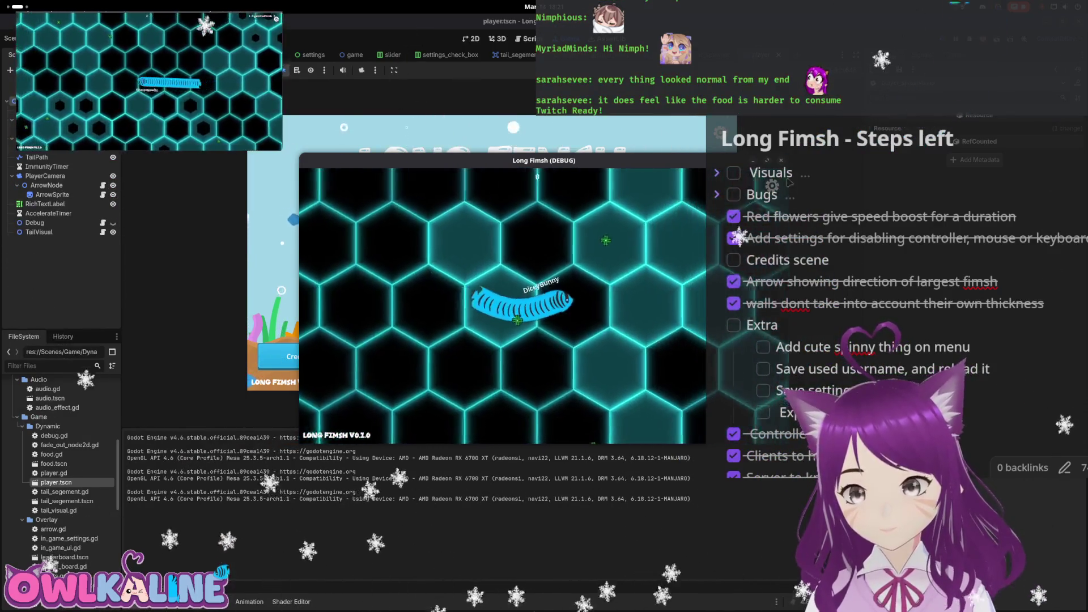
{"action": "key", "text": "Escape"}
{"action": "left_click", "coordinate": [544, 255]}
{"action": "left_click", "coordinate": [544, 294]}
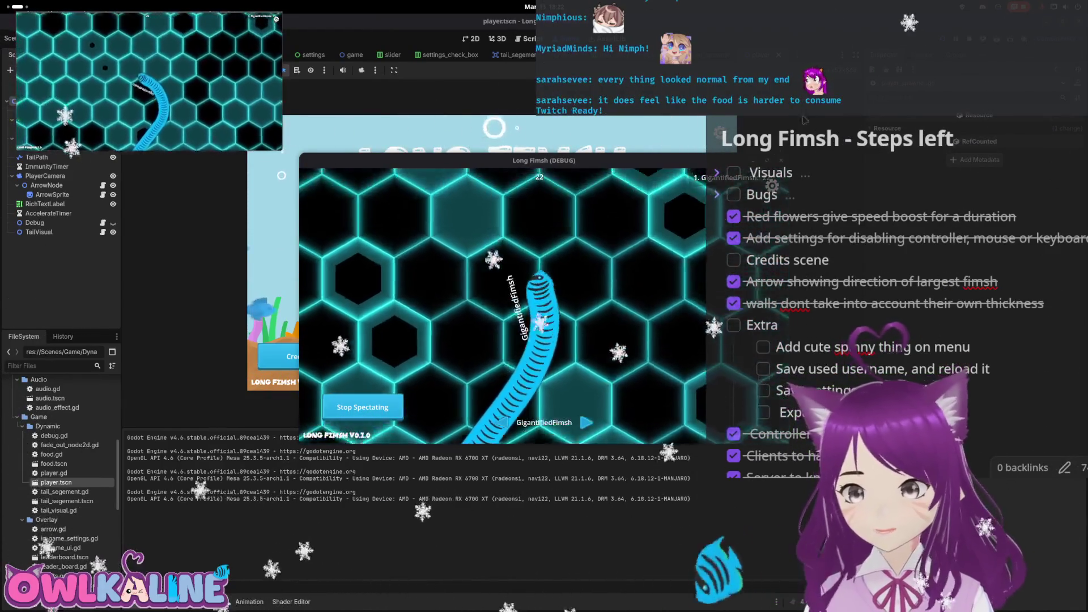
{"action": "key", "text": "F8"}
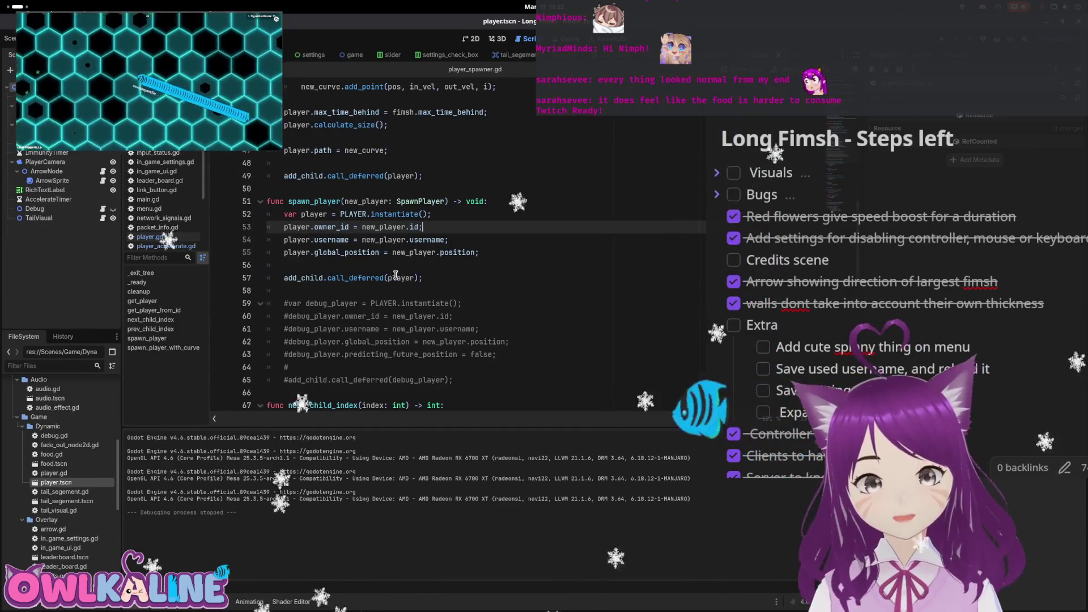
Switch to player.gd and scroll to handle_player_position_data around line 434
{"action": "left_click", "coordinate": [150, 236]}
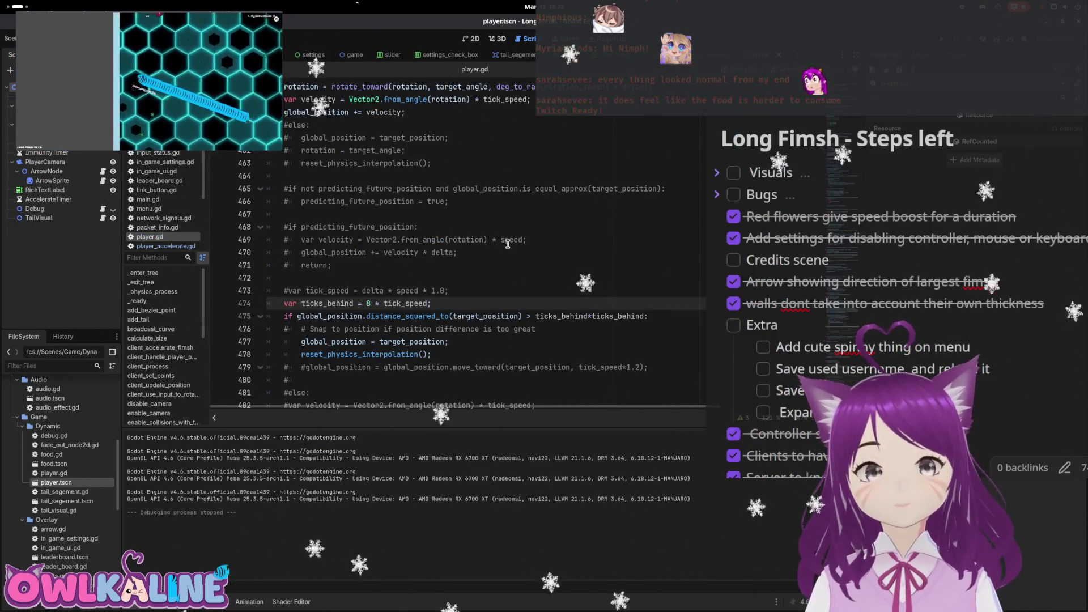
{"action": "scroll", "coordinate": [497, 265], "scroll_direction": "down", "scroll_amount": 1}
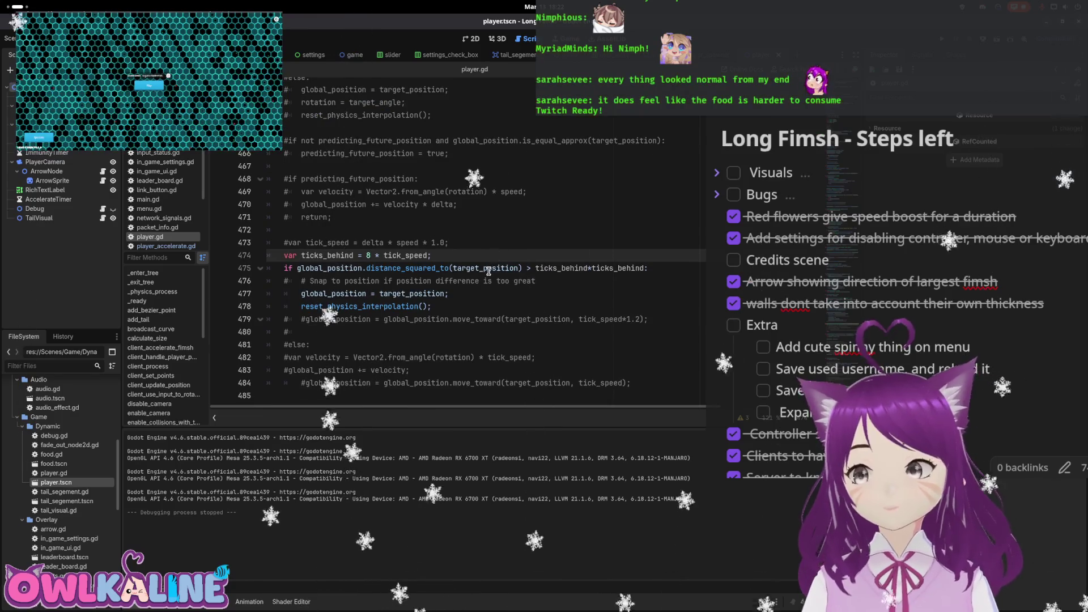
{"action": "scroll", "coordinate": [488, 271], "scroll_direction": "up", "scroll_amount": 4}
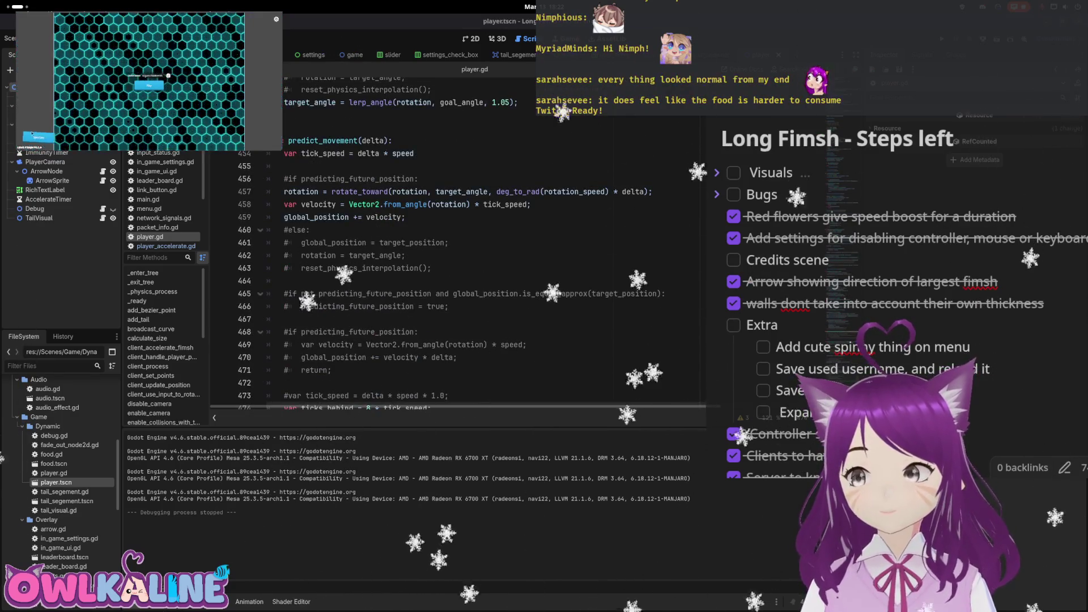
{"action": "scroll", "coordinate": [672, 265], "scroll_direction": "up", "scroll_amount": 7}
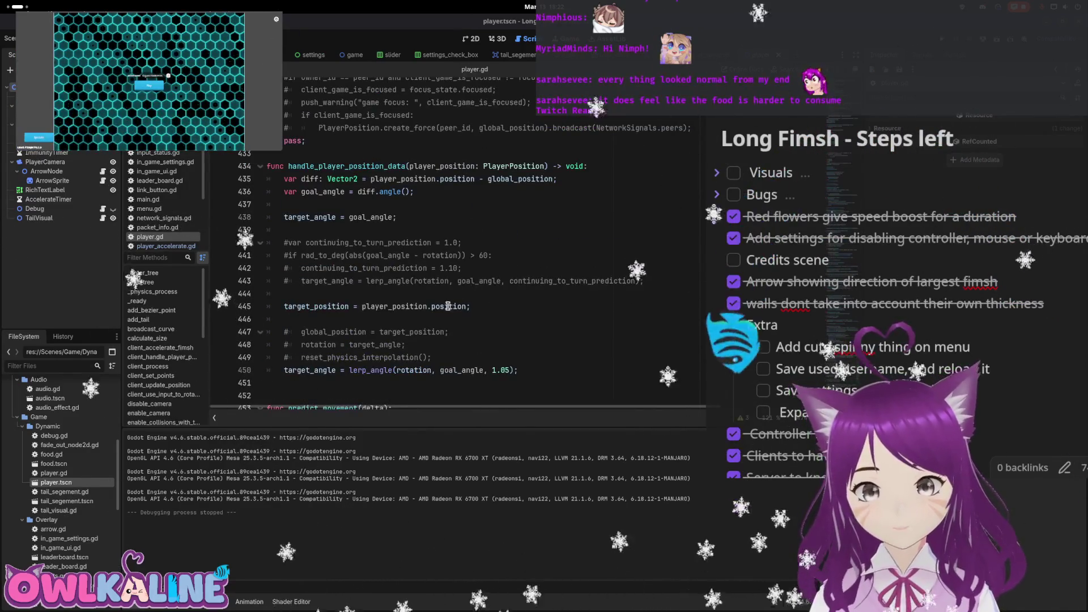
{"action": "scroll", "coordinate": [363, 237], "scroll_direction": "up", "scroll_amount": 1}
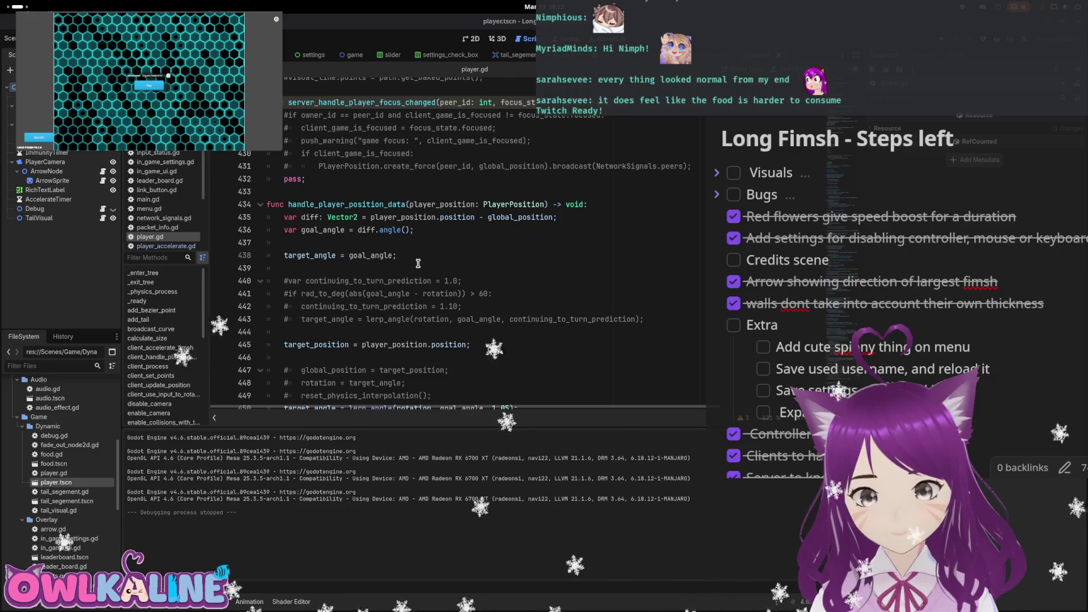
{"action": "scroll", "coordinate": [418, 263], "scroll_direction": "down", "scroll_amount": 1}
Comment out the direct target_angle assignment and make line 443's lerp_angle use weight 1.05
{"action": "left_click", "coordinate": [527, 280]}
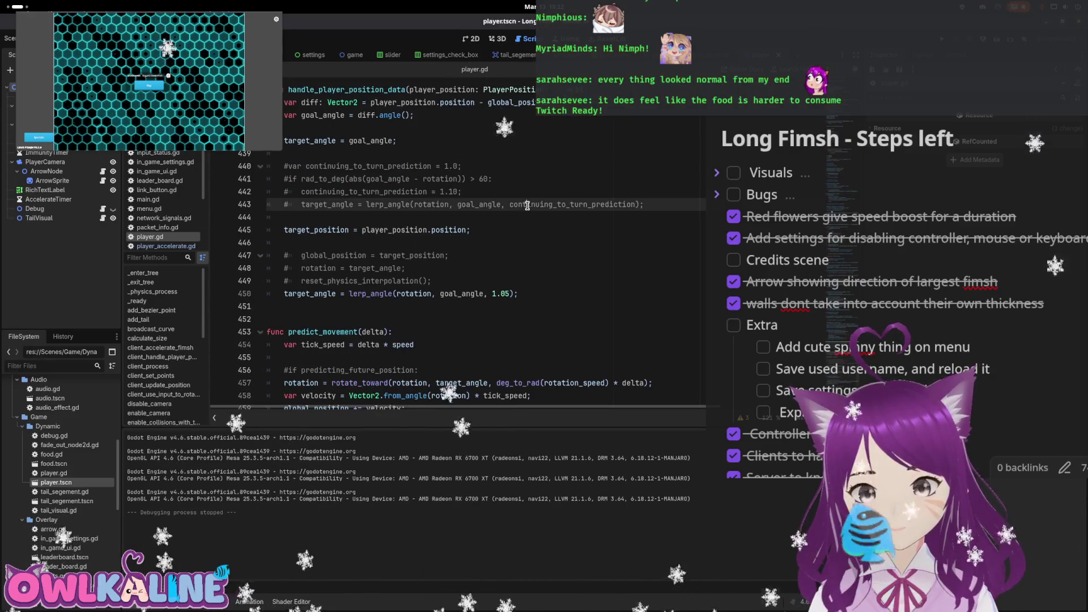
{"action": "key", "text": "Home"}
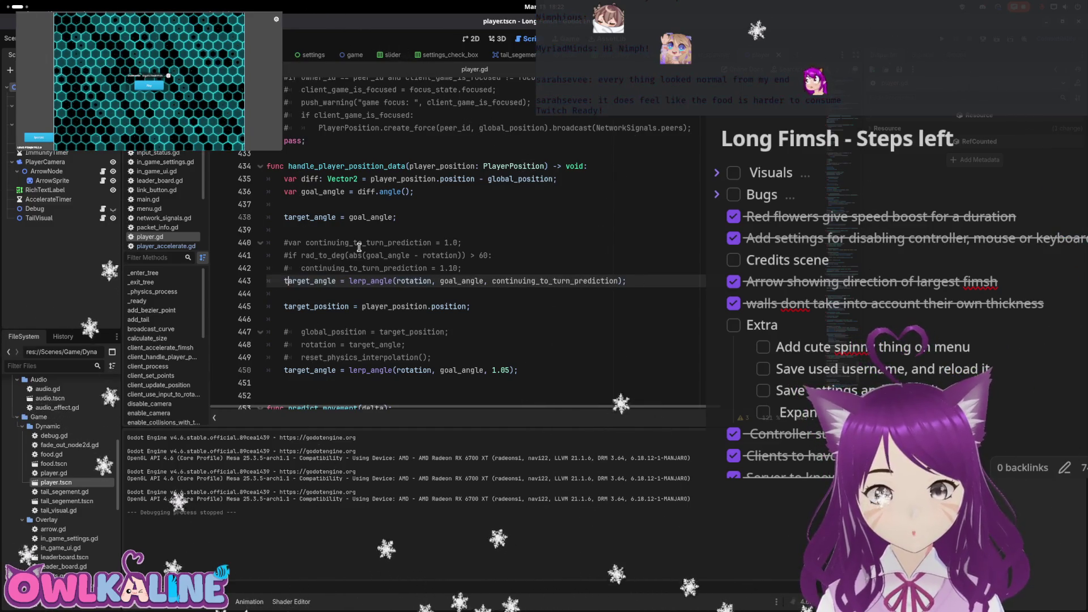
{"action": "key", "text": "Up"}
{"action": "key", "text": "Up"}
{"action": "key", "text": "Up"}
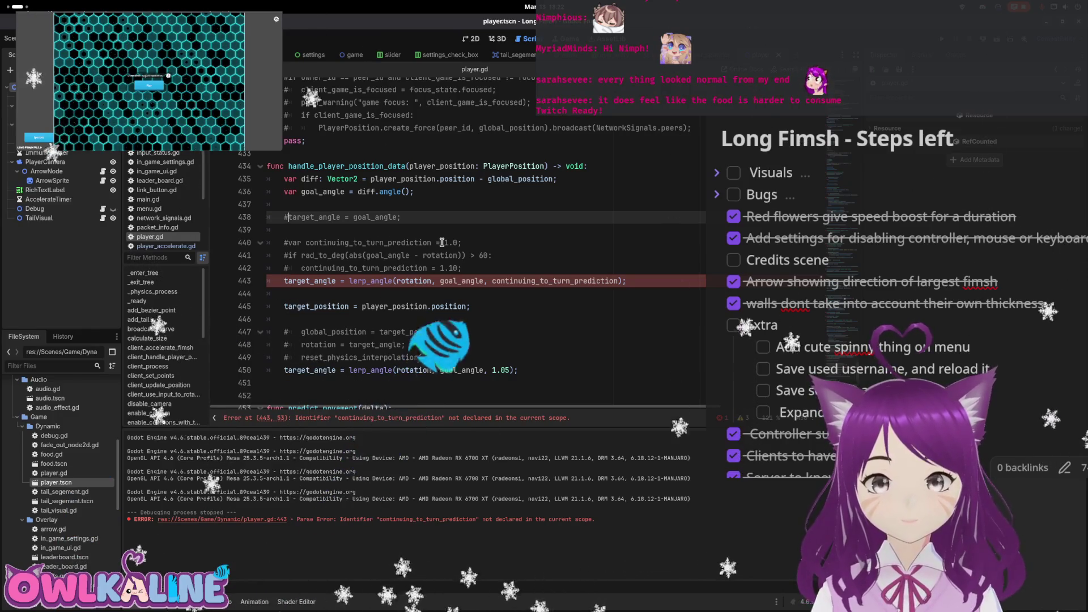
{"action": "left_click", "coordinate": [518, 277]}
{"action": "double_click", "coordinate": [517, 277]}
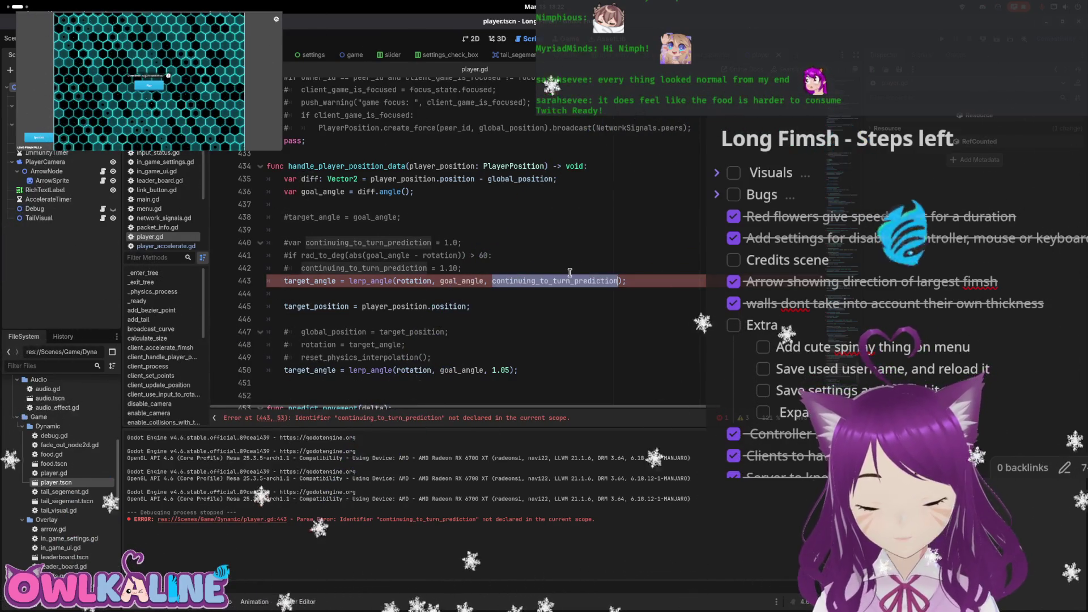
{"action": "type", "text": "1.05"}
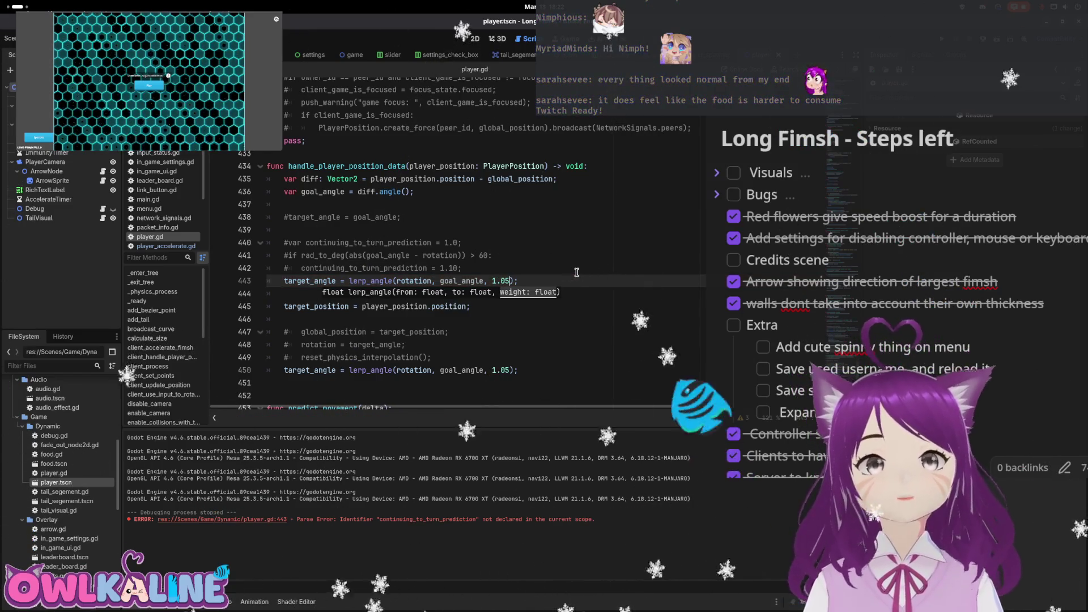
{"action": "left_click", "coordinate": [561, 263]}
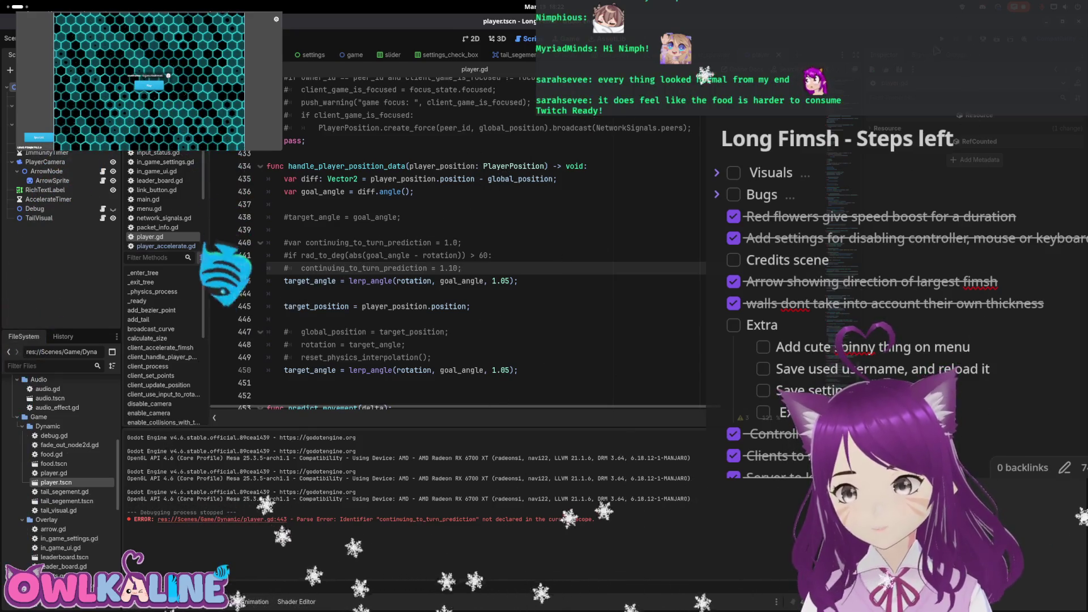
Run the game to watch the fish's new turning, then stop it
{"action": "key", "text": "F5"}
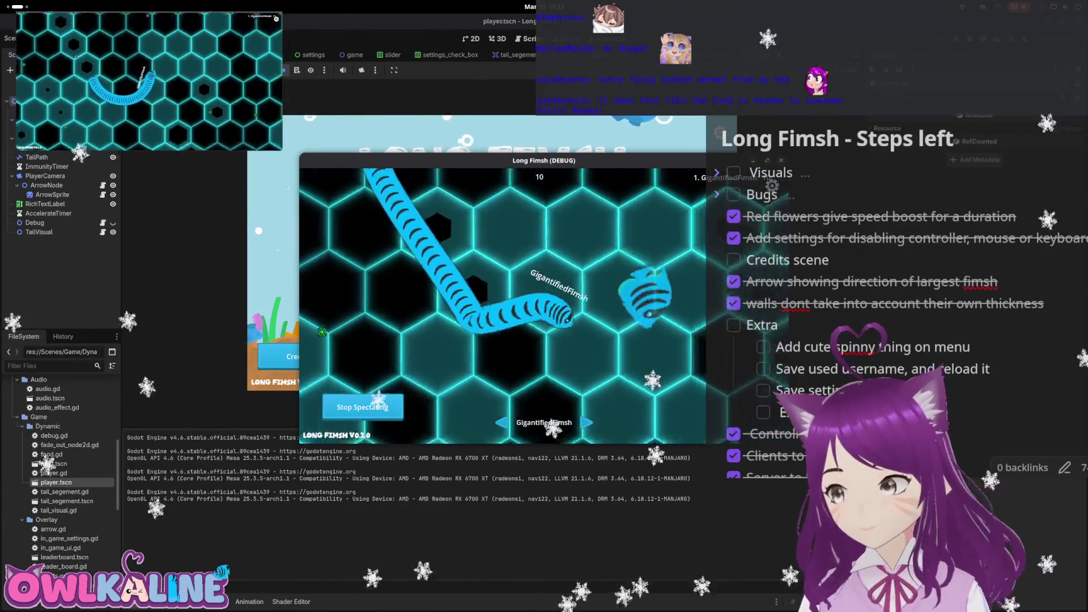
{"action": "key", "text": "F8"}
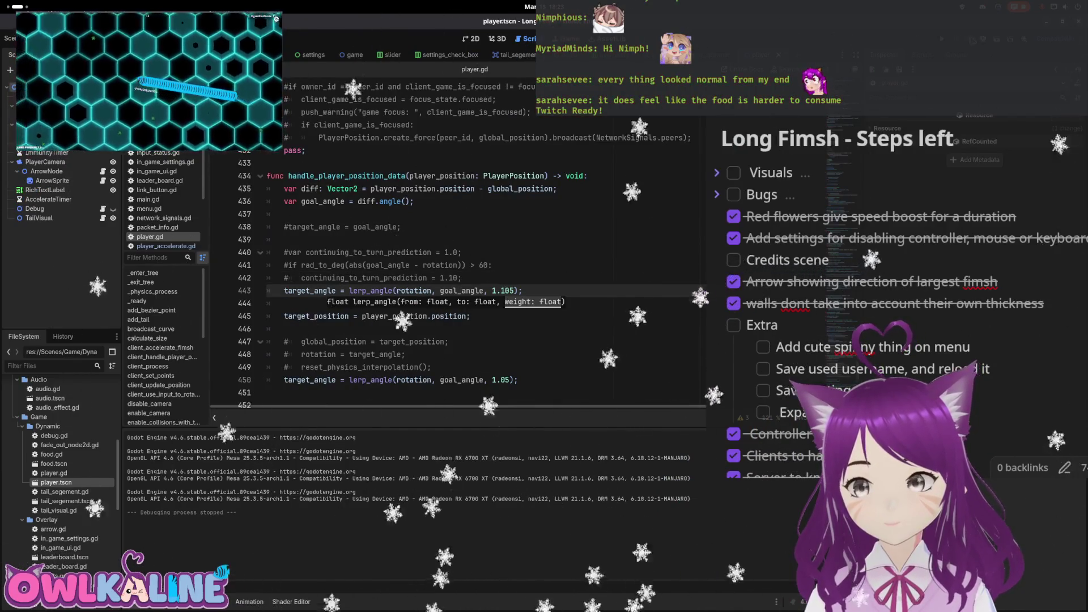
{"action": "key", "text": "F5"}
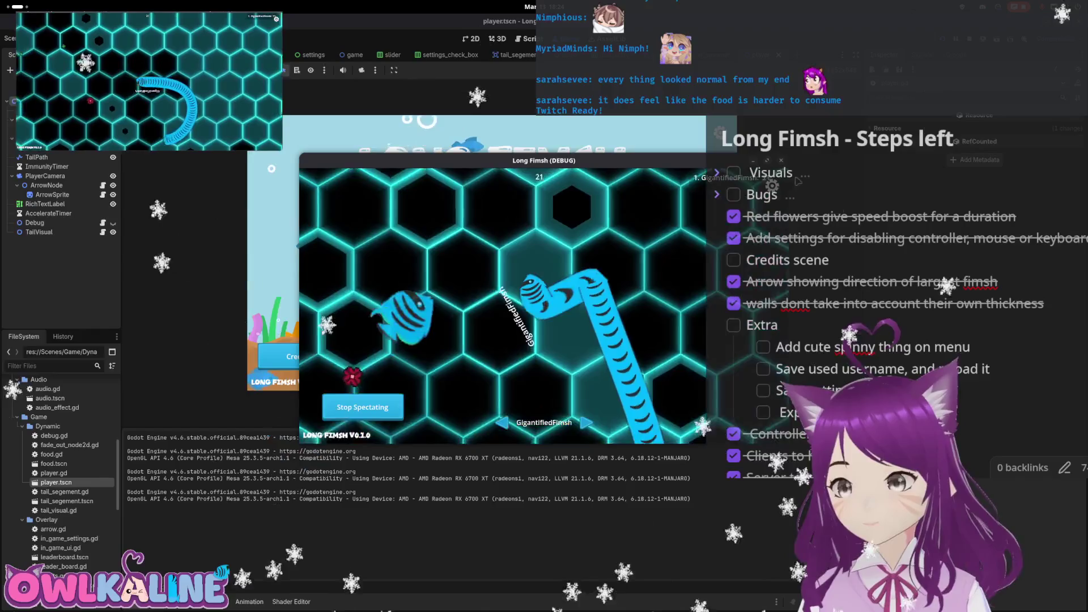
{"action": "key", "text": "F8"}
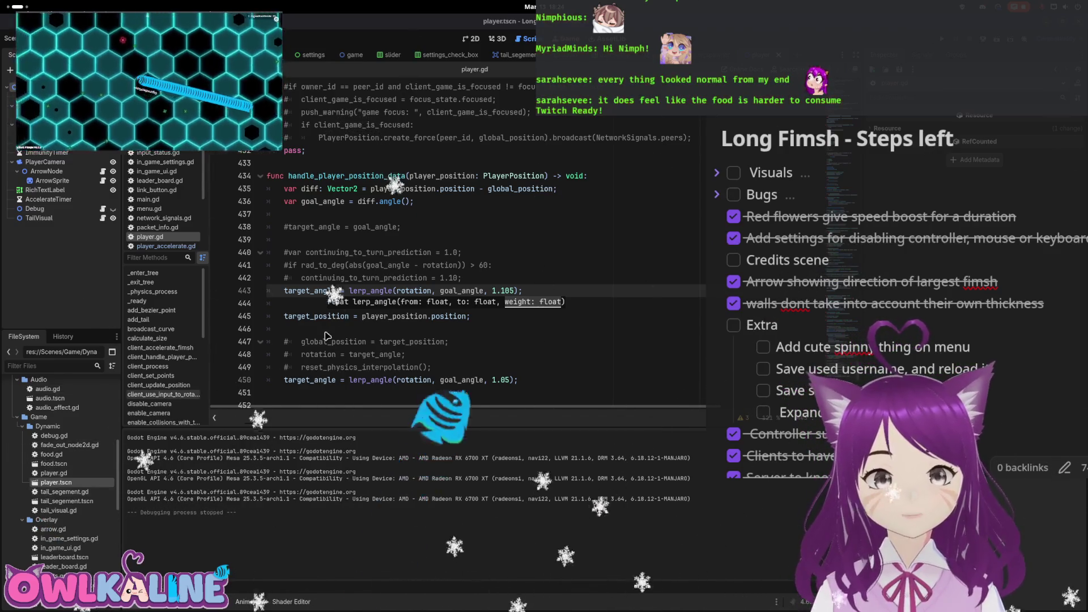
Open player_position.gd and add a 'var rotation: float' field after position
{"action": "left_click", "coordinate": [388, 206]}
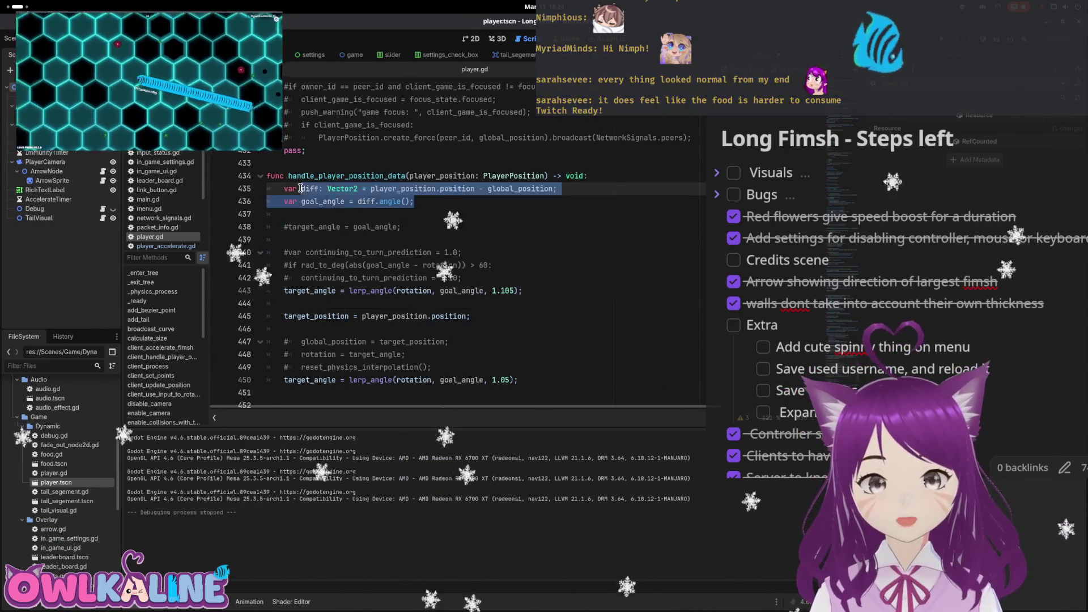
{"action": "left_click", "coordinate": [301, 189]}
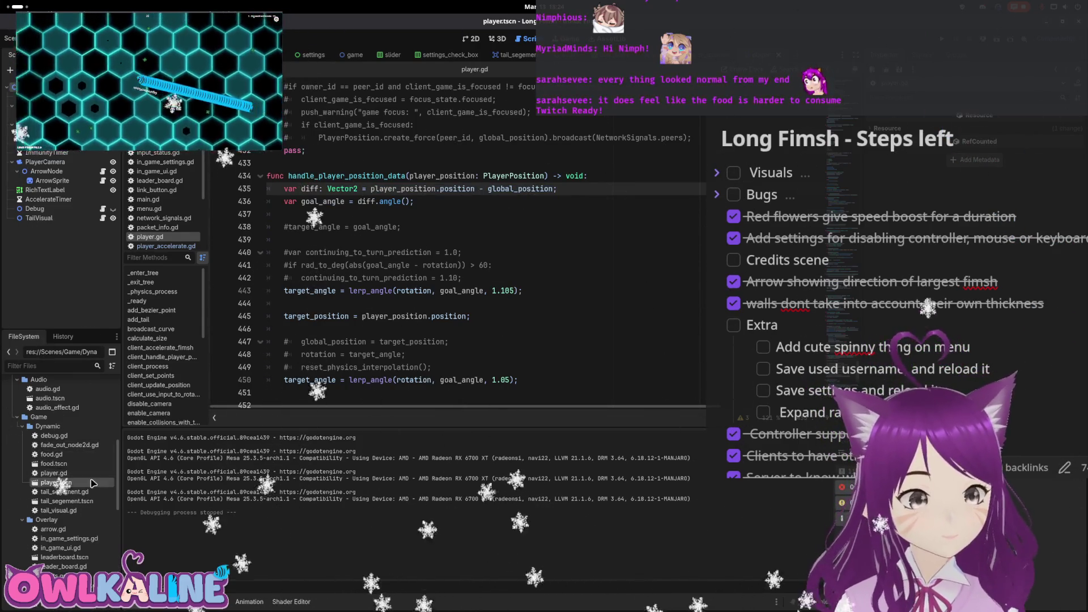
{"action": "scroll", "coordinate": [71, 465], "scroll_direction": "up", "scroll_amount": 10}
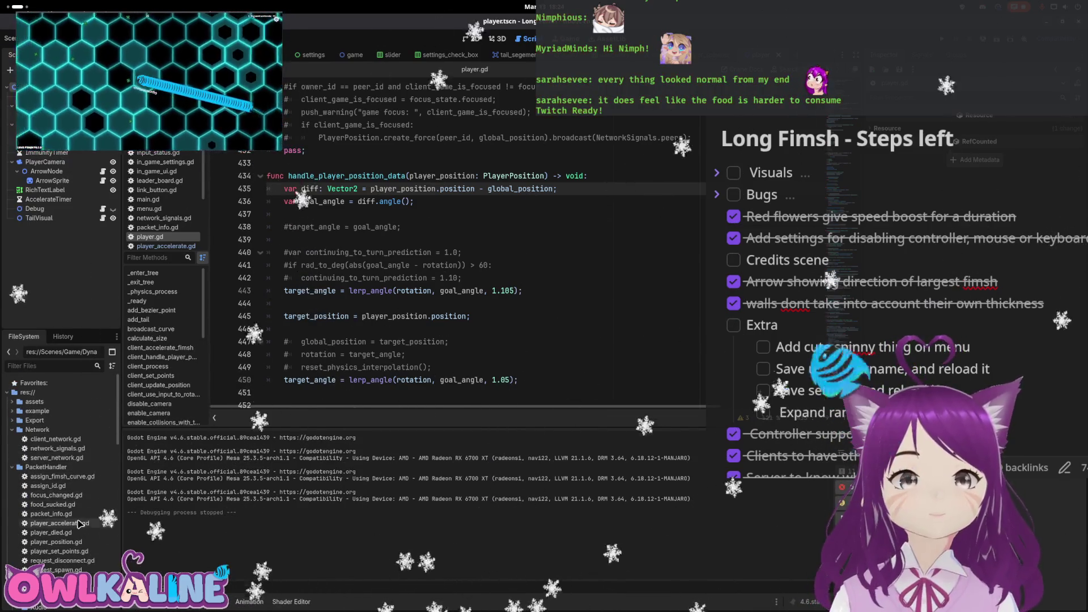
{"action": "double_click", "coordinate": [56, 541]}
{"action": "scroll", "coordinate": [395, 292], "scroll_direction": "up", "scroll_amount": 4}
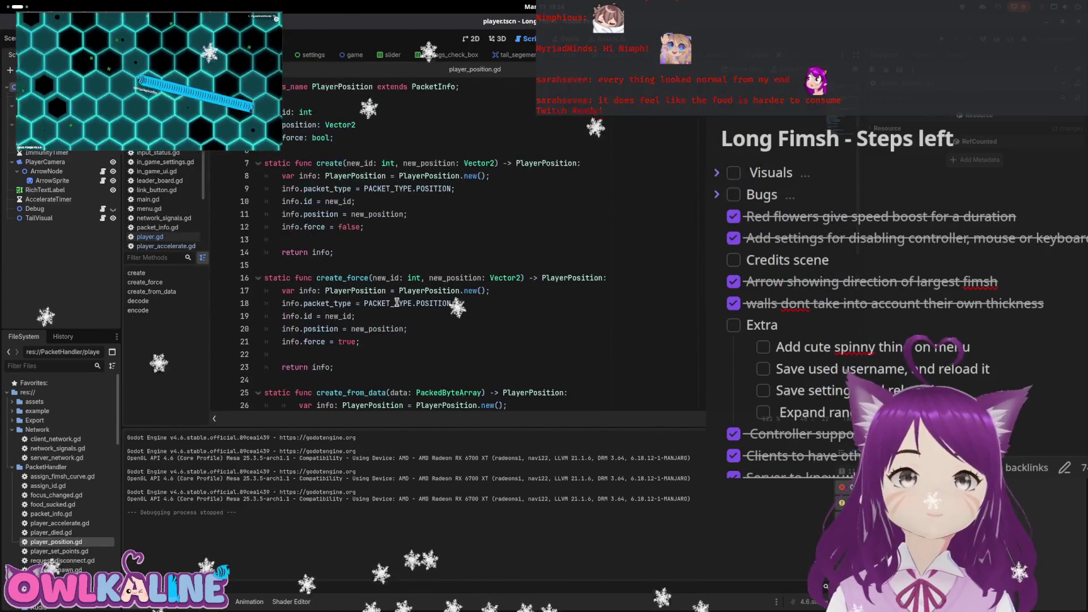
{"action": "key", "text": "Return"}
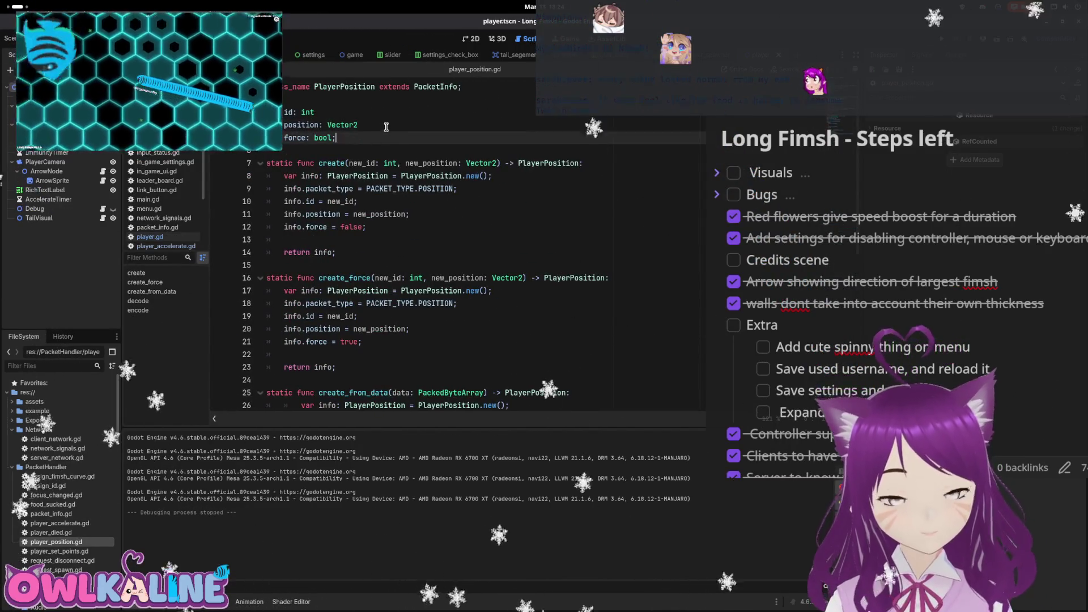
{"action": "key", "text": "ctrl+space"}
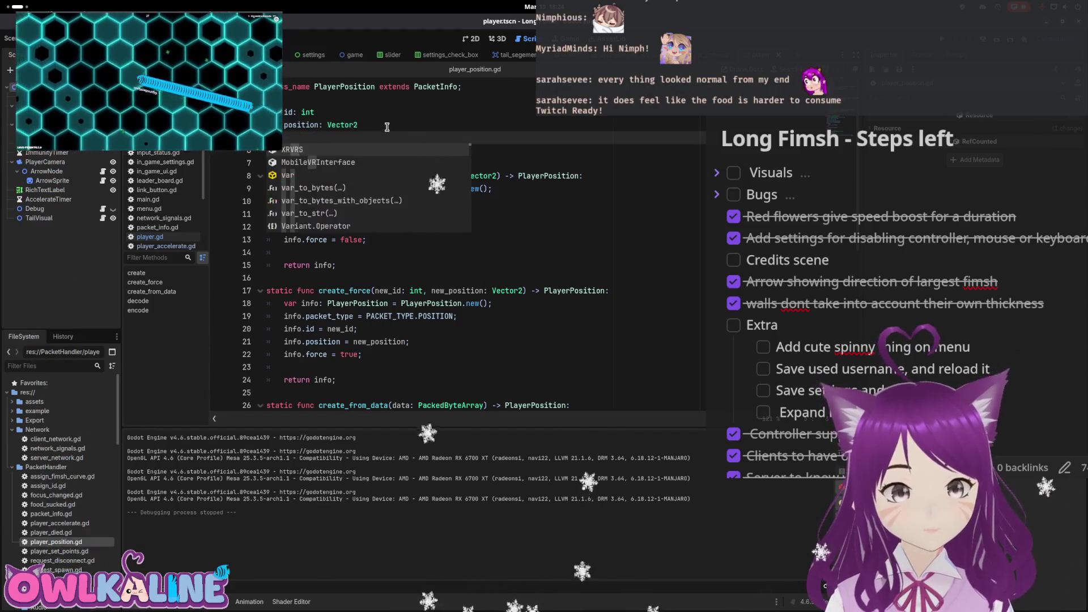
{"action": "type", "text": "rotation: float"}
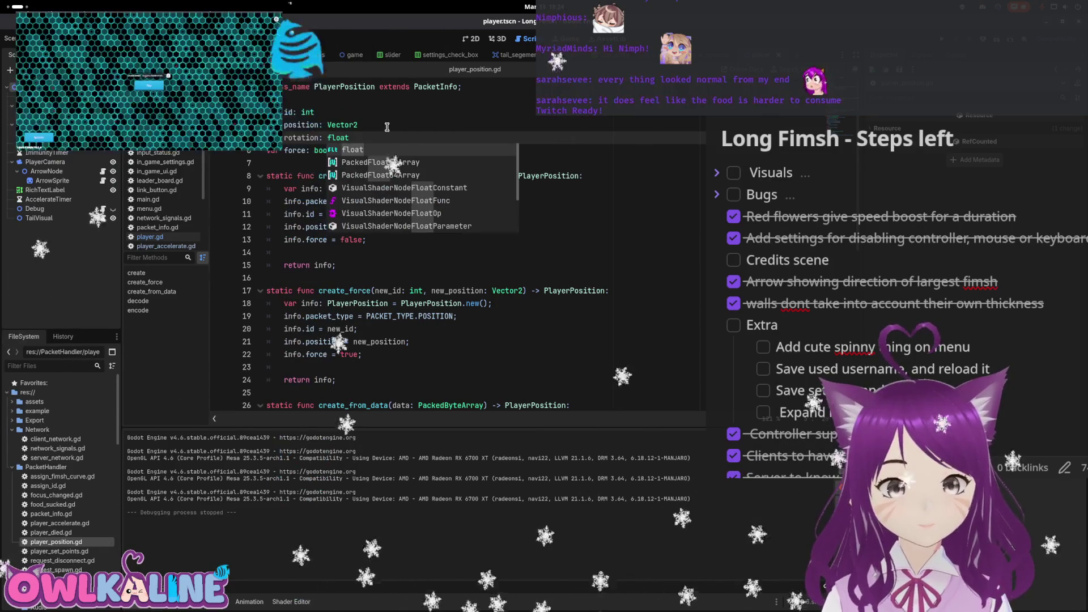
{"action": "key", "text": "Return"}
Add a rotation parameter to create(), assign info.rotation = rotation, and save
{"action": "left_click", "coordinate": [497, 176]}
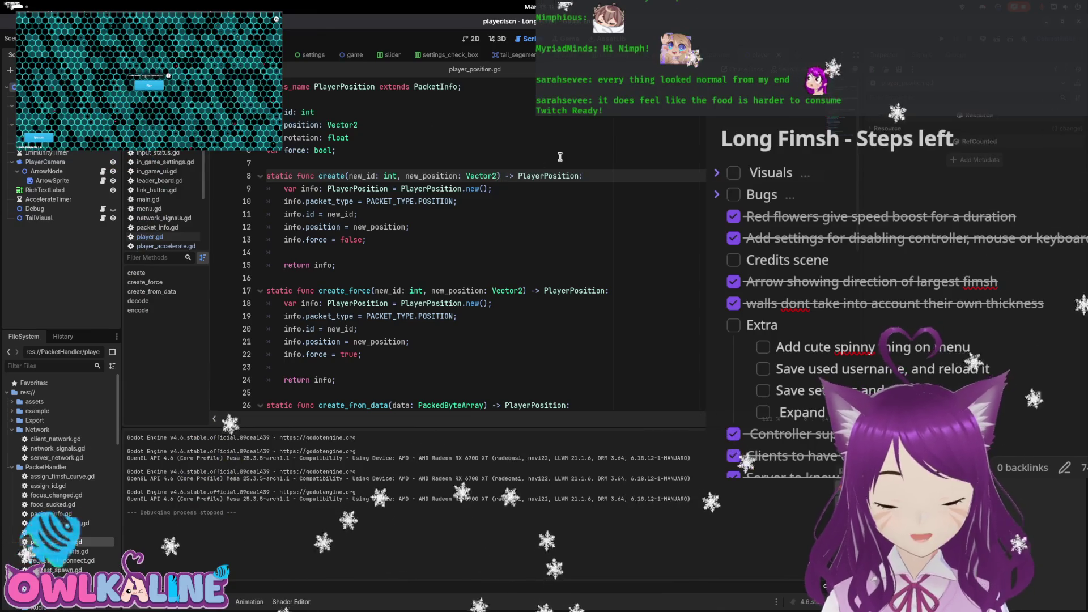
{"action": "type", "text": ", rotation:"}
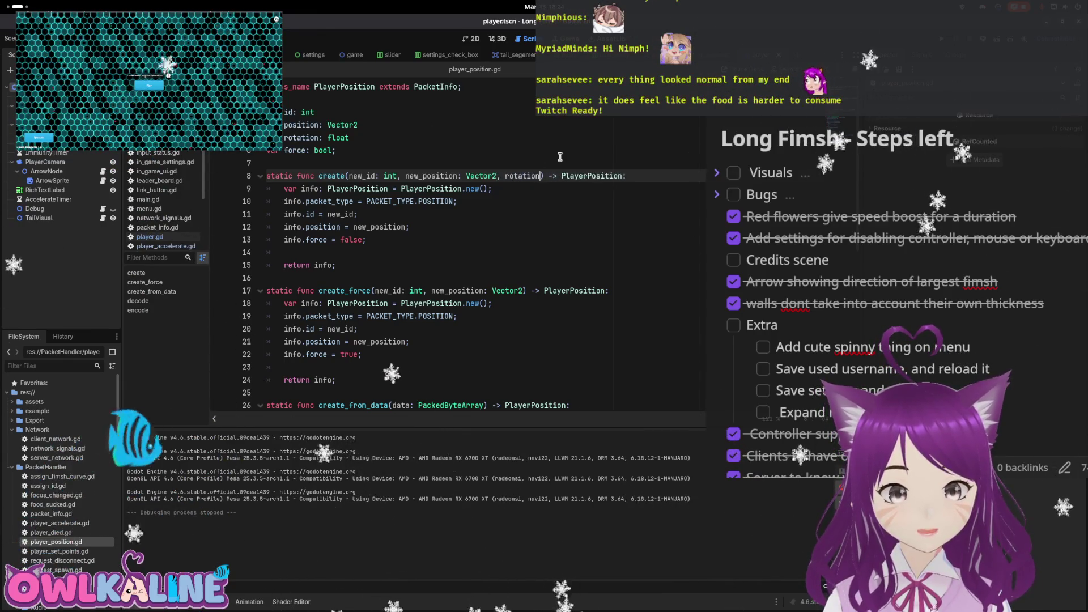
{"action": "key", "text": "Down"}
{"action": "key", "text": "Down"}
{"action": "key", "text": "Down"}
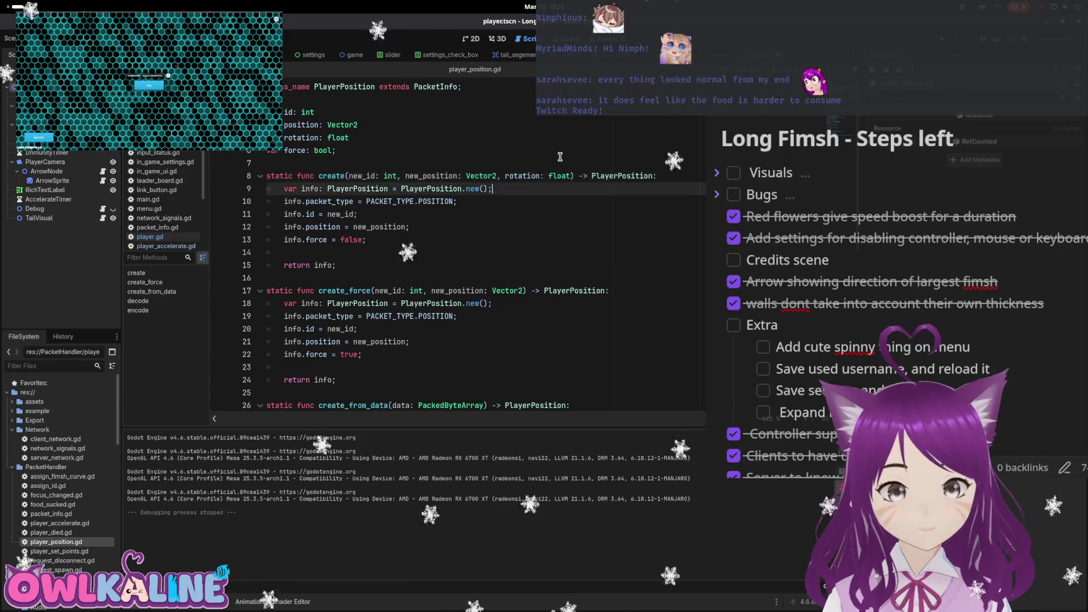
{"action": "key", "text": "Return"}
{"action": "type", "text": "ion = "}
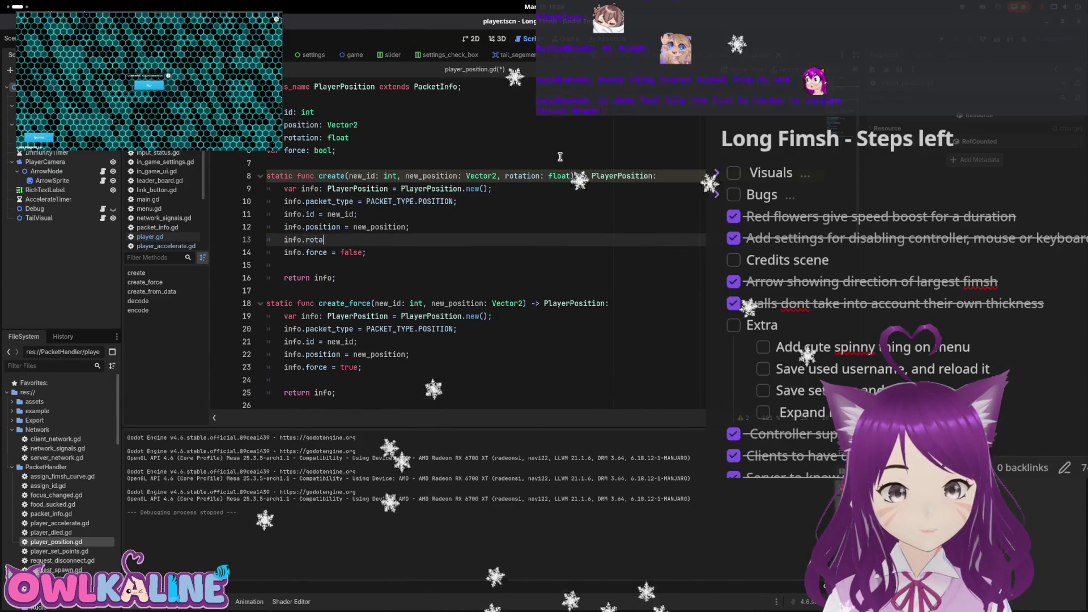
{"action": "type", "text": "rotation;"}
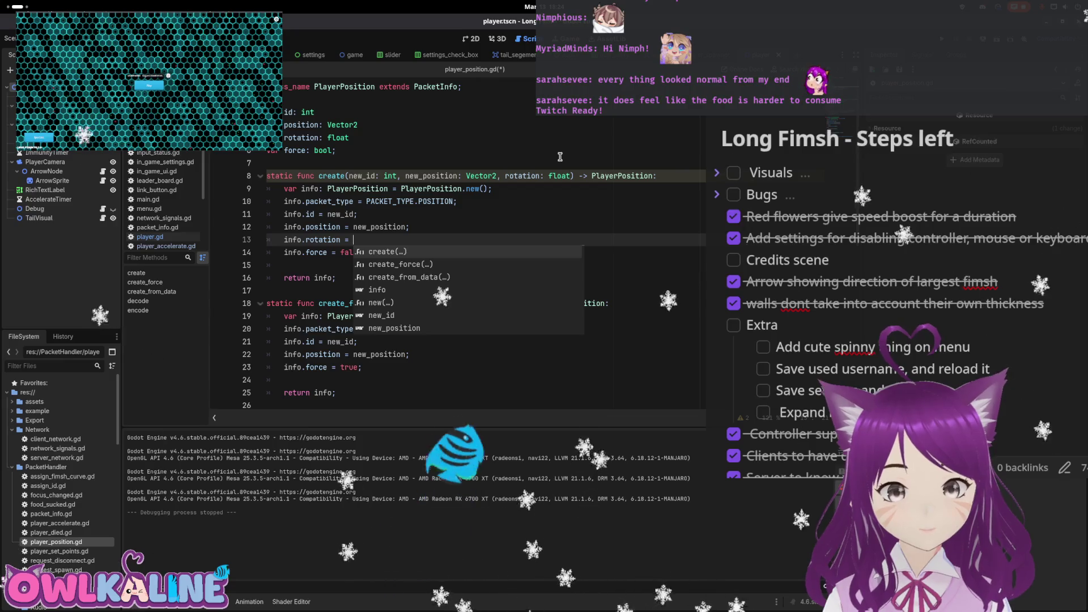
{"action": "key", "text": "ctrl+s"}
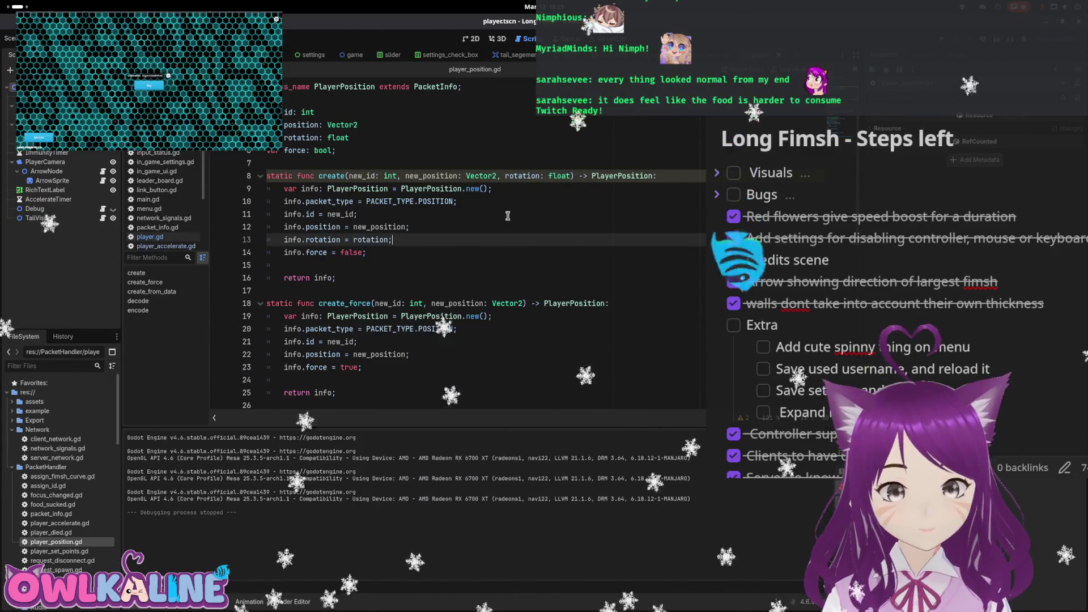
In create_force, assign info.rotation = rotation and add a 'rotation: float' parameter
{"action": "scroll", "coordinate": [399, 290], "scroll_direction": "down", "scroll_amount": 2}
{"action": "left_click", "coordinate": [399, 290]}
{"action": "key", "text": "Return"}
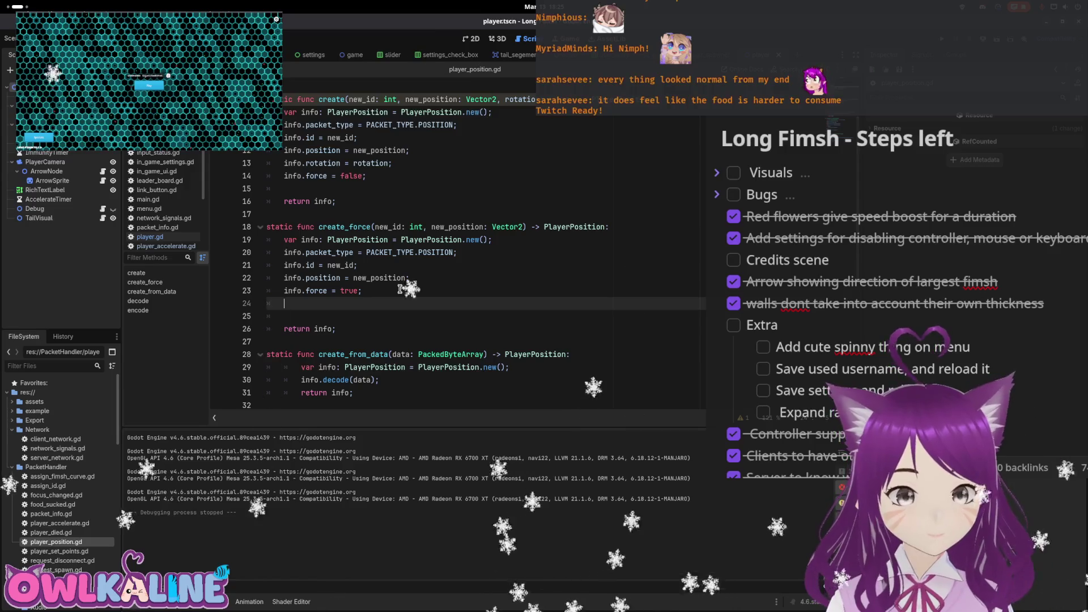
{"action": "left_click", "coordinate": [399, 289]}
{"action": "key", "text": "BackSpace"}
{"action": "key", "text": "BackSpace"}
{"action": "key", "text": "BackSpace"}
{"action": "type", "text": "info"}
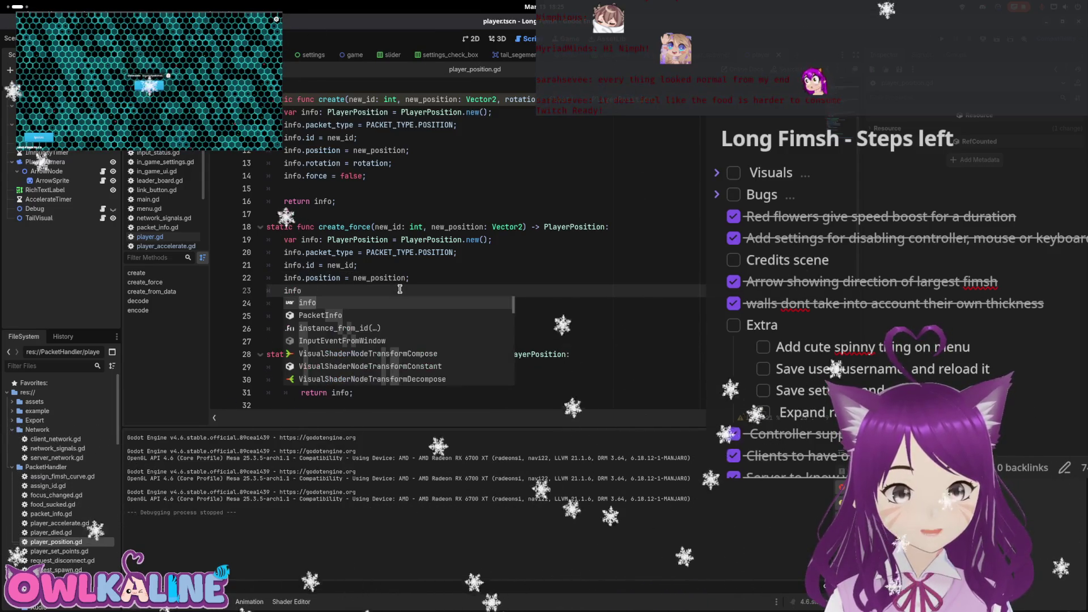
{"action": "type", "text": ".rotation = "}
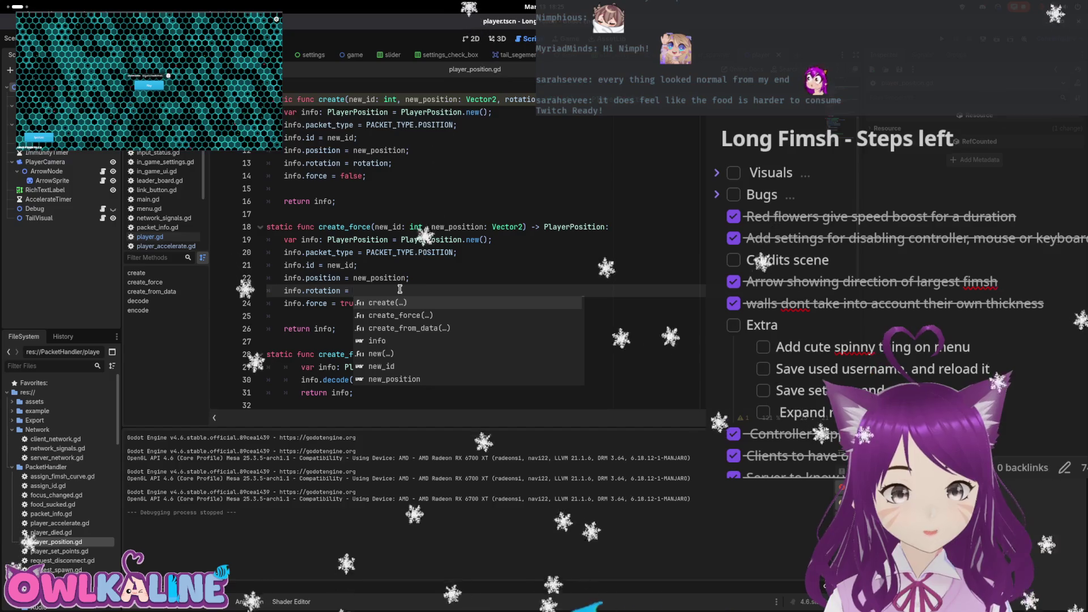
{"action": "type", "text": "rotation;"}
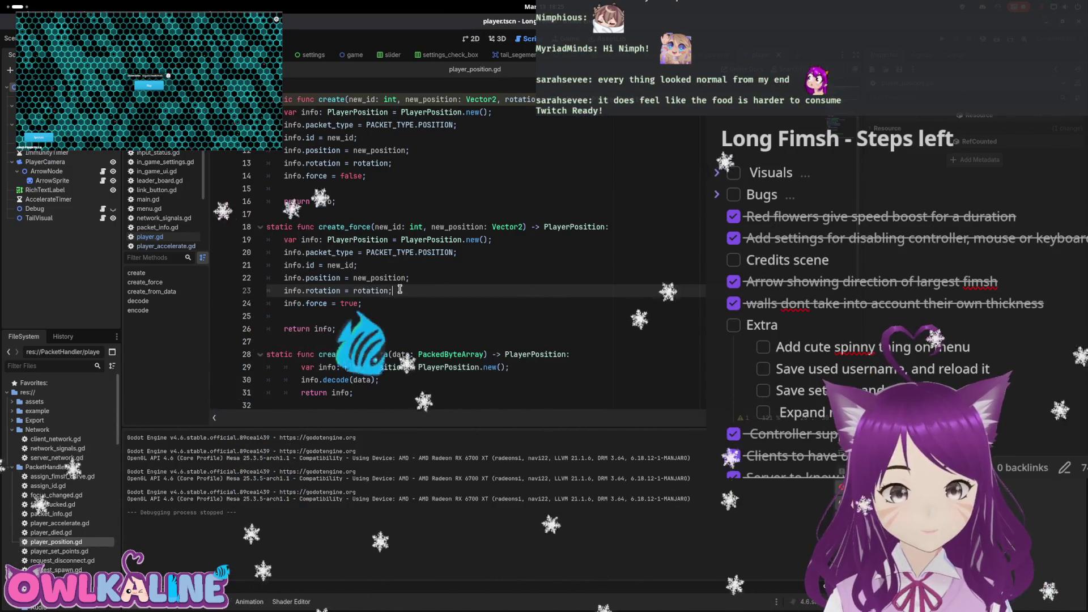
{"action": "left_click", "coordinate": [523, 227]}
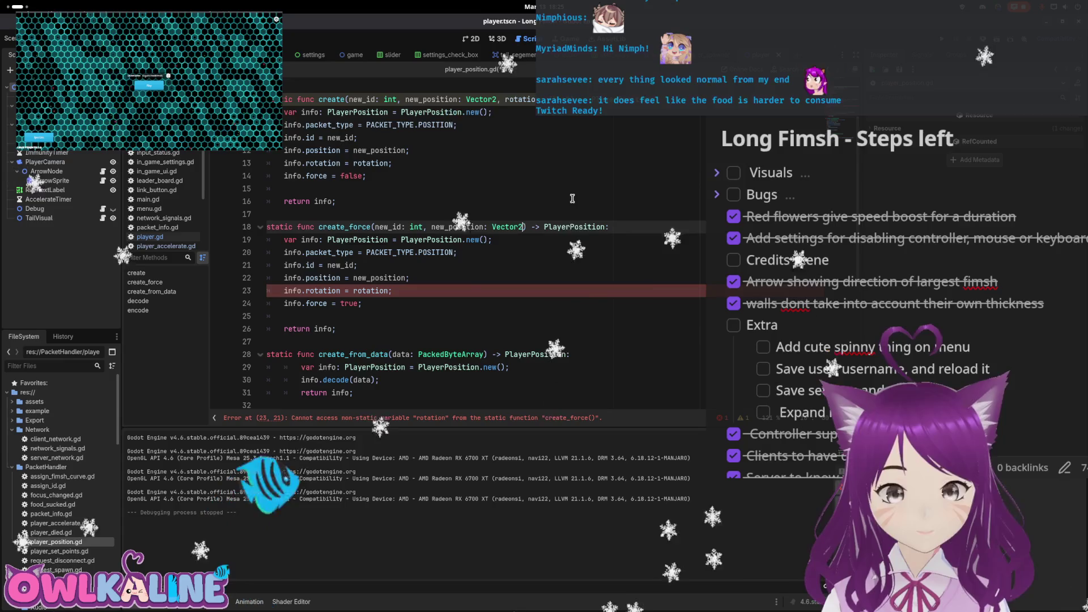
{"action": "type", "text": ", rotation: "}
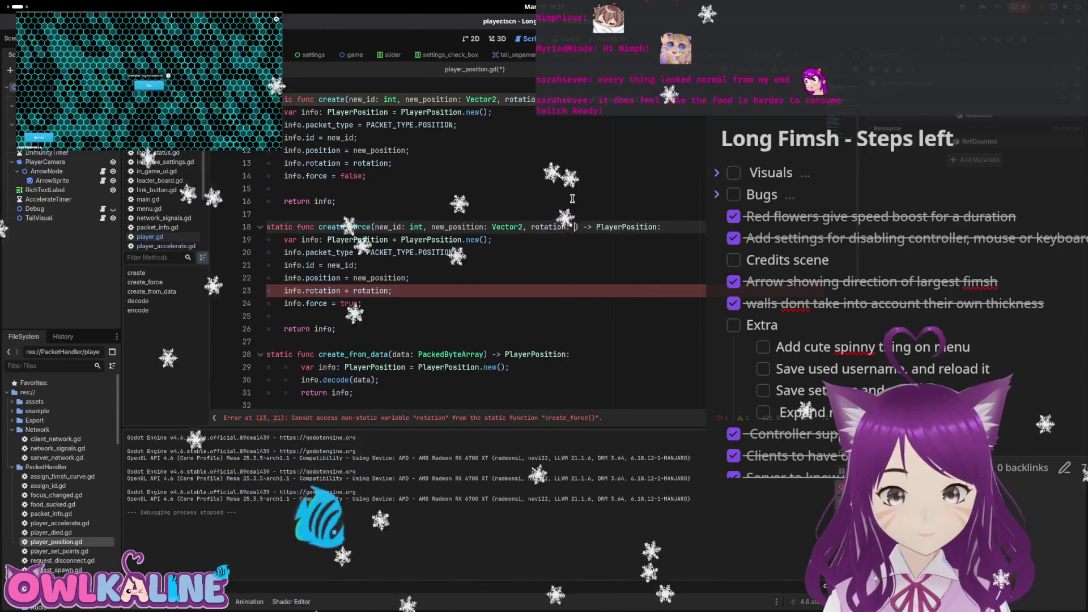
{"action": "type", "text": "float"}
Make create_force's rotation parameter a float, grow the buffer by 4, and encode rotation at byte 13
{"action": "key", "text": "ctrl+s"}
{"action": "scroll", "coordinate": [415, 276], "scroll_direction": "down", "scroll_amount": 3}
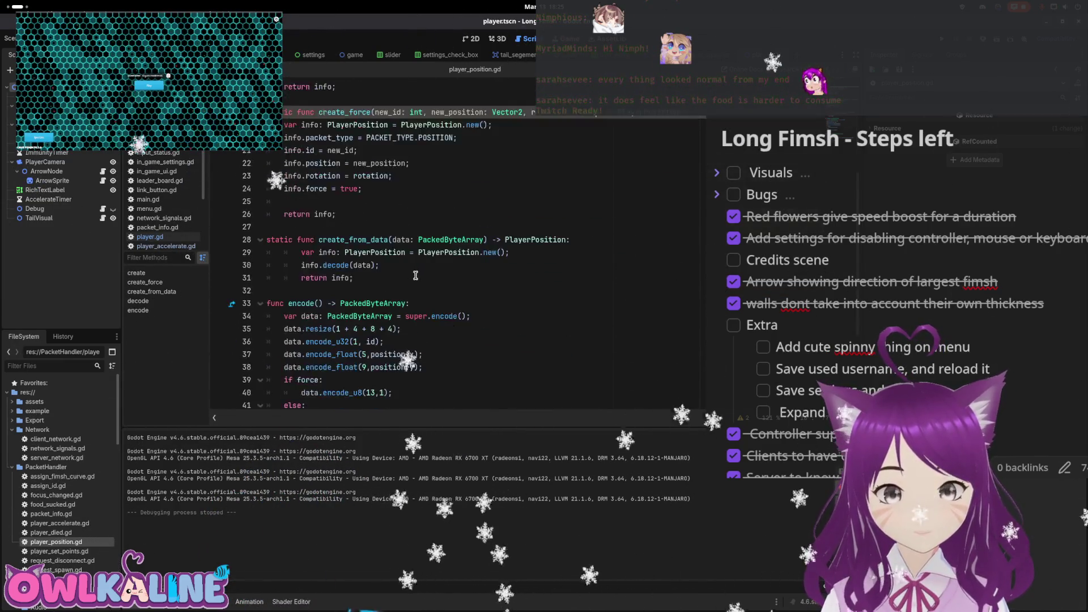
{"action": "scroll", "coordinate": [419, 266], "scroll_direction": "down", "scroll_amount": 3}
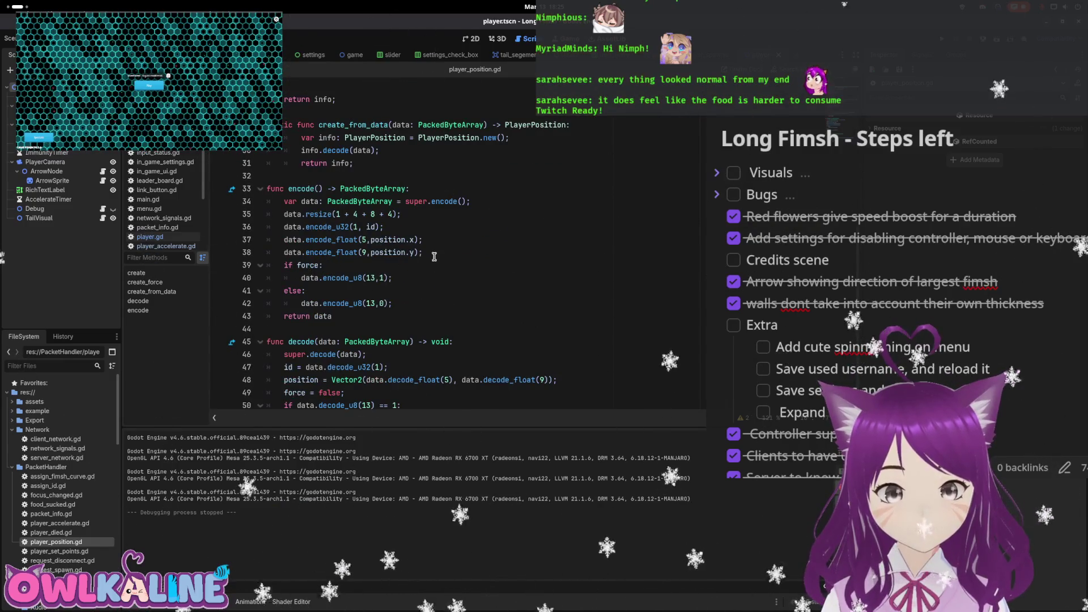
{"action": "left_click", "coordinate": [393, 214]}
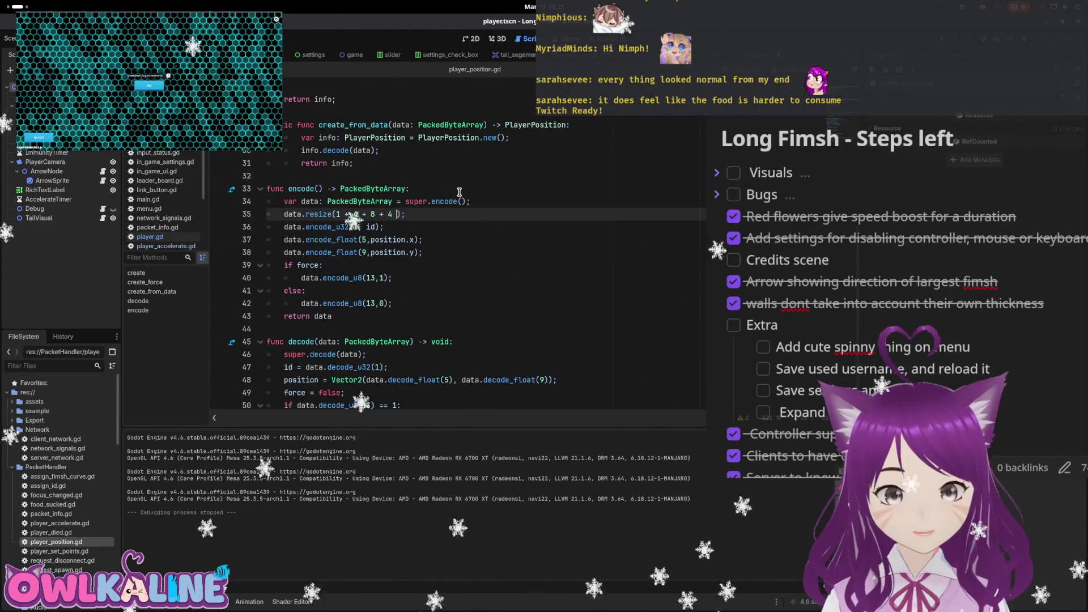
{"action": "type", "text": "+ 4"}
{"action": "key", "text": "Down"}
{"action": "key", "text": "Down"}
{"action": "key", "text": "Down"}
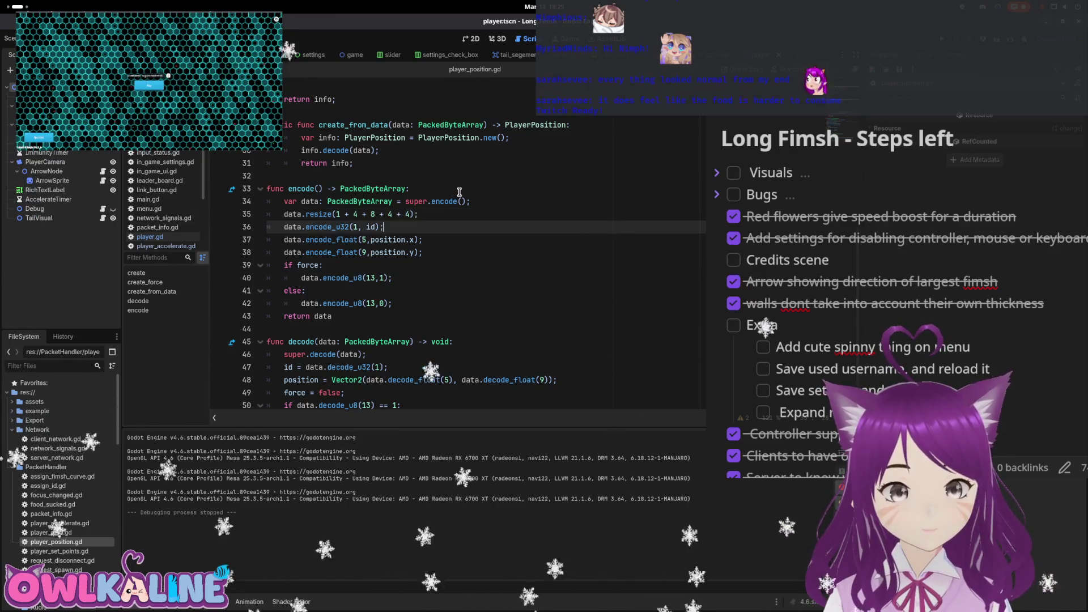
{"action": "key", "text": "End"}
{"action": "key", "text": "Return"}
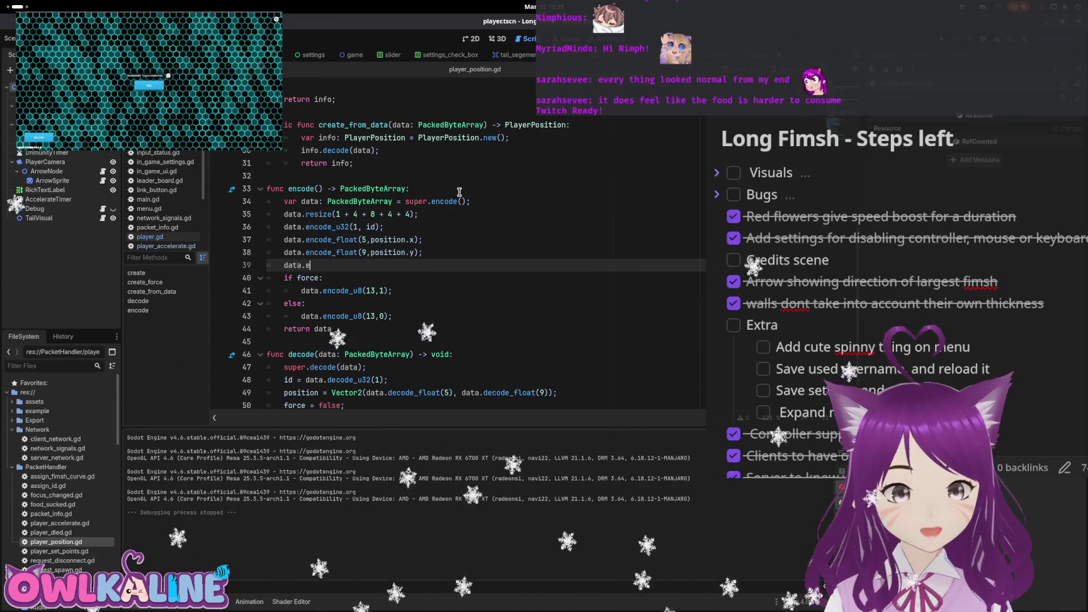
{"action": "type", "text": "(13, r"}
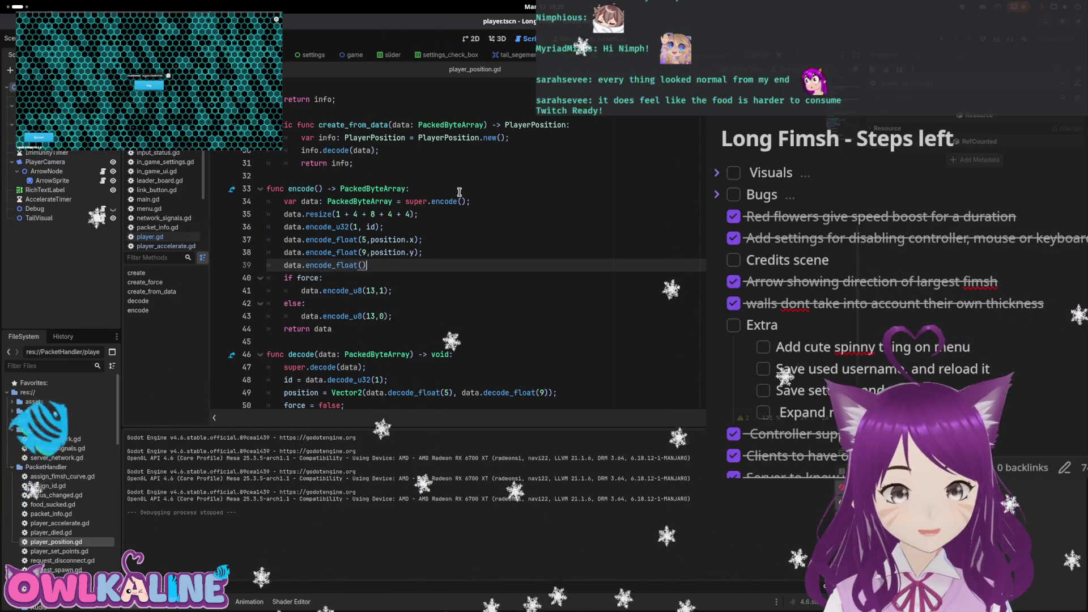
{"action": "type", "text": "otation"}
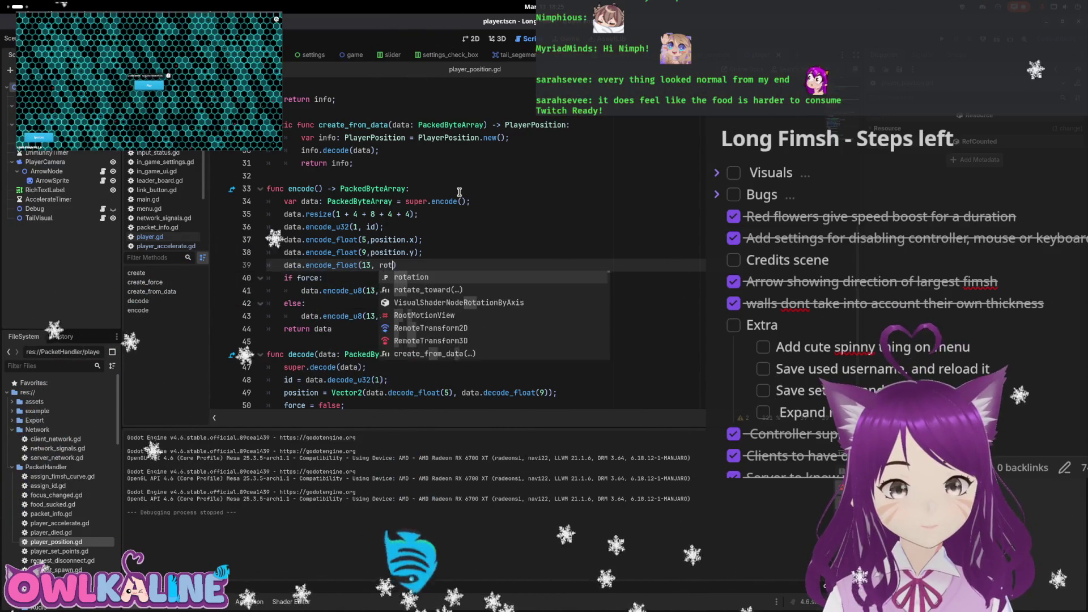
Move the force flag's byte offset to 17 in both branches and save
{"action": "key", "text": "Down"}
{"action": "key", "text": "Down"}
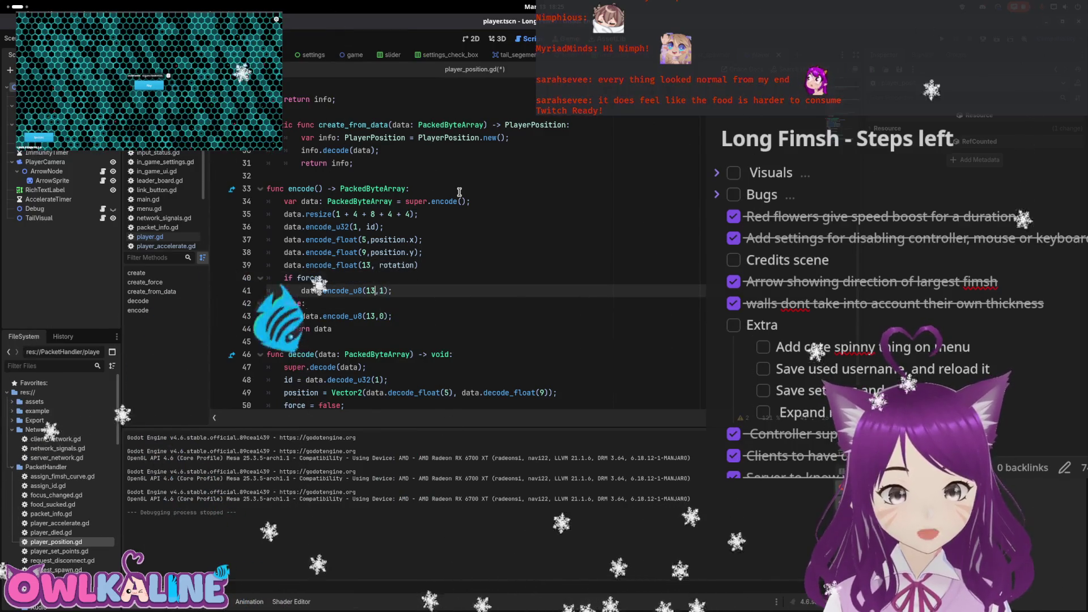
{"action": "key", "text": "Left"}
{"action": "key", "text": "Left"}
{"action": "key", "text": "Left"}
{"action": "key", "text": "BackSpace"}
{"action": "type", "text": "7"}
{"action": "key", "text": "Down"}
{"action": "key", "text": "Down"}
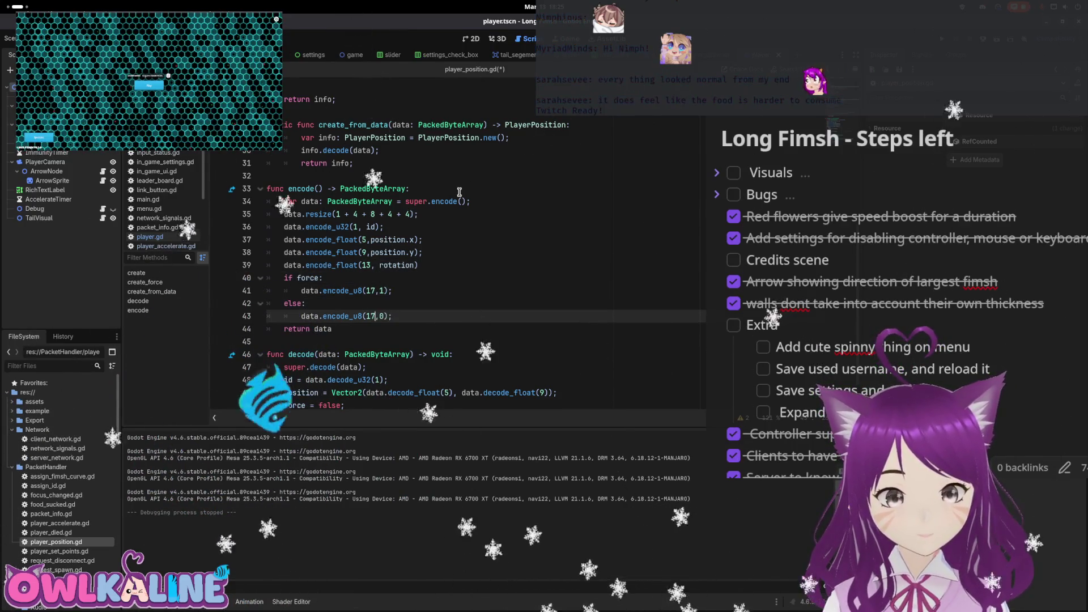
{"action": "key", "text": "BackSpace"}
{"action": "type", "text": "7"}
{"action": "key", "text": "ctrl+s"}
Decode rotation with data.decode_float(13) after the position decode line
{"action": "scroll", "coordinate": [381, 308], "scroll_direction": "down", "scroll_amount": 1}
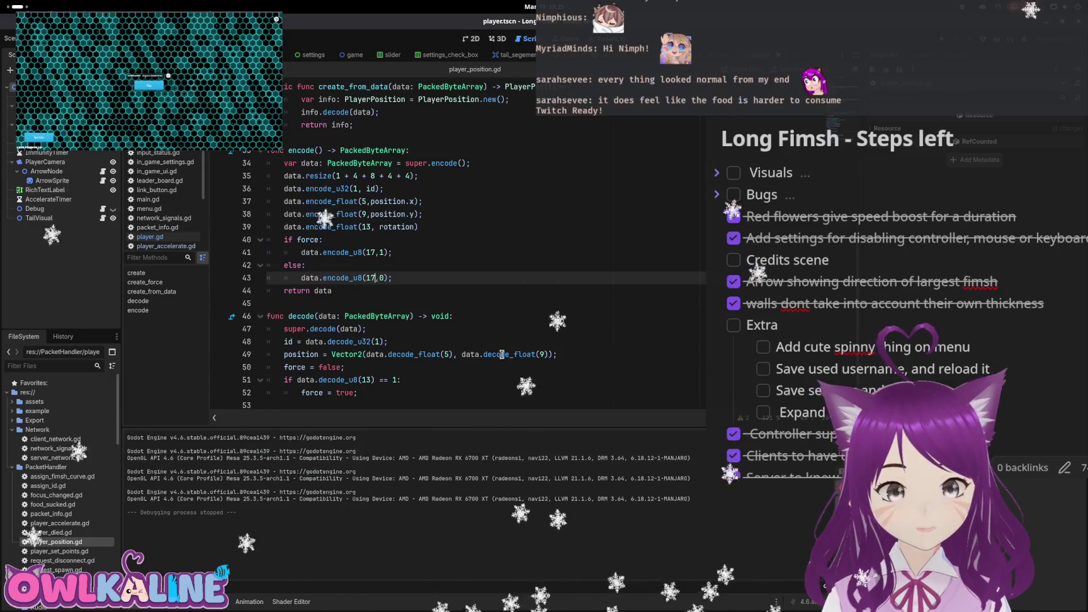
{"action": "left_click", "coordinate": [592, 351]}
{"action": "key", "text": "Return"}
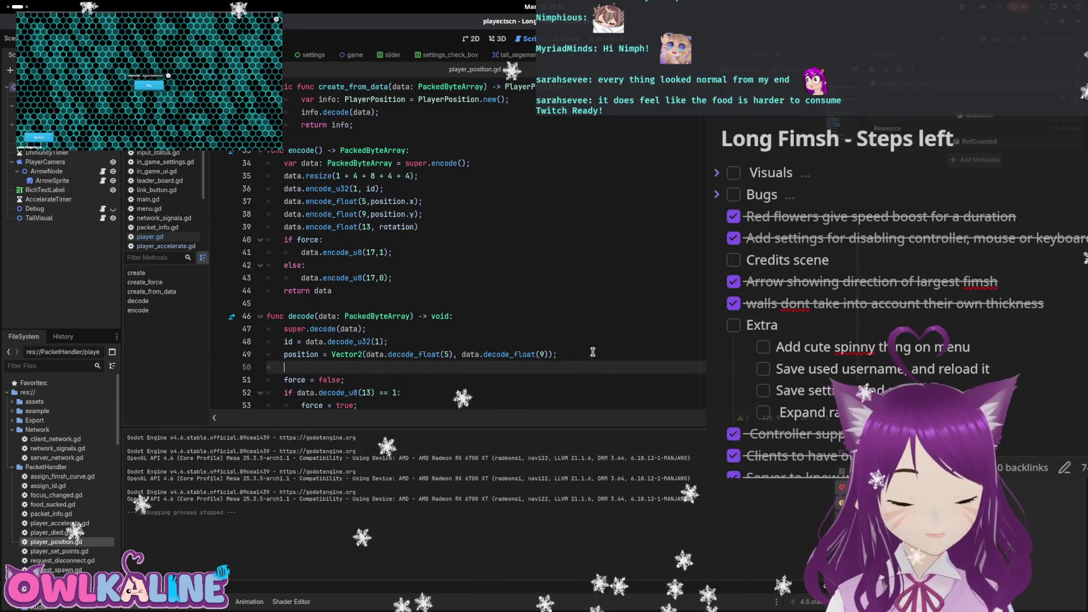
{"action": "type", "text": "rotation =data.deco"}
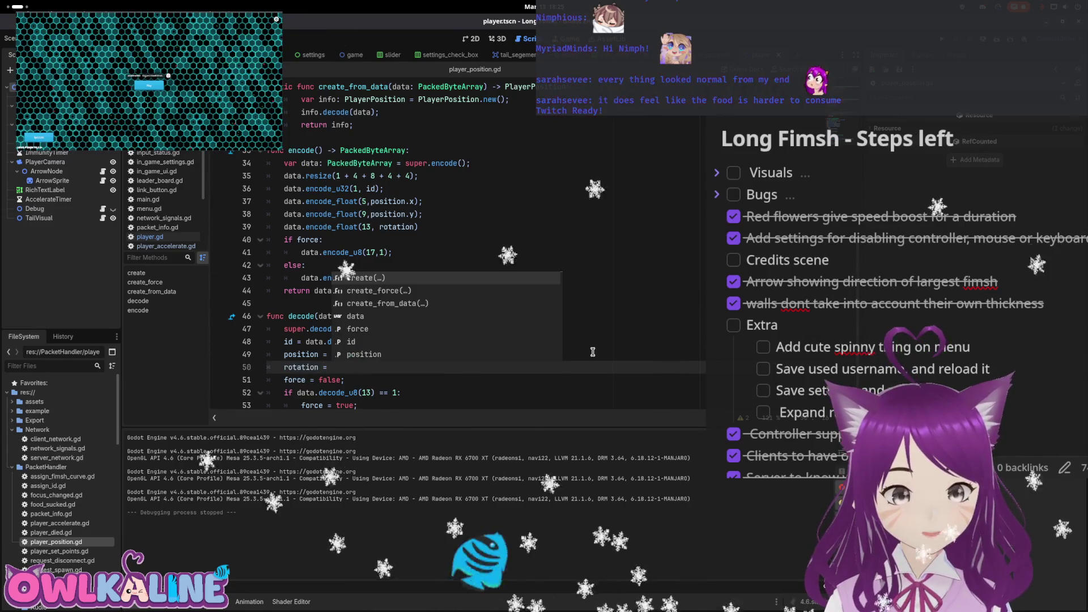
{"action": "type", "text": "de_float("}
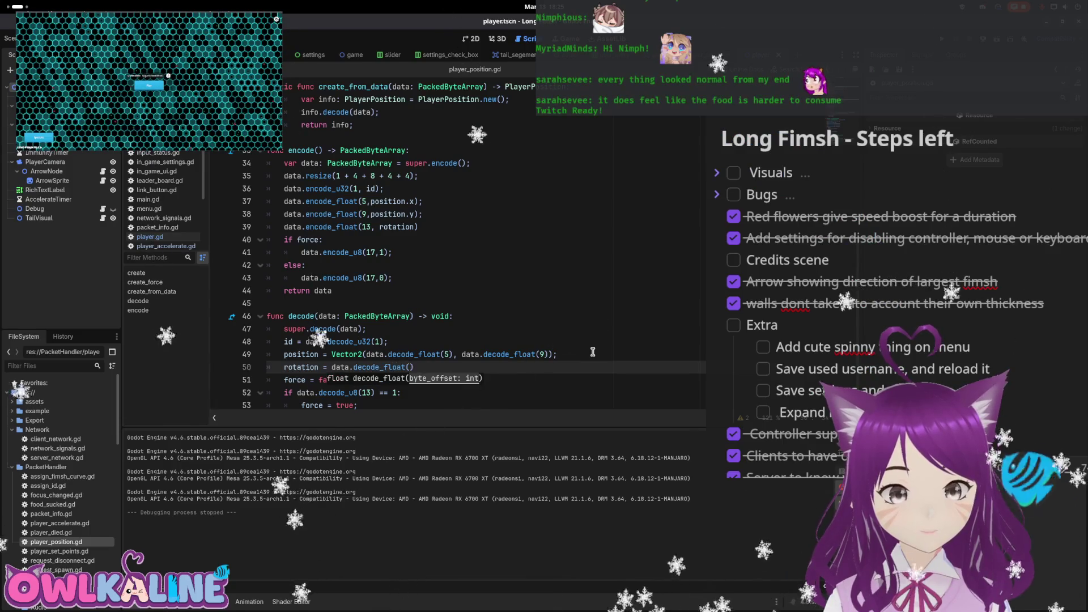
{"action": "key", "text": "Down"}
{"action": "key", "text": "Down"}
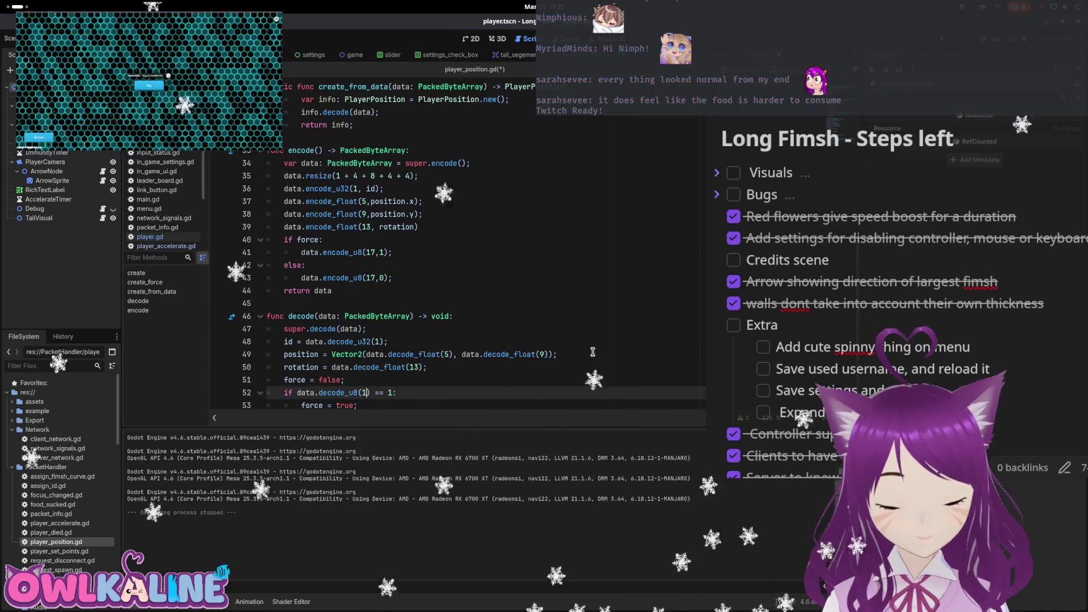
{"action": "scroll", "coordinate": [567, 346], "scroll_direction": "down", "scroll_amount": 1}
{"action": "left_click", "coordinate": [509, 347]}
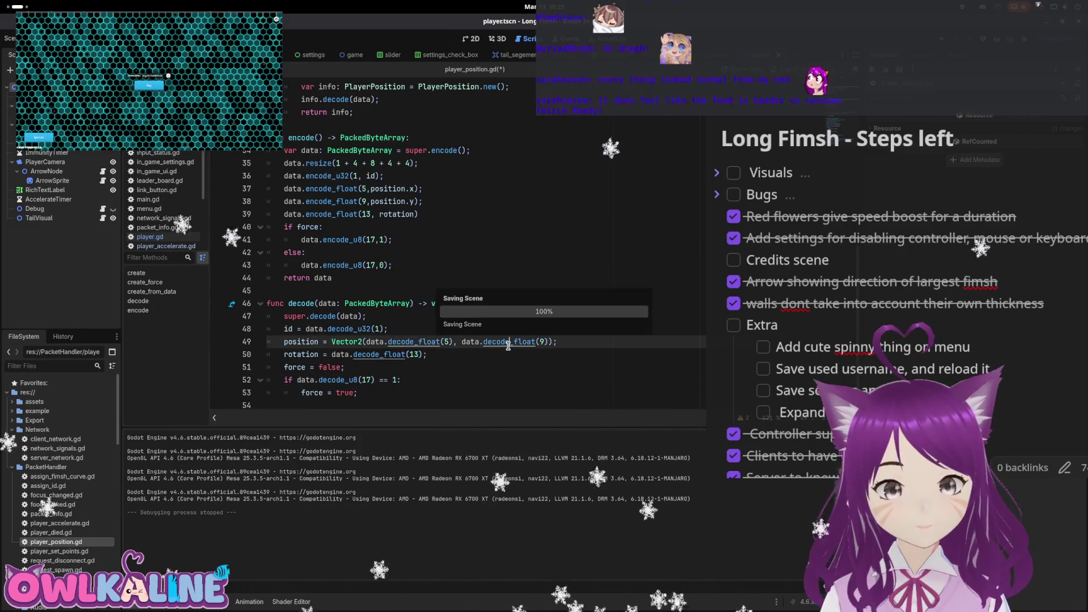
{"action": "scroll", "coordinate": [508, 346], "scroll_direction": "up", "scroll_amount": 3}
{"action": "left_click", "coordinate": [433, 293]}
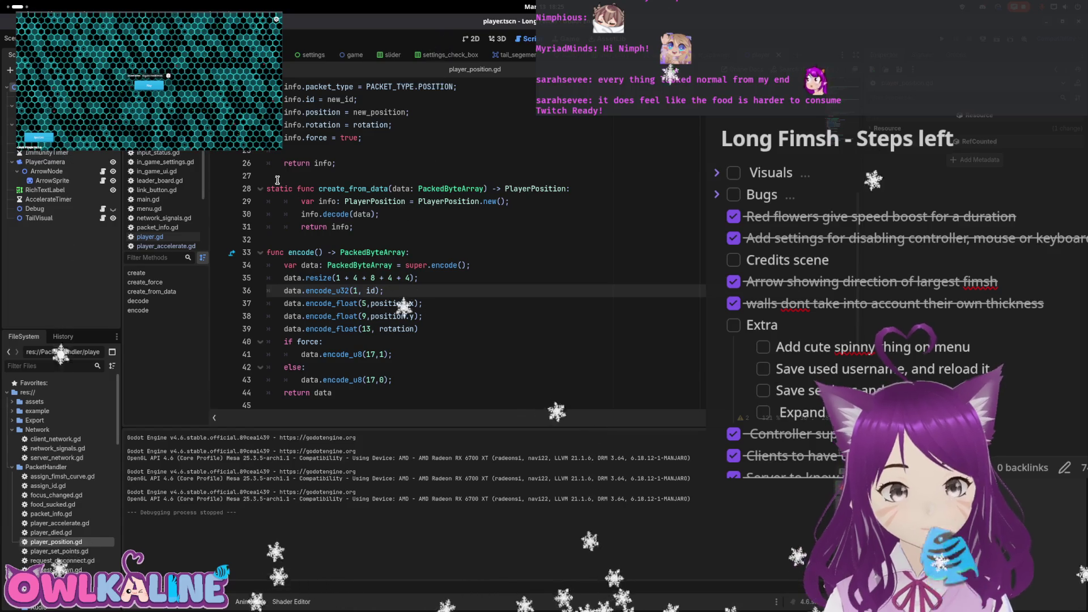
In player.gd, comment out the old diff-based goal_angle lines 435 and 436
{"action": "left_click", "coordinate": [149, 237]}
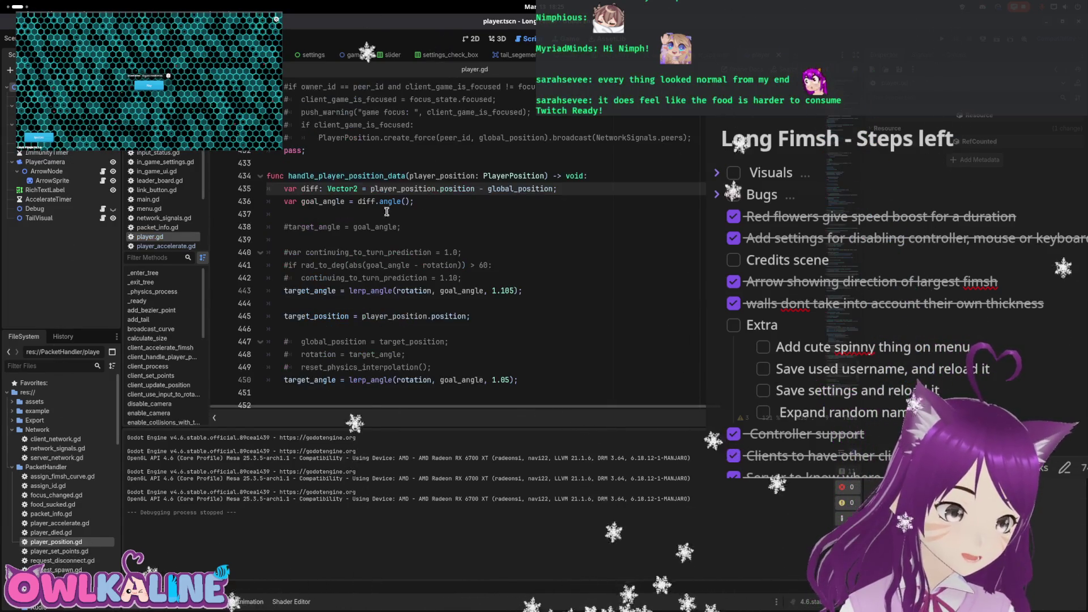
{"action": "left_click", "coordinate": [284, 189]}
{"action": "type", "text": "#"}
{"action": "left_click", "coordinate": [284, 201]}
{"action": "type", "text": "#"}
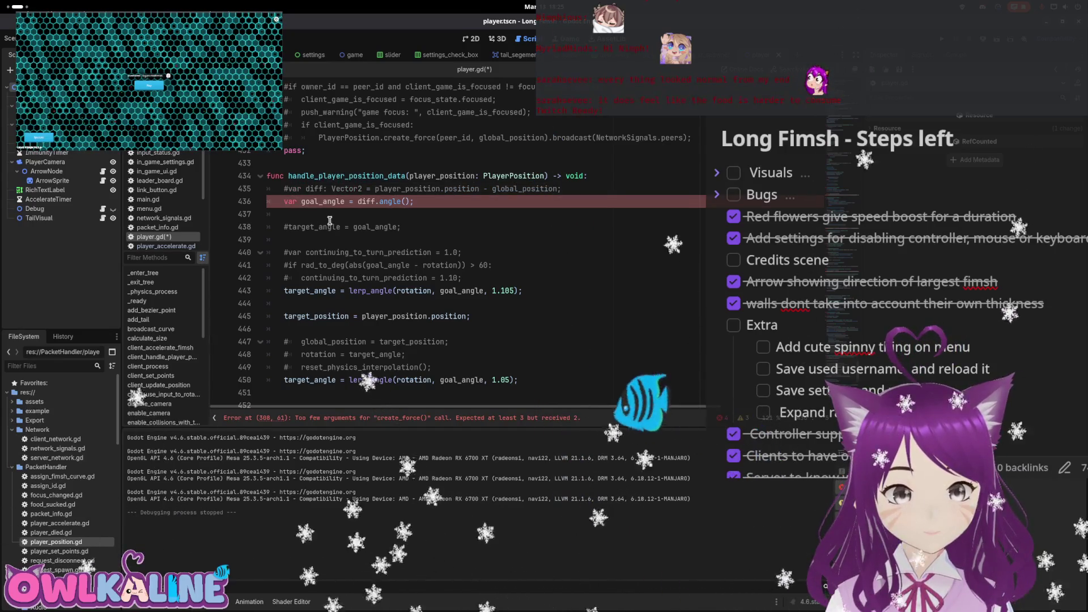
Add 'var goal_angle = player_position.rotation' below the commented lines and save
{"action": "left_click", "coordinate": [441, 204]}
{"action": "key", "text": "Return"}
{"action": "type", "text": "var goal_angle"}
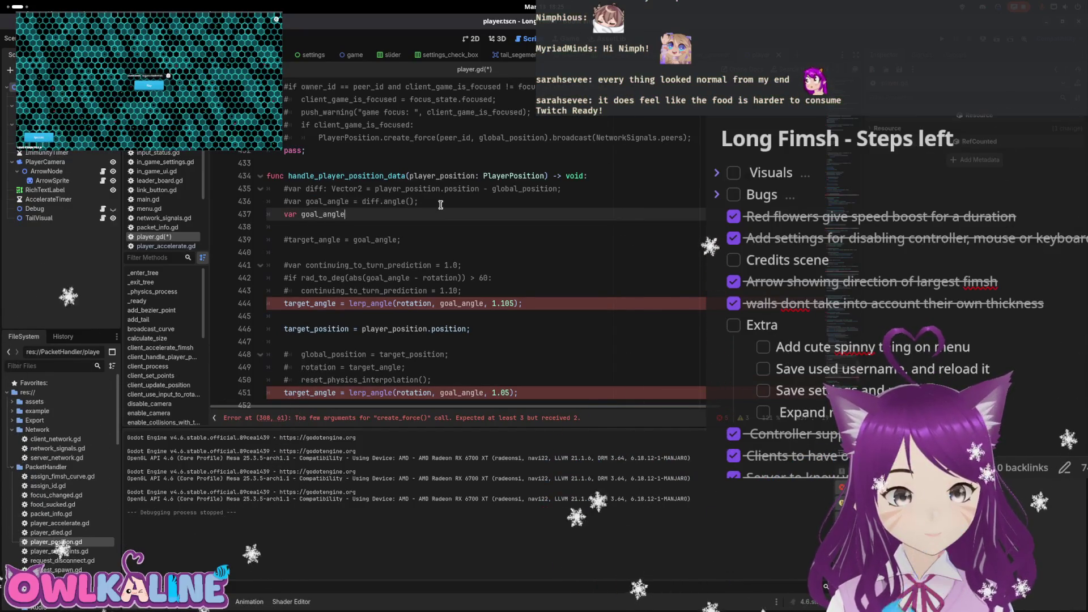
{"action": "type", "text": " = play"}
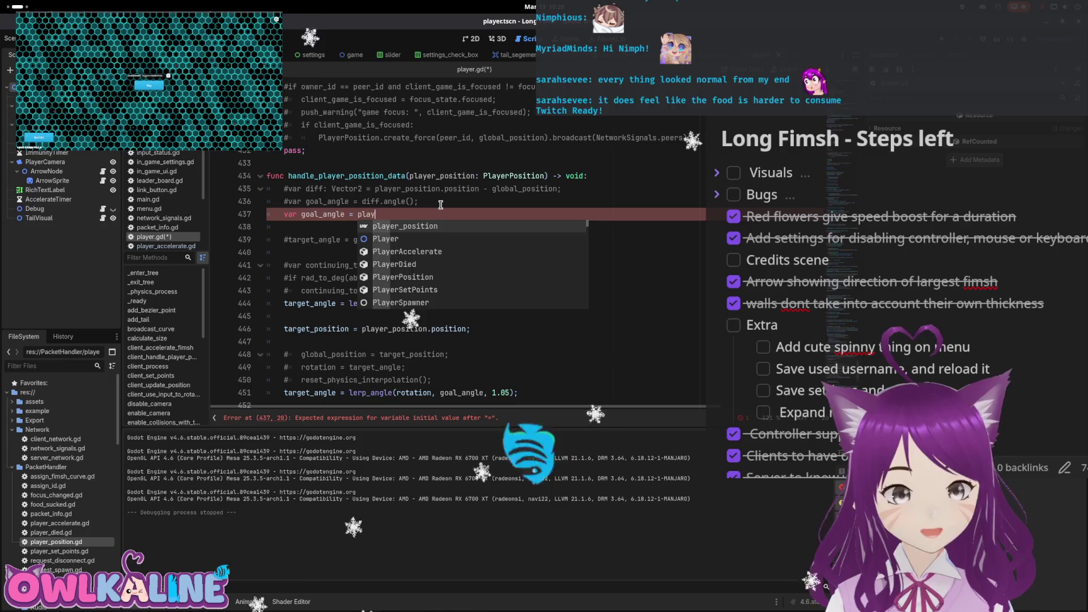
{"action": "type", "text": "er_position.angle;"}
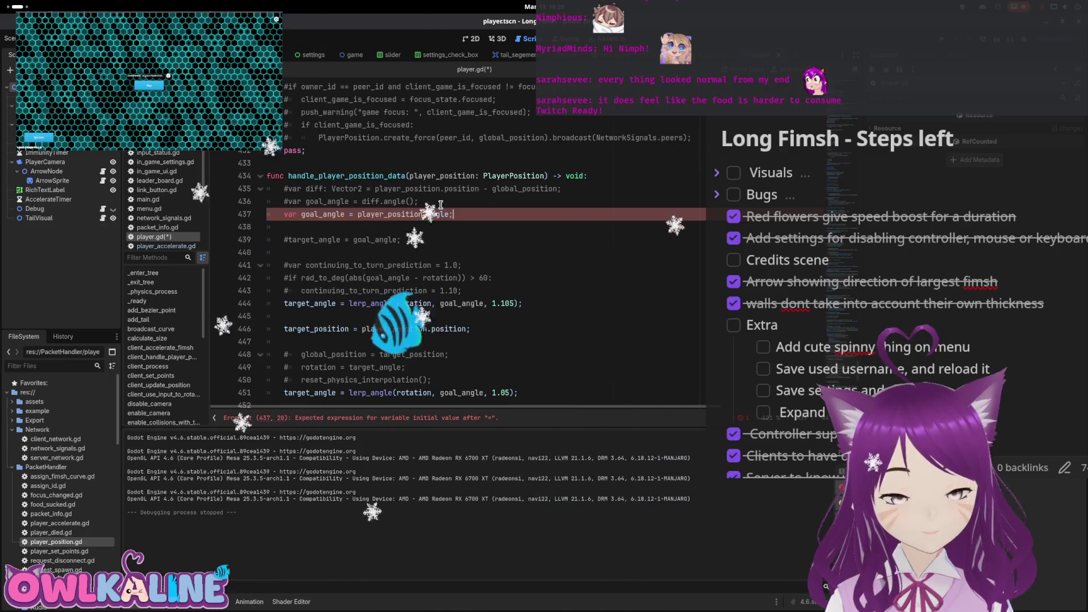
{"action": "key", "text": "Left"}
{"action": "key", "text": "BackSpace"}
{"action": "key", "text": "BackSpace"}
{"action": "key", "text": "BackSpace"}
{"action": "type", "text": "r"}
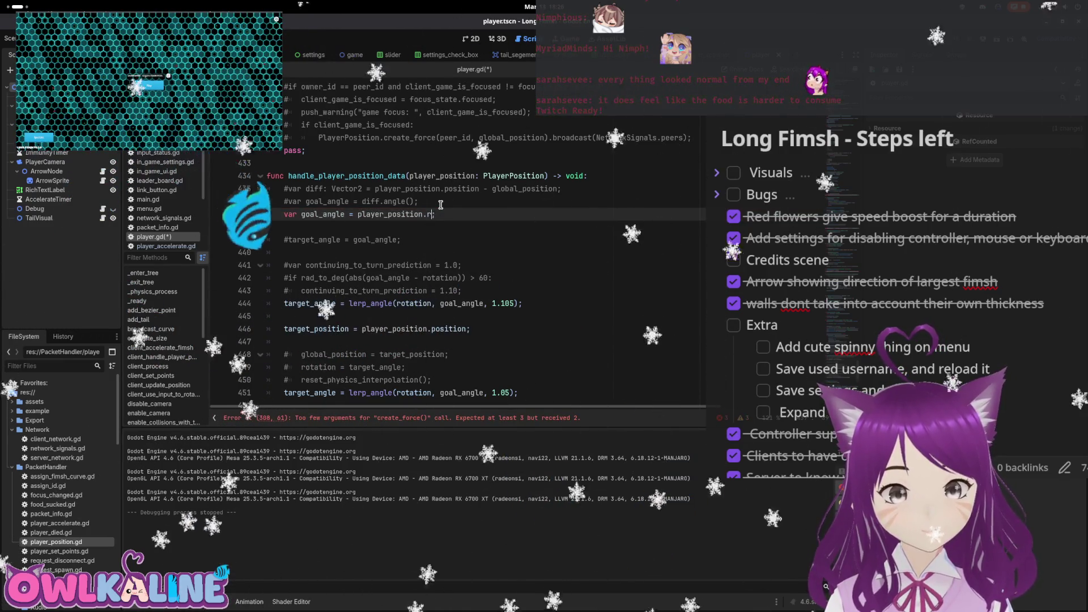
{"action": "type", "text": "otation"}
{"action": "key", "text": "ctrl+s"}
{"action": "left_click", "coordinate": [442, 240]}
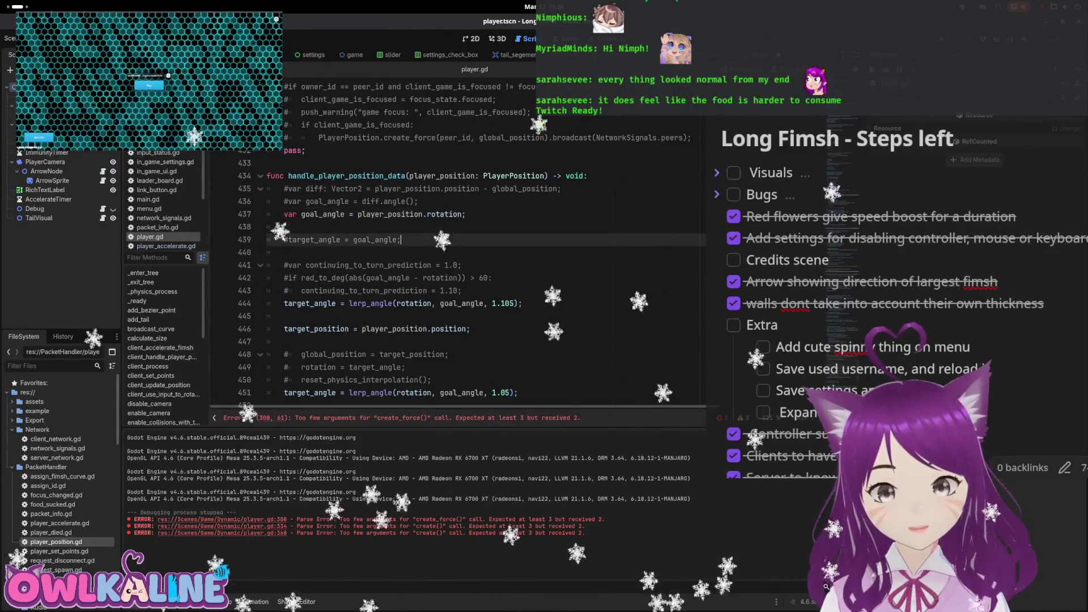
{"action": "left_click", "coordinate": [452, 230]}
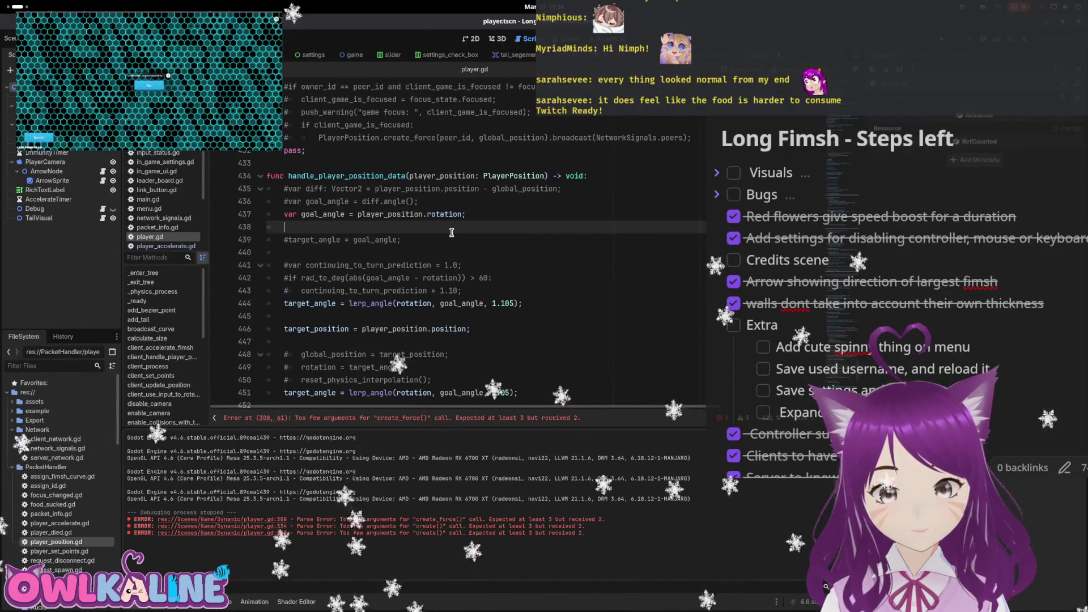
{"action": "left_click", "coordinate": [245, 521]}
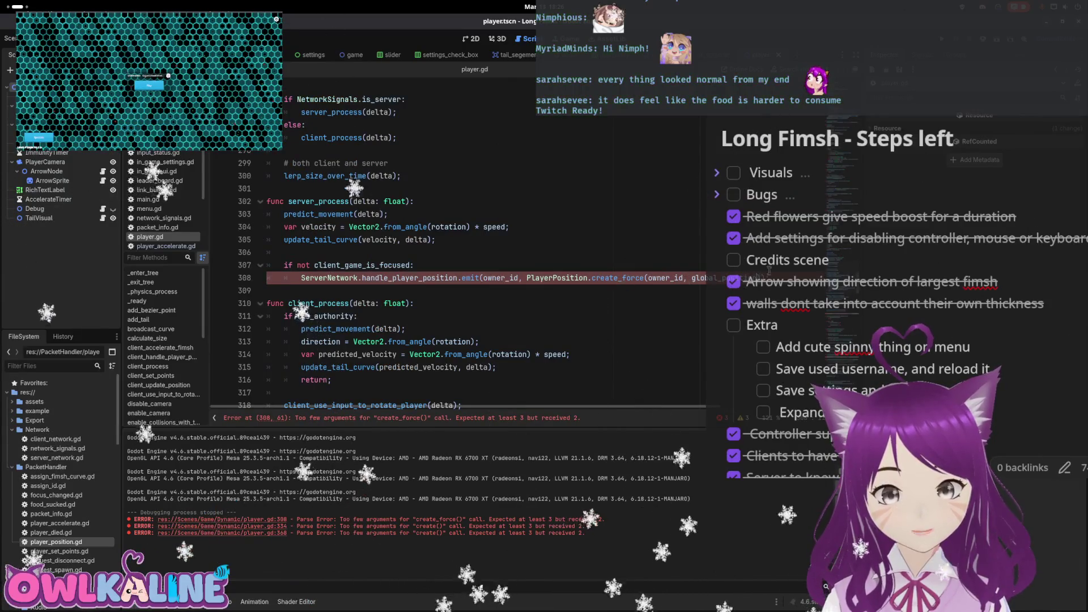
Append ', rotation' to the create_force call on line 308 and the create call on line 334, saving
{"action": "type", "text": ", rotation"}
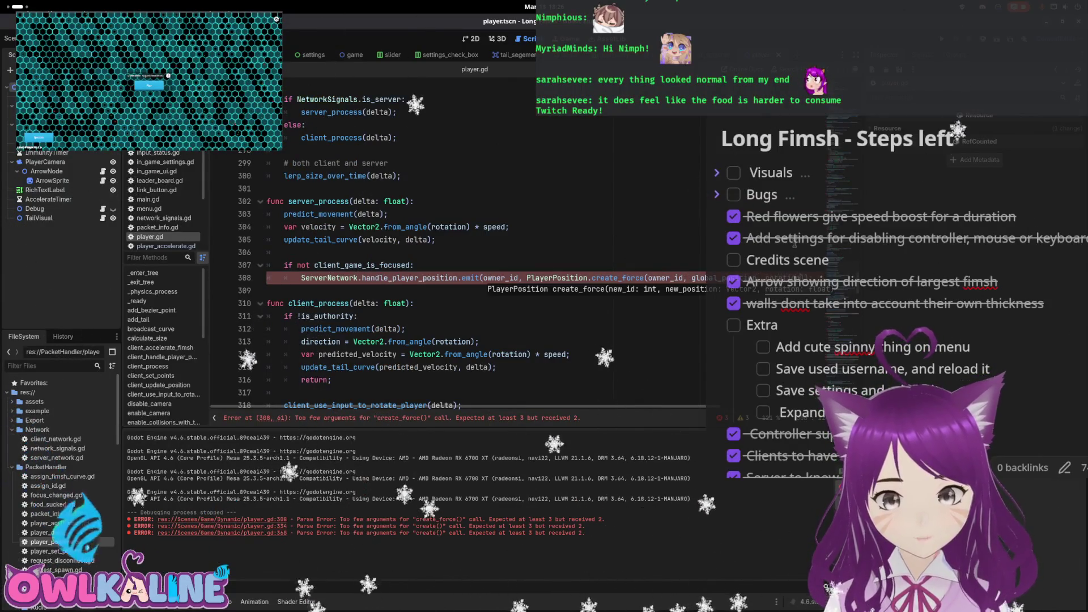
{"action": "key", "text": "ctrl+s"}
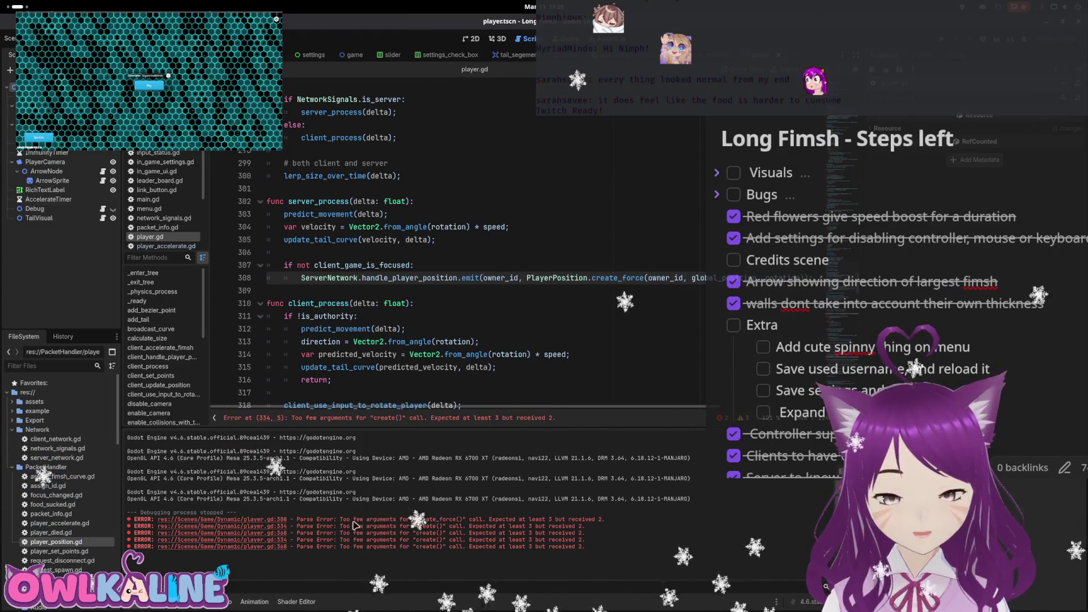
{"action": "left_click", "coordinate": [274, 527]}
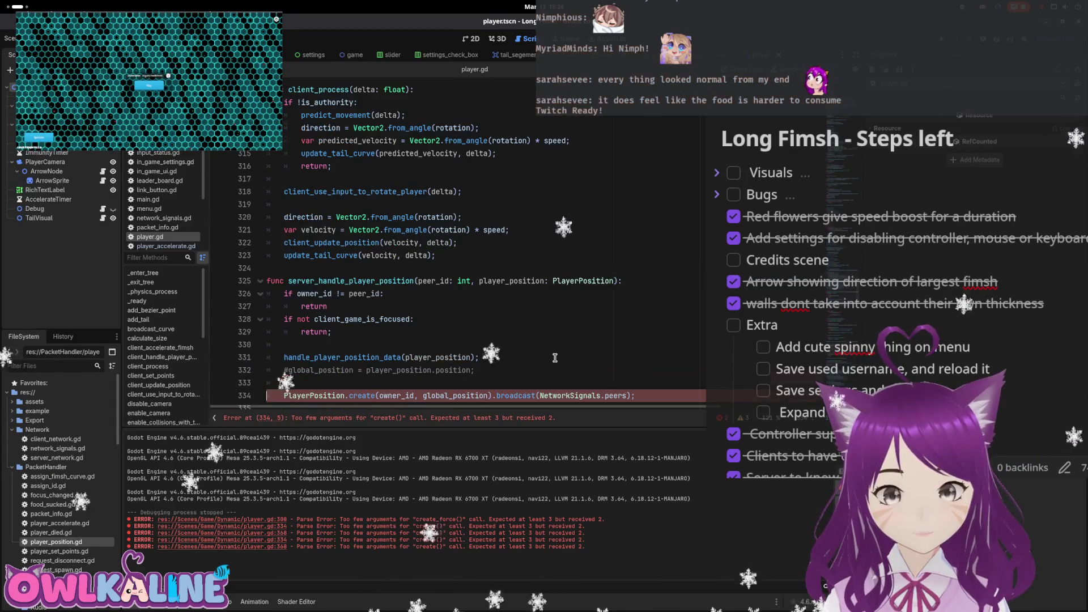
{"action": "scroll", "coordinate": [505, 313], "scroll_direction": "down", "scroll_amount": 2}
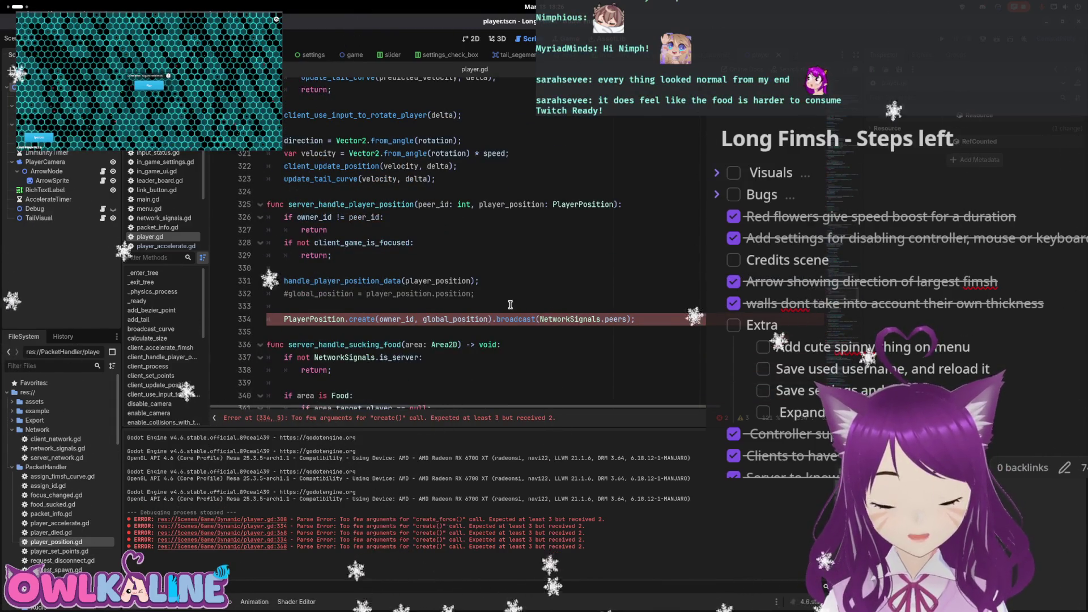
{"action": "type", "text": ", roti"}
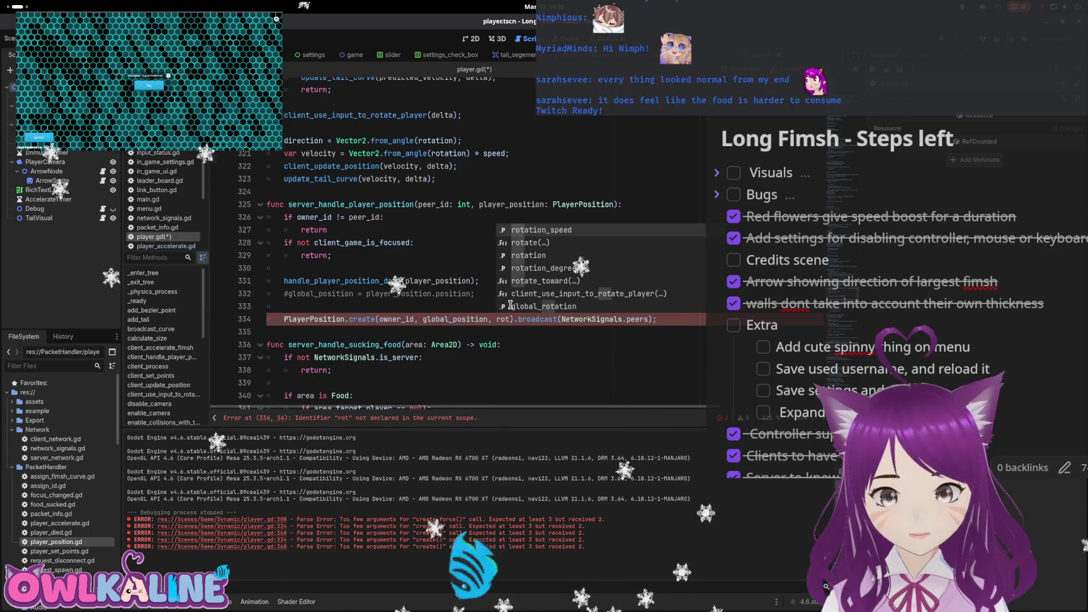
{"action": "key", "text": "BackSpace"}
{"action": "type", "text": "at"}
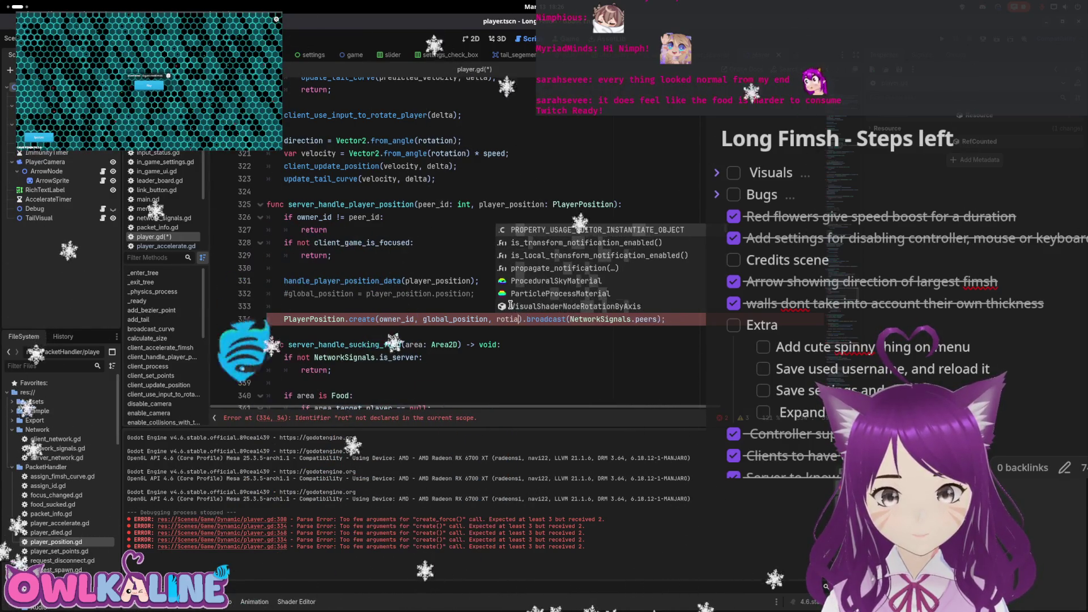
{"action": "type", "text": "ion.create(owner_id, glo"}
{"action": "key", "text": "ctrl+s"}
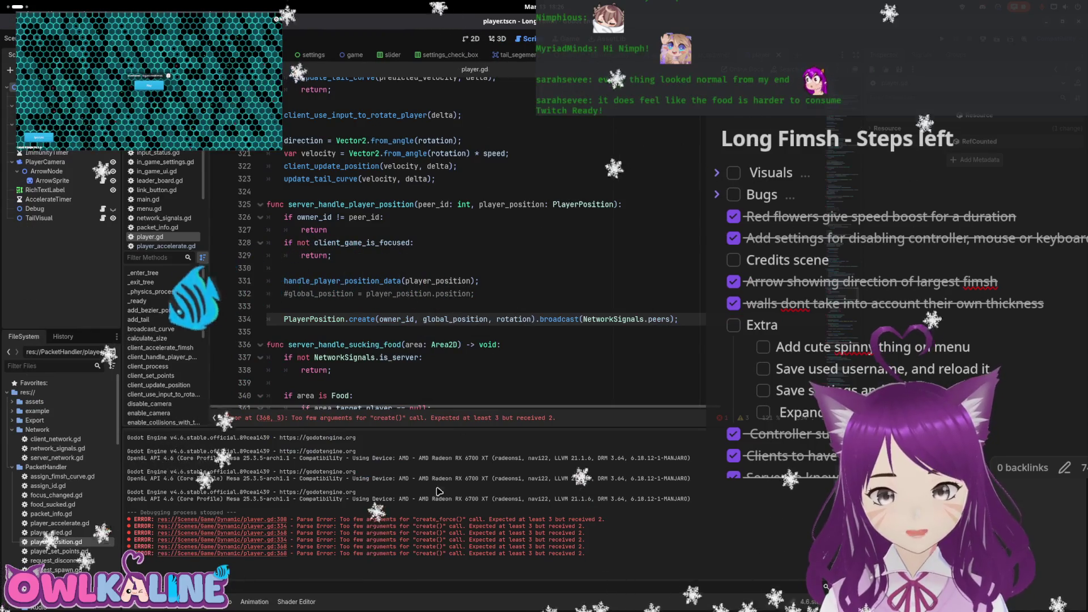
Add rotation as the final argument of the create call on line 368
{"action": "left_click", "coordinate": [253, 534]}
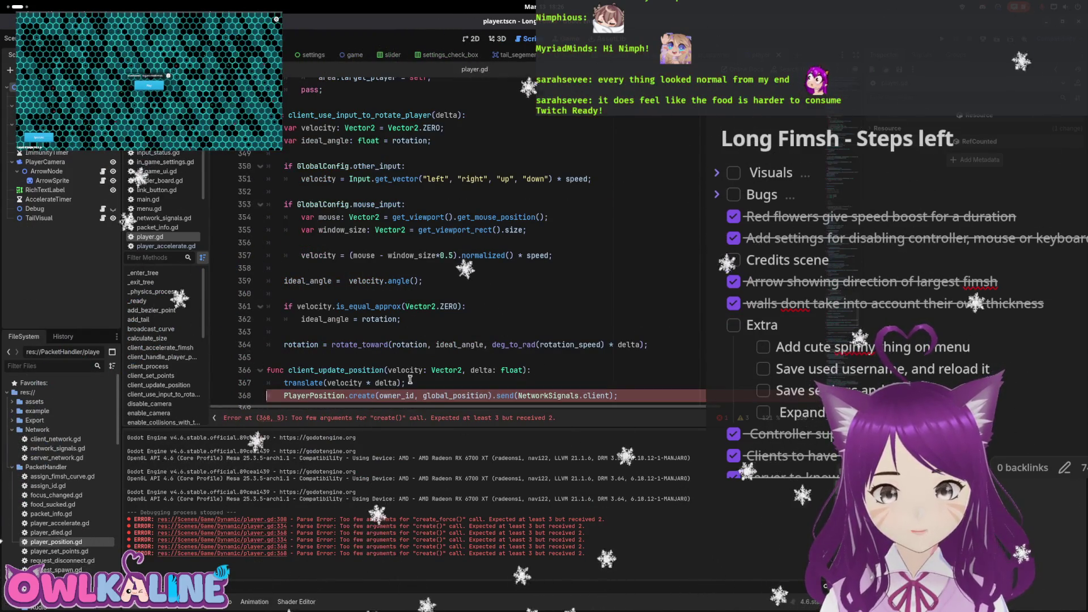
{"action": "scroll", "coordinate": [454, 286], "scroll_direction": "down", "scroll_amount": 3}
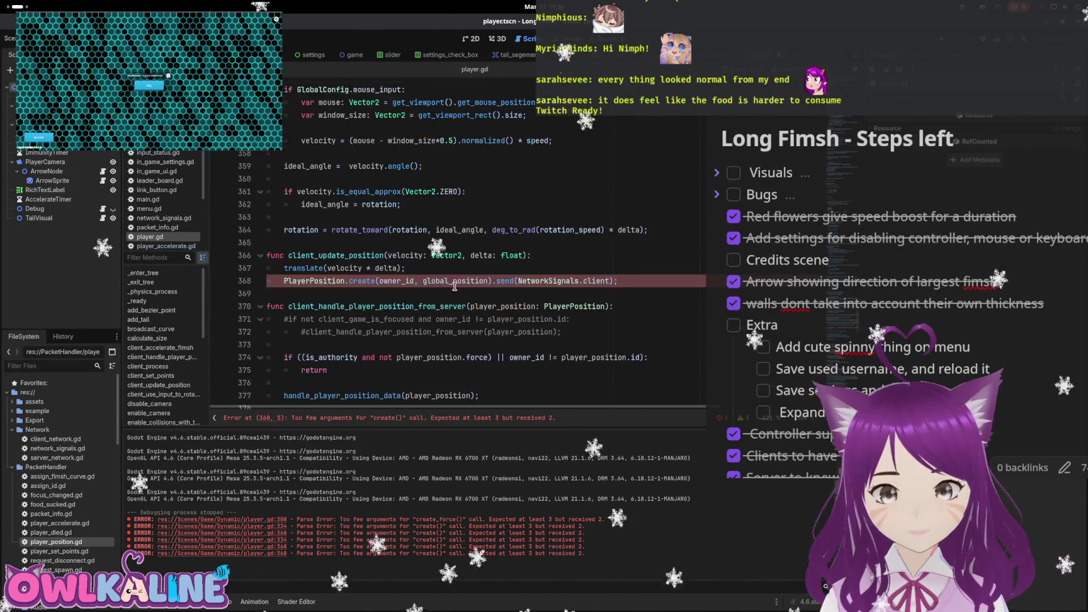
{"action": "left_click", "coordinate": [547, 233]}
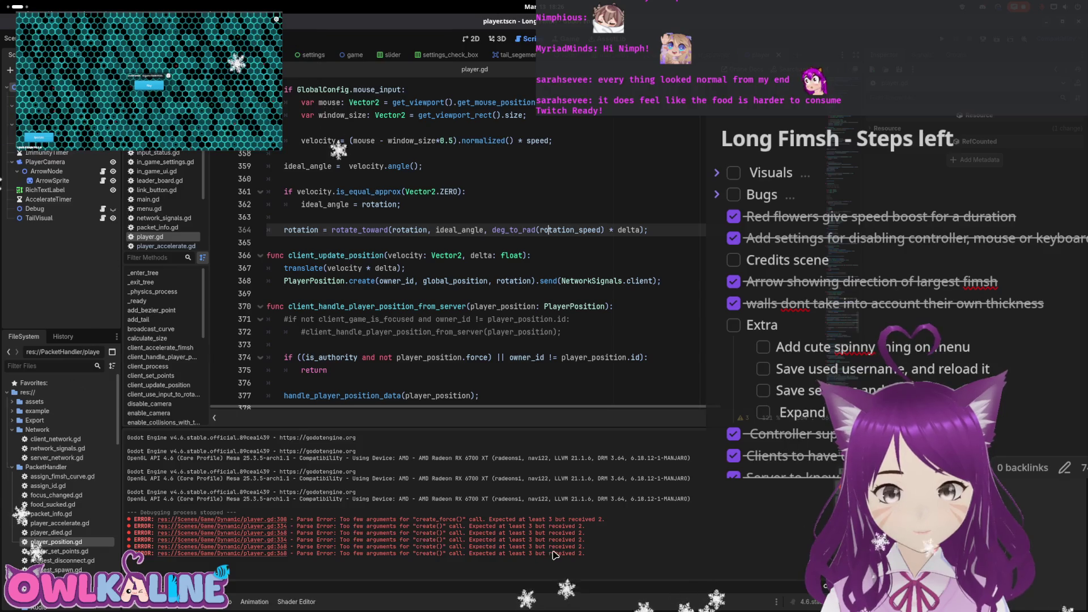
{"action": "left_click", "coordinate": [260, 540]}
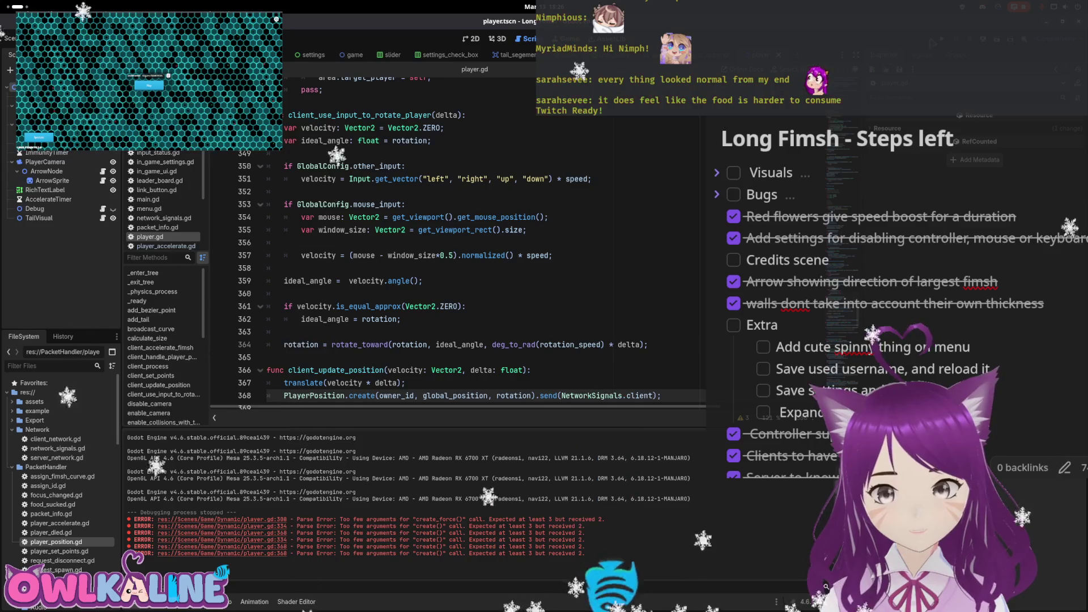
{"action": "key", "text": "F5"}
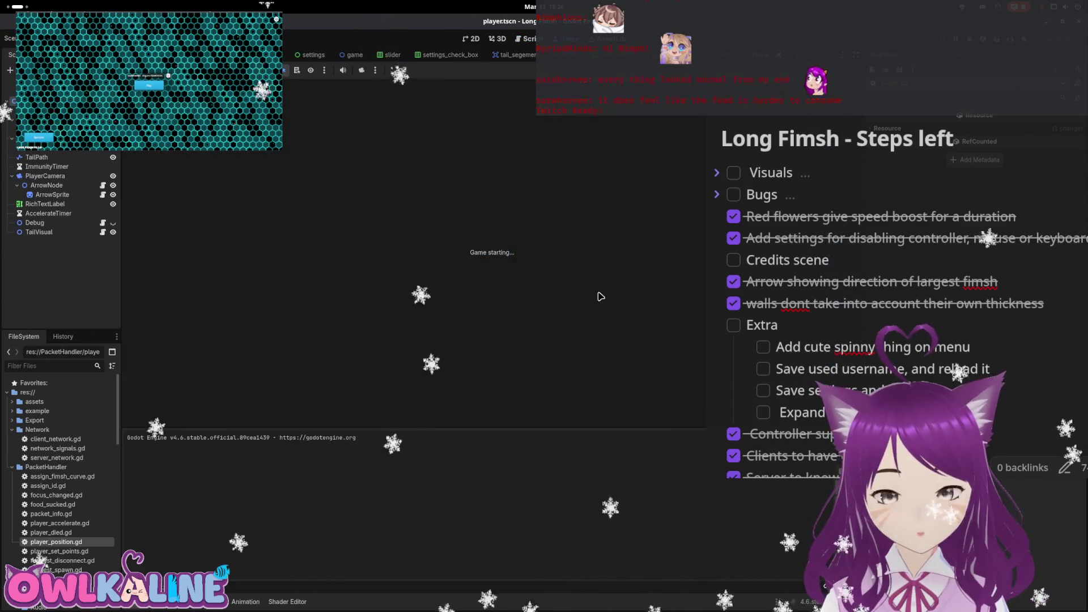
{"action": "left_click", "coordinate": [532, 306]}
{"action": "left_click", "coordinate": [535, 311]}
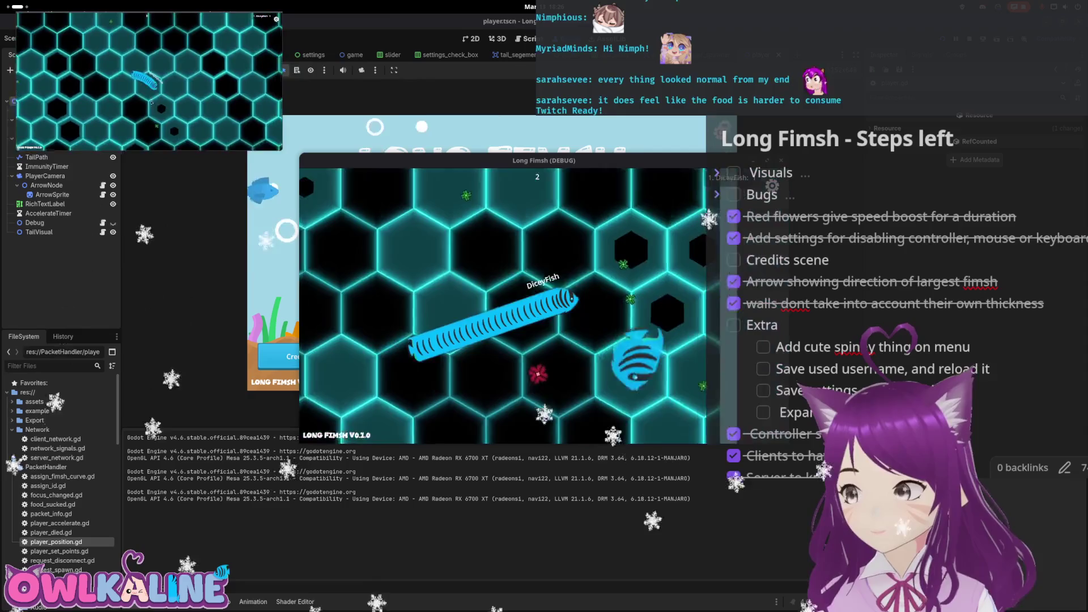
{"action": "left_click", "coordinate": [363, 407]}
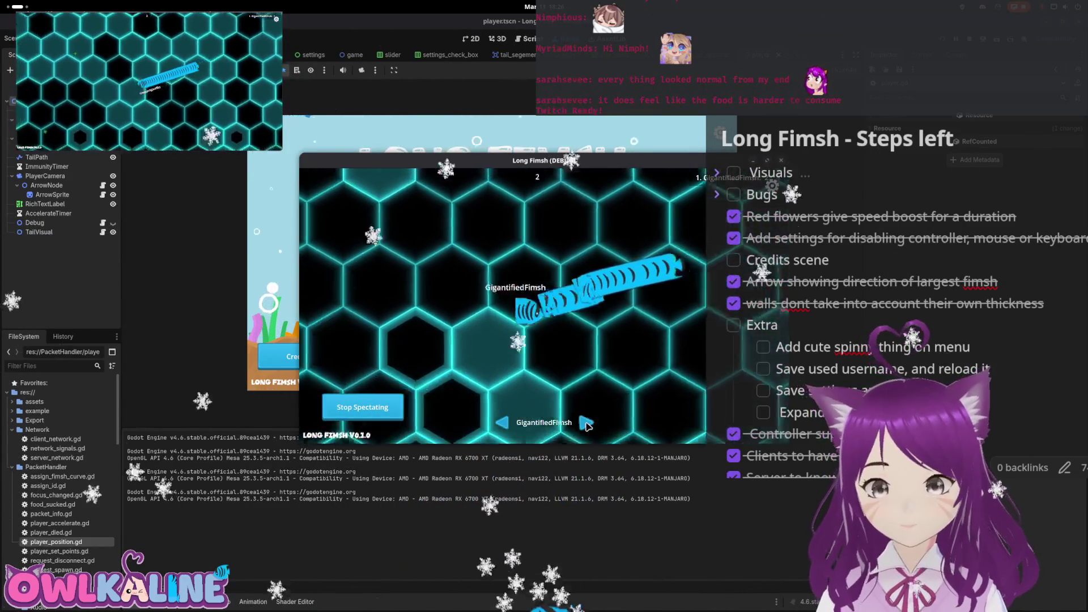
{"action": "key", "text": "F8"}
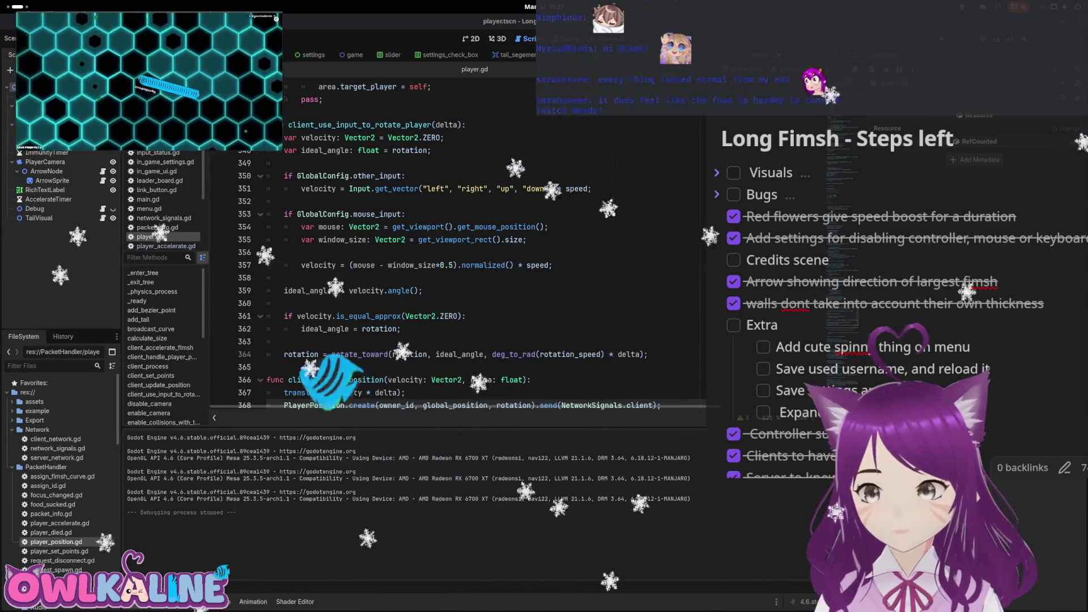
Re-export the web build to LongFimsh.html, overwriting the existing file
{"action": "left_click", "coordinate": [39, 38]}
{"action": "left_click", "coordinate": [56, 80]}
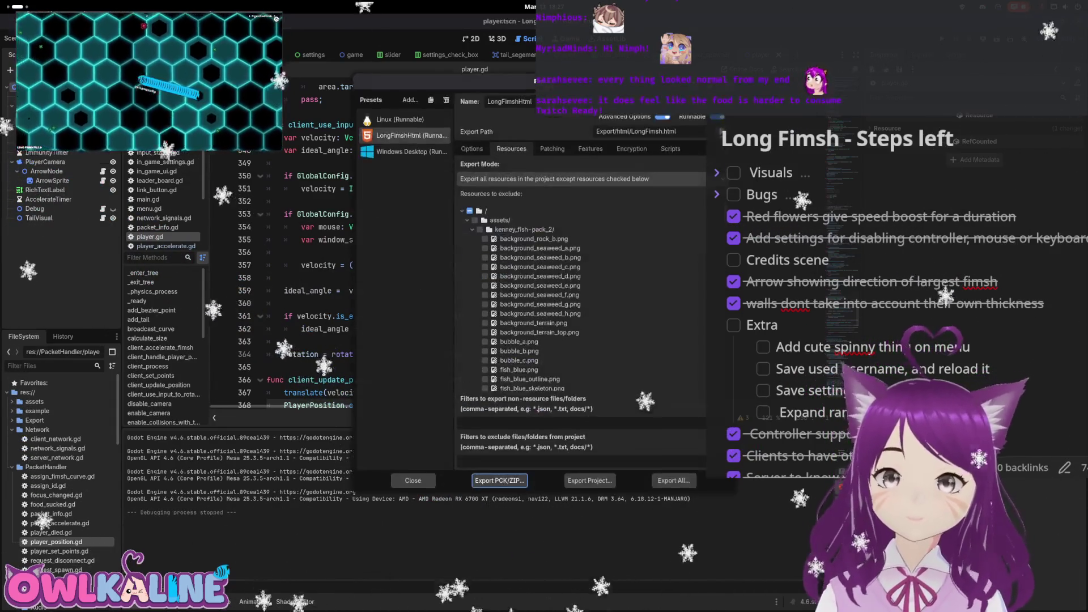
{"action": "scroll", "coordinate": [535, 217], "scroll_direction": "down", "scroll_amount": 15}
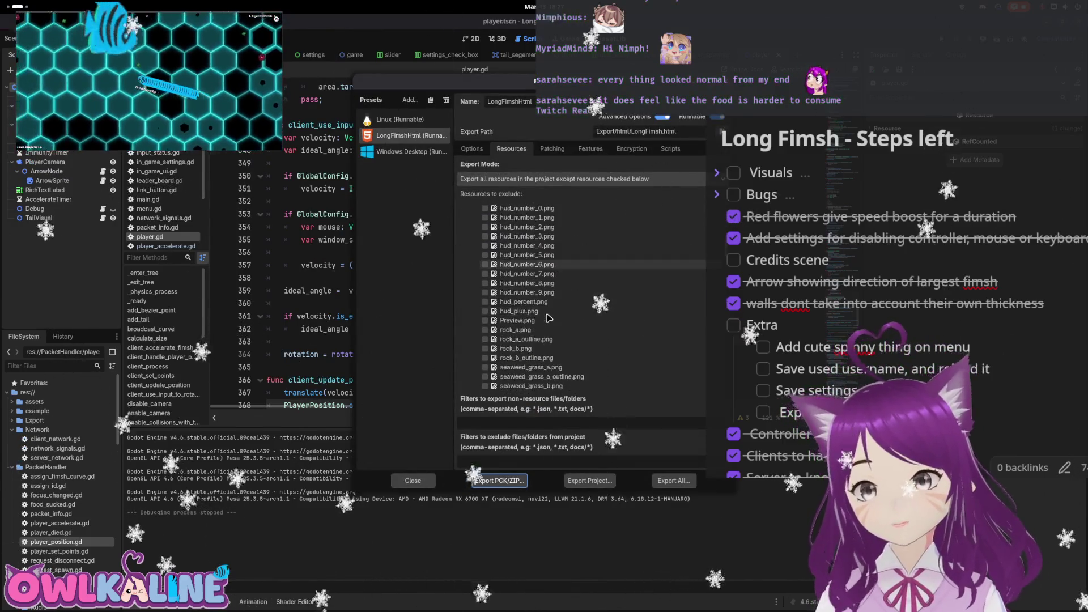
{"action": "left_click", "coordinate": [594, 481]}
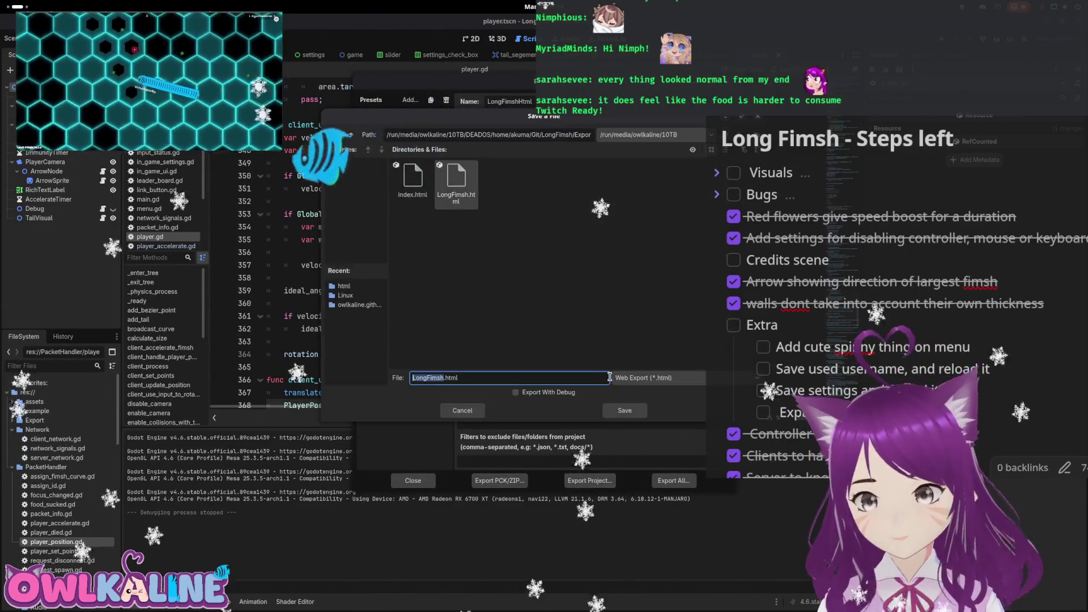
{"action": "left_click", "coordinate": [624, 410]}
{"action": "left_click", "coordinate": [588, 247]}
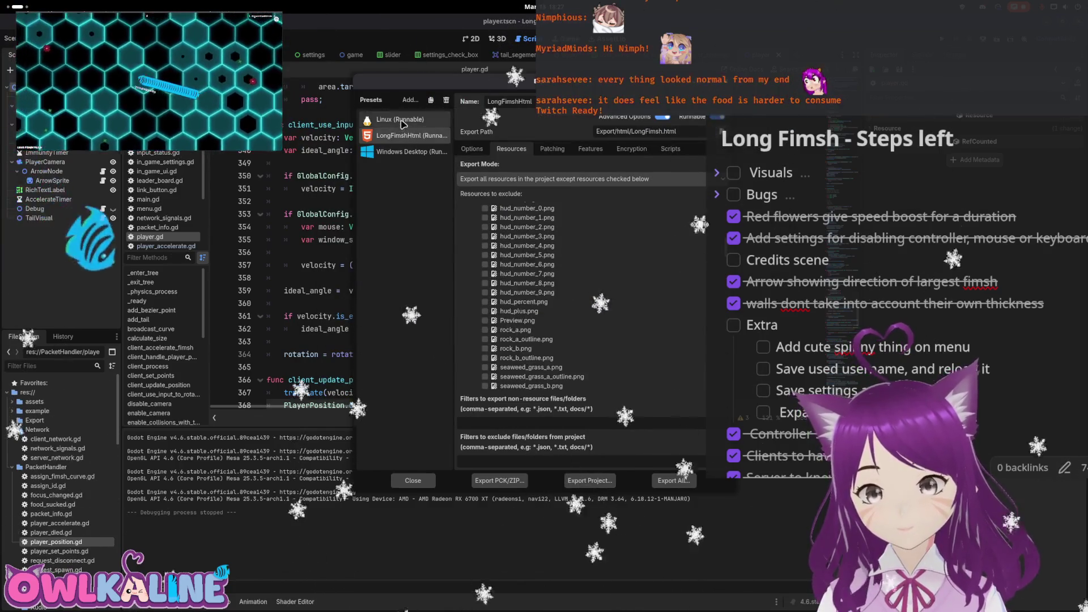
Export the Linux build as Long Fimsh.x86_64, overwrite the old file, and close the export window
{"action": "left_click", "coordinate": [589, 480]}
{"action": "left_click", "coordinate": [623, 445]}
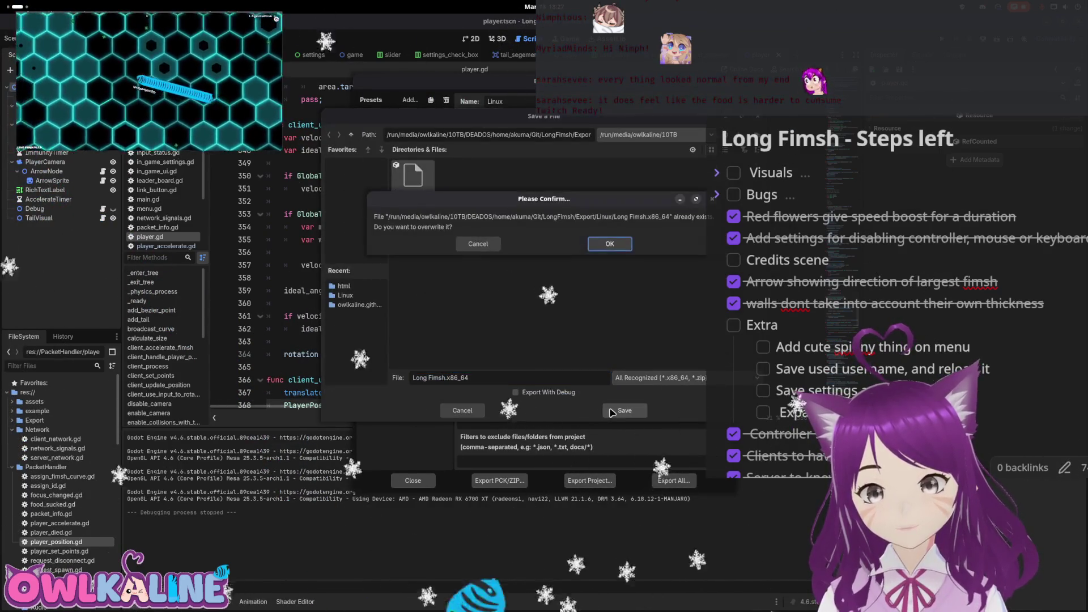
{"action": "left_click", "coordinate": [594, 309]}
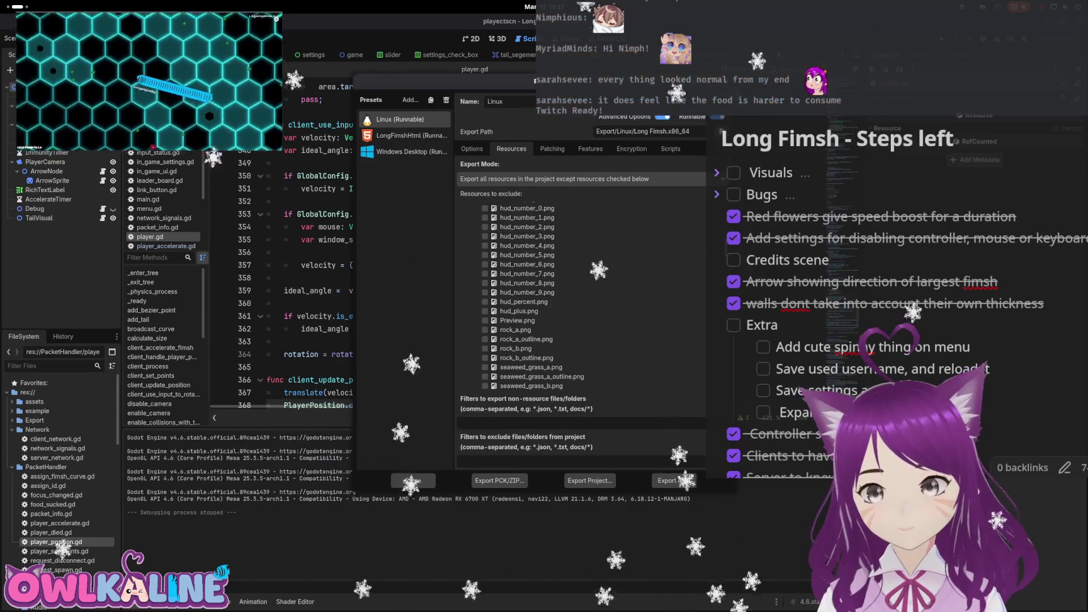
{"action": "left_click", "coordinate": [412, 481]}
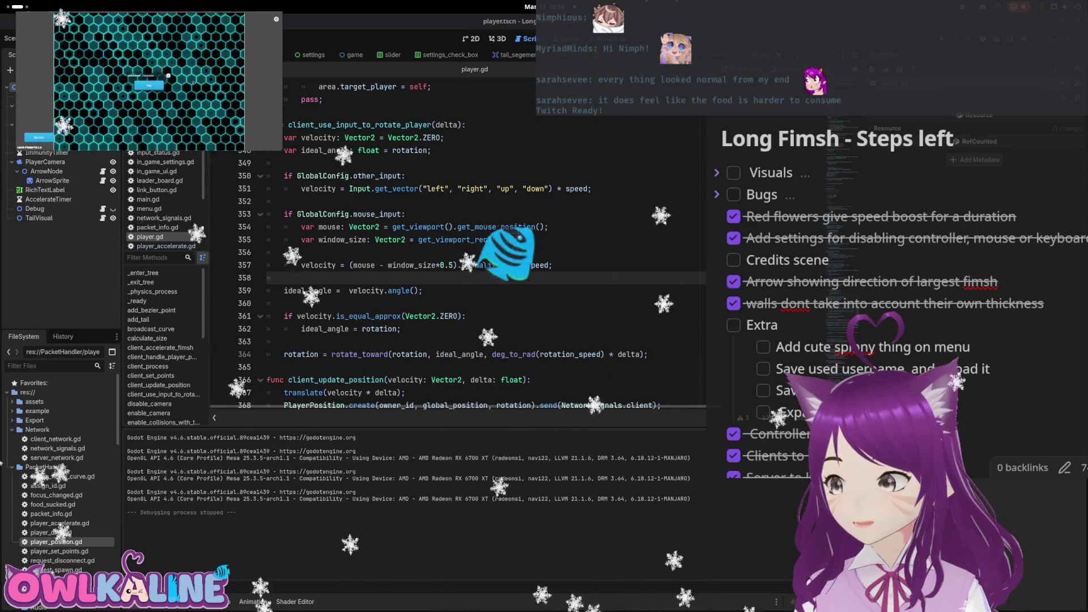
Run Long Fimsh in debug, join as Client, rearrange and close the game windows, then stop
{"action": "left_click", "coordinate": [146, 84]}
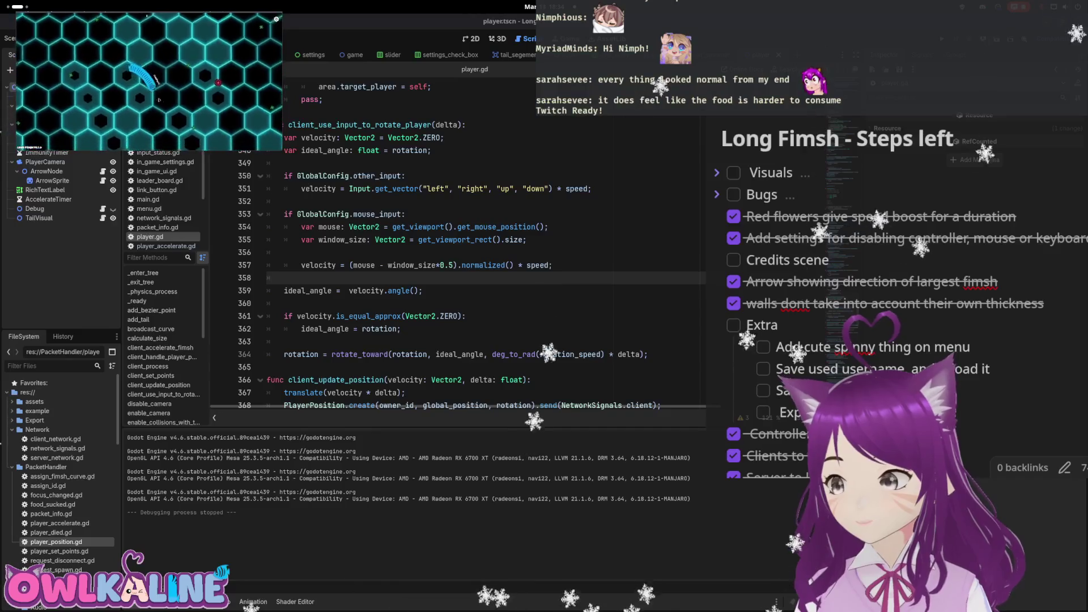
{"action": "key", "text": "F5"}
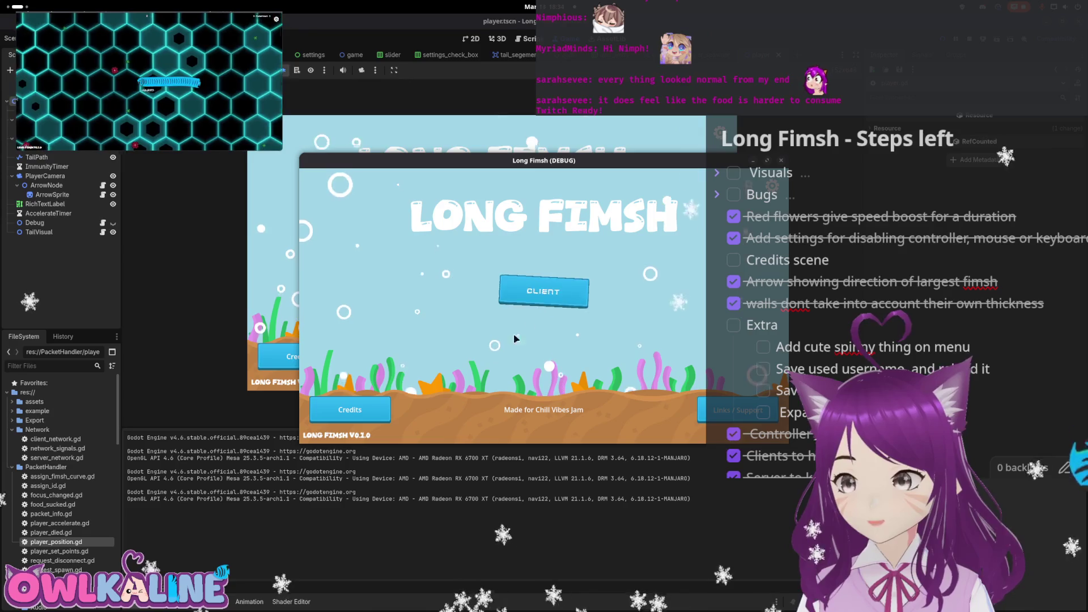
{"action": "left_click", "coordinate": [543, 291]}
{"action": "left_click_drag", "start_coordinate": [616, 162], "coordinate": [549, 177]}
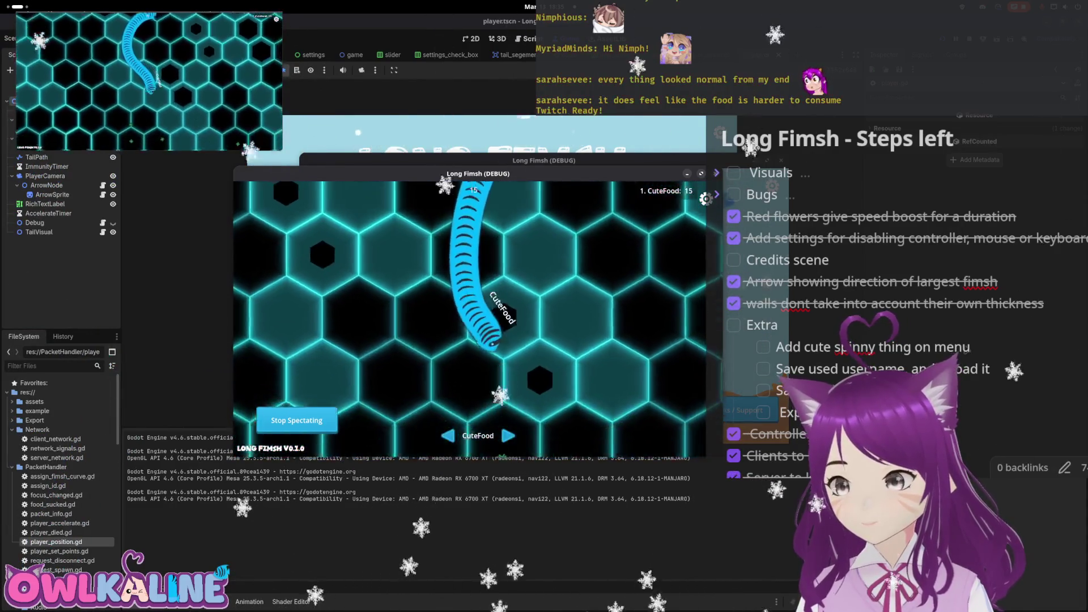
{"action": "left_click", "coordinate": [701, 174]}
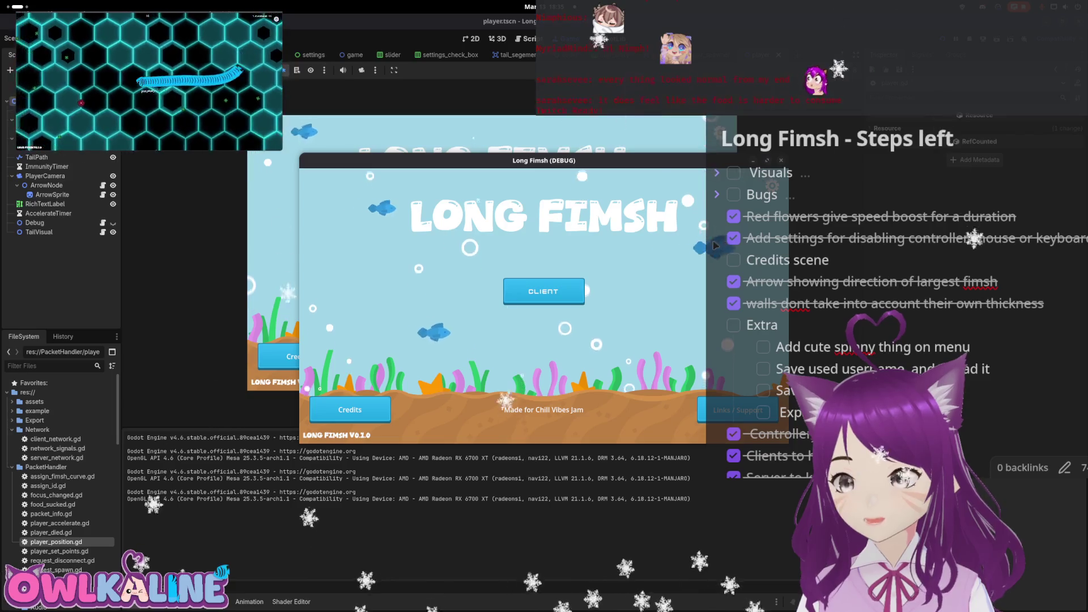
{"action": "left_click_drag", "start_coordinate": [620, 155], "coordinate": [561, 153]}
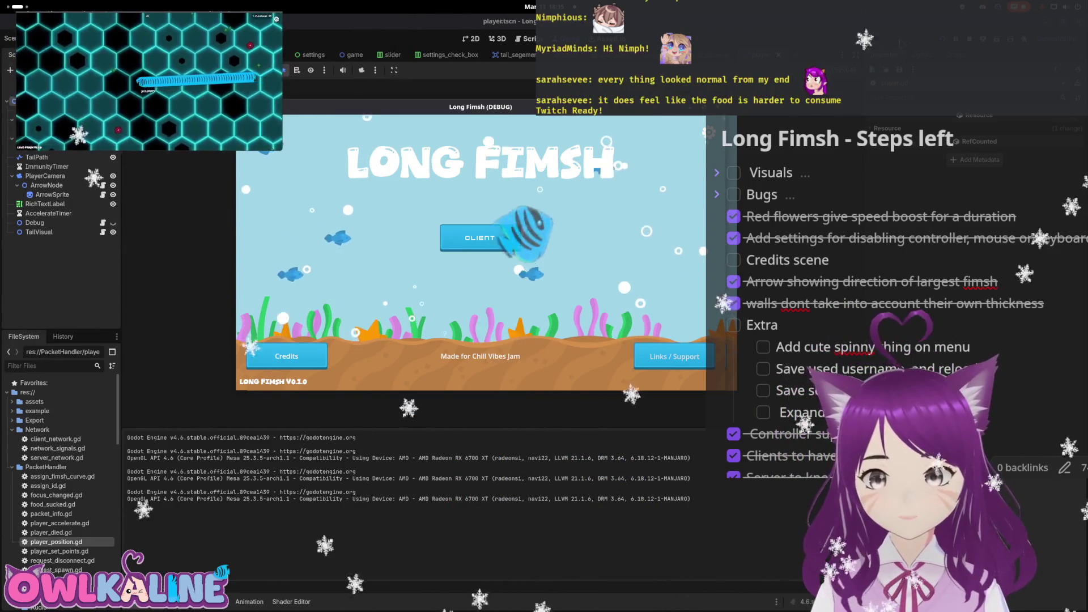
{"action": "key", "text": "F8"}
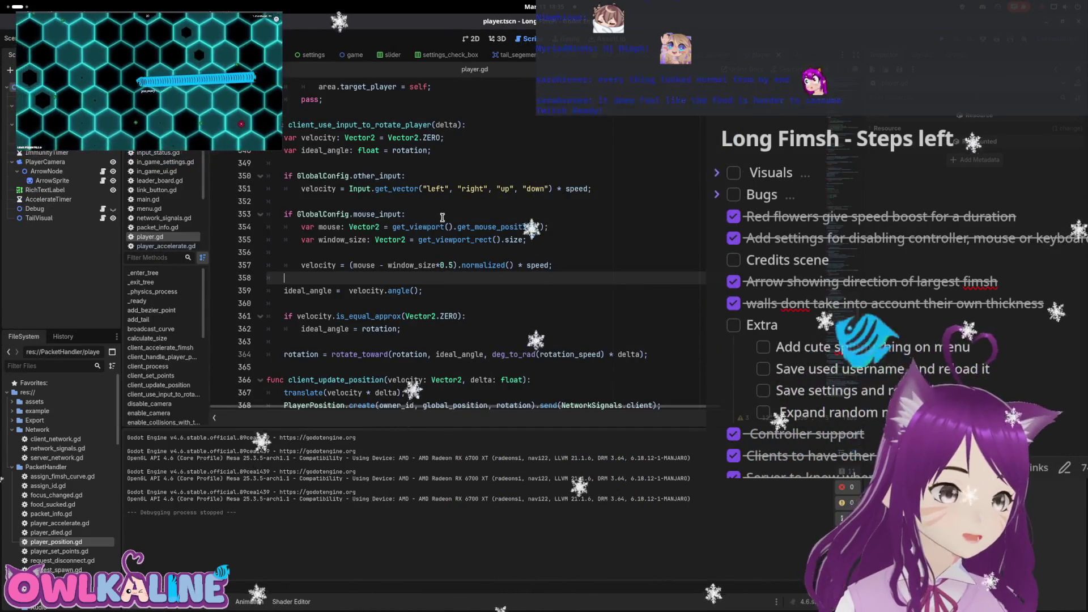
Look over player.gd's position and tail-update code, then switch to the menu.tscn scene
{"action": "scroll", "coordinate": [444, 238], "scroll_direction": "down", "scroll_amount": 8}
{"action": "scroll", "coordinate": [451, 262], "scroll_direction": "down", "scroll_amount": 13}
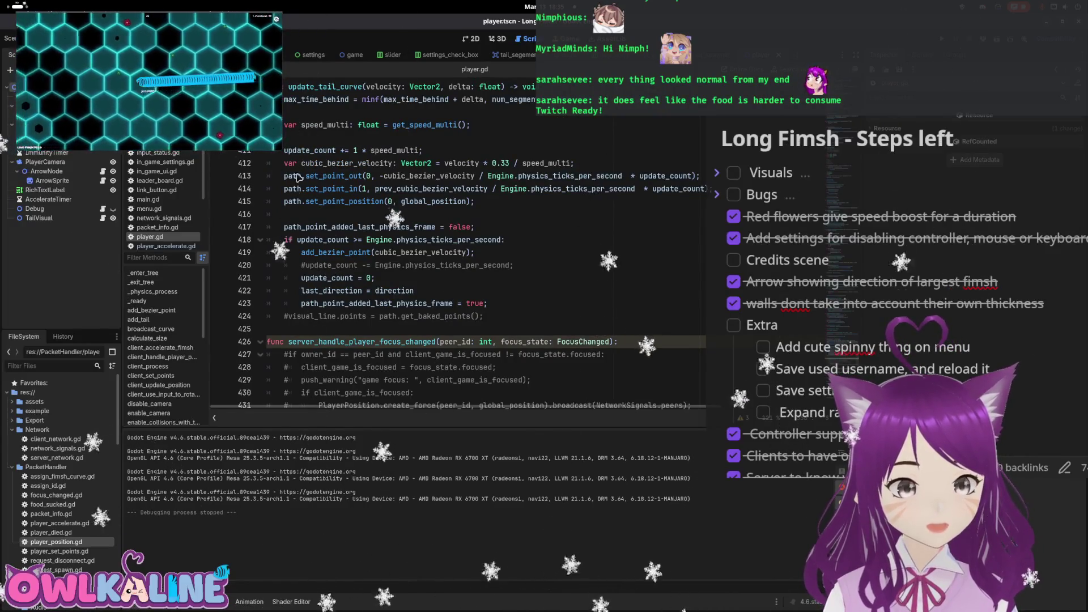
{"action": "scroll", "coordinate": [493, 291], "scroll_direction": "up", "scroll_amount": 15}
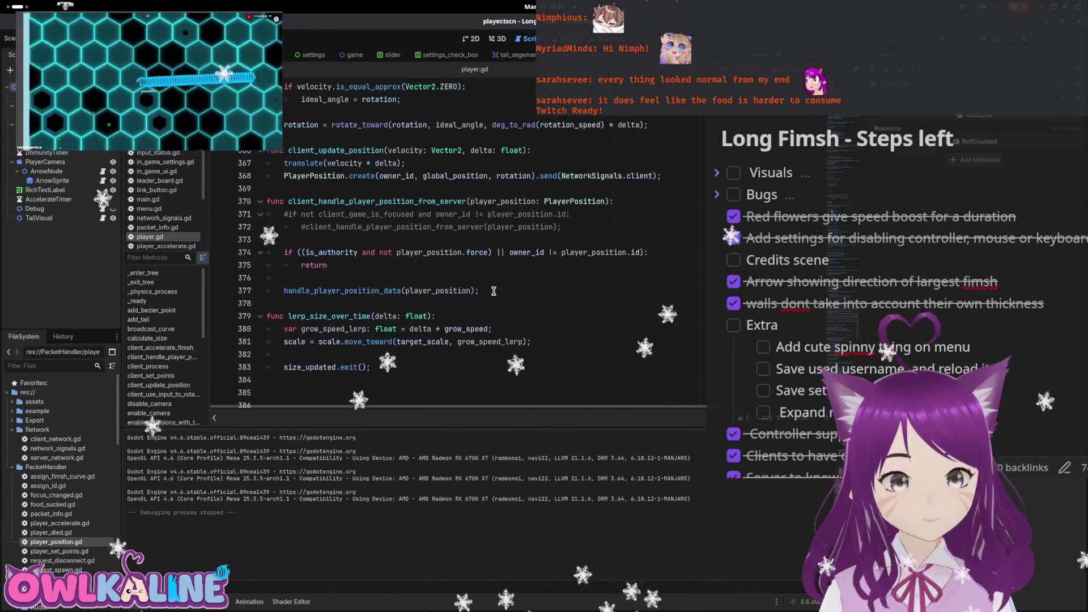
{"action": "scroll", "coordinate": [586, 279], "scroll_direction": "up", "scroll_amount": 1}
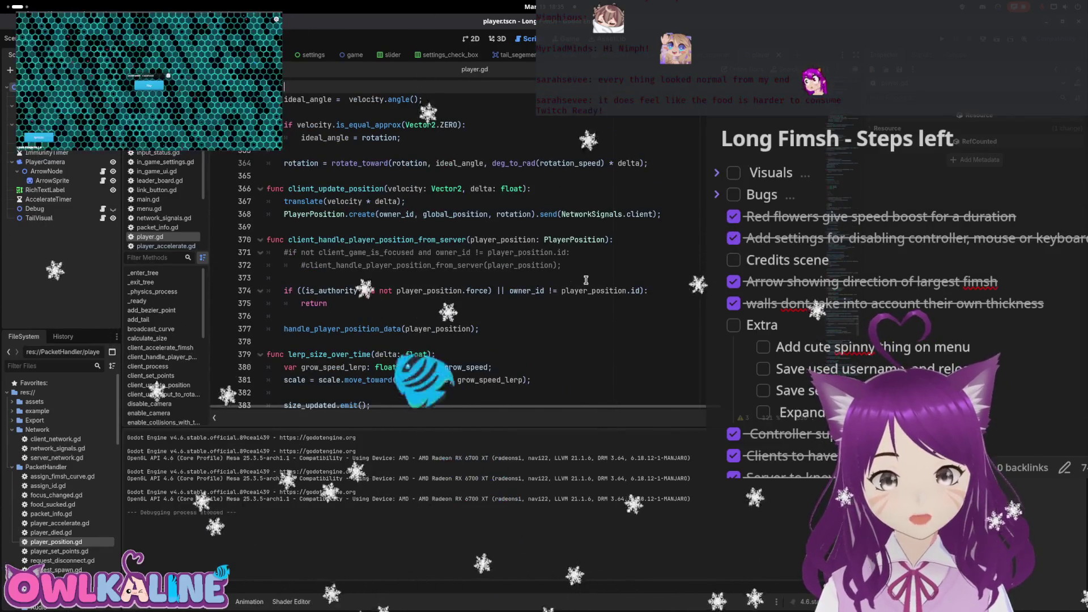
{"action": "scroll", "coordinate": [586, 280], "scroll_direction": "up", "scroll_amount": 5}
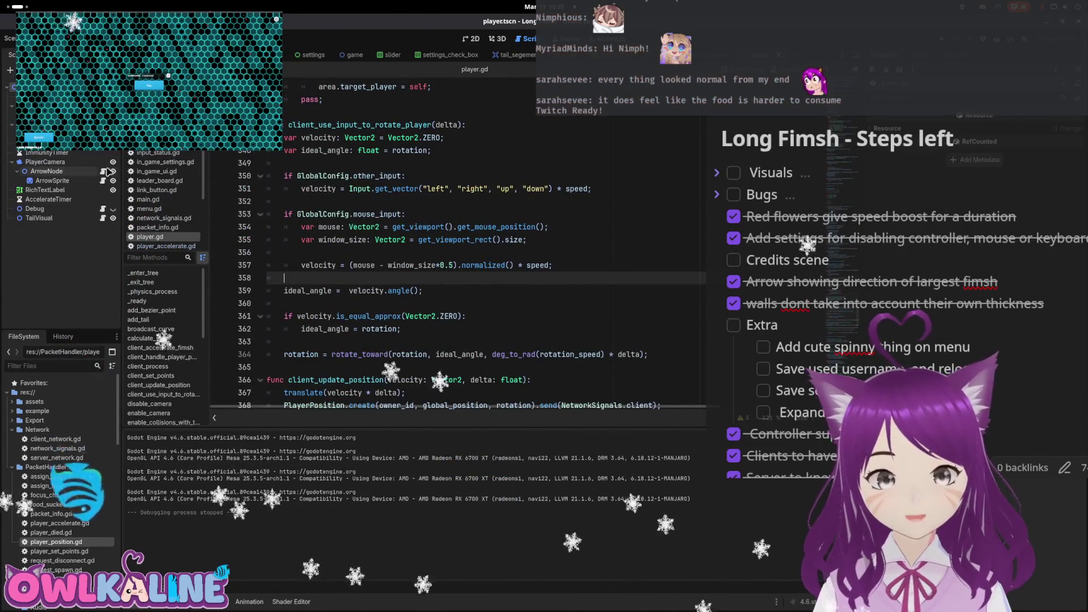
{"action": "key", "text": "ctrl+Tab"}
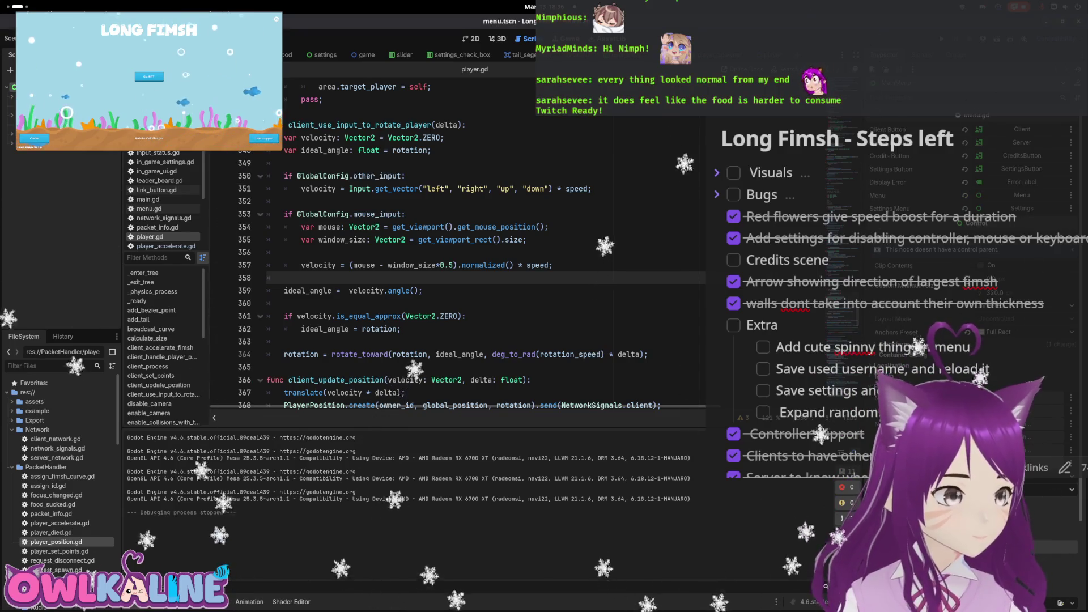
In menu.gd, toggle comments so start_client uses ws://localhost:9080, then run and stop the game
{"action": "left_click", "coordinate": [149, 208]}
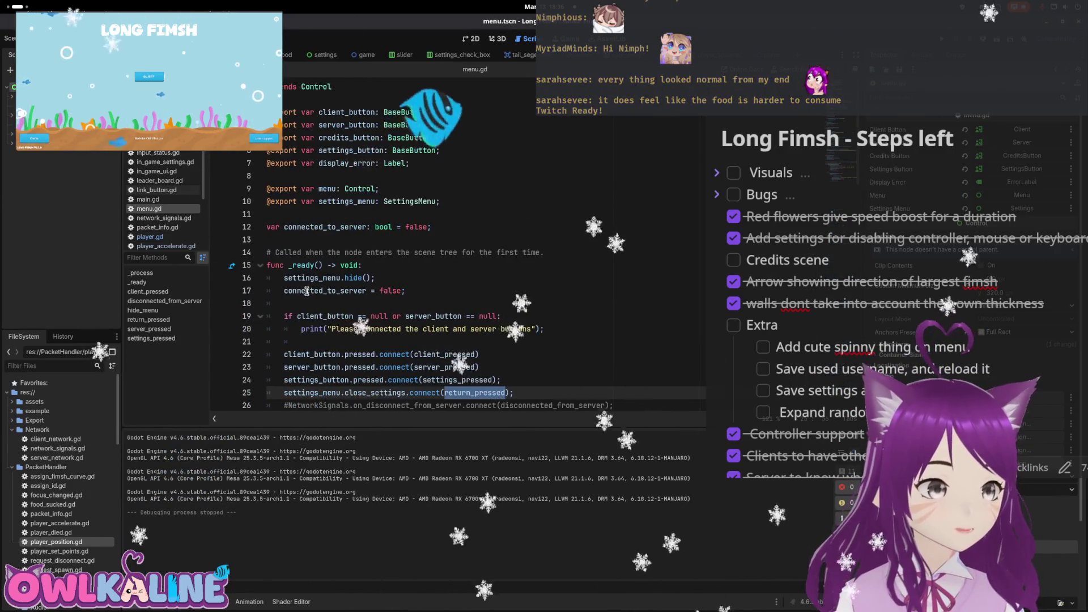
{"action": "scroll", "coordinate": [300, 284], "scroll_direction": "down", "scroll_amount": 8}
{"action": "scroll", "coordinate": [306, 318], "scroll_direction": "down", "scroll_amount": 8}
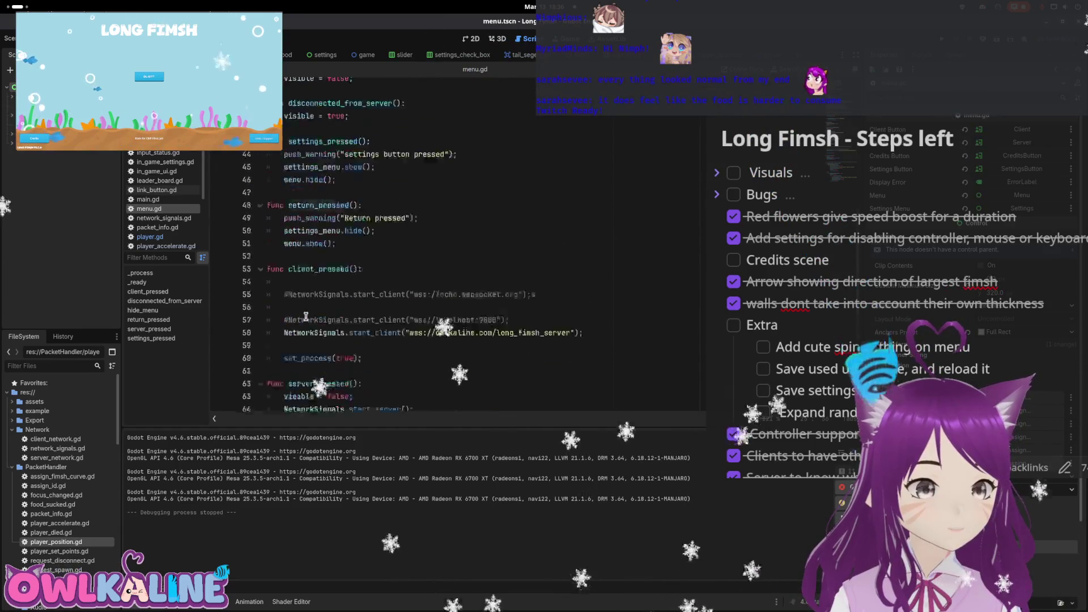
{"action": "left_click", "coordinate": [276, 202]}
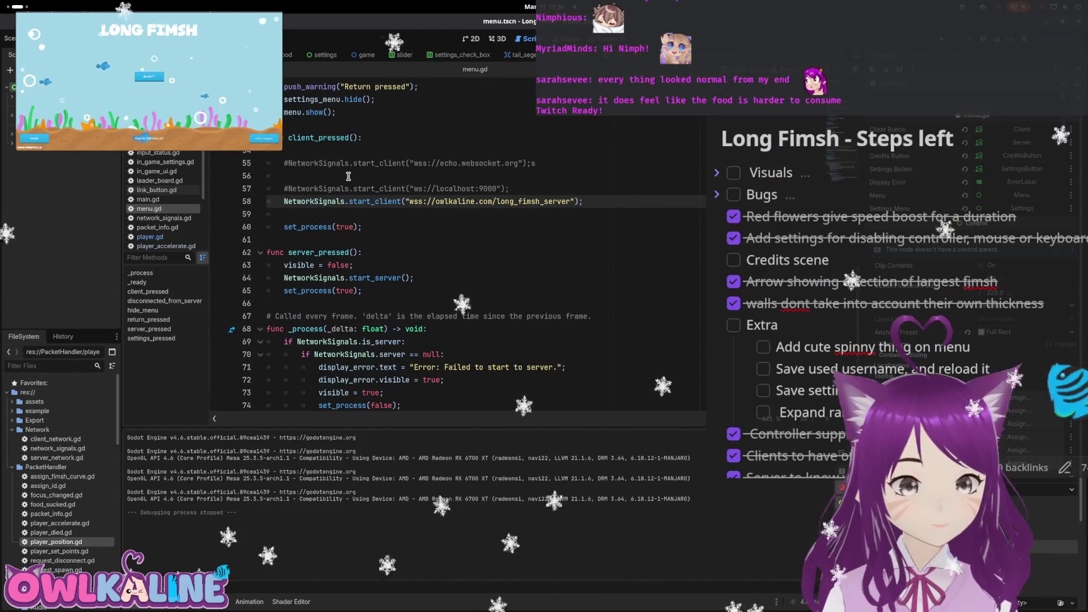
{"action": "key", "text": "ctrl+k"}
{"action": "key", "text": "Up"}
{"action": "key", "text": "ctrl+k"}
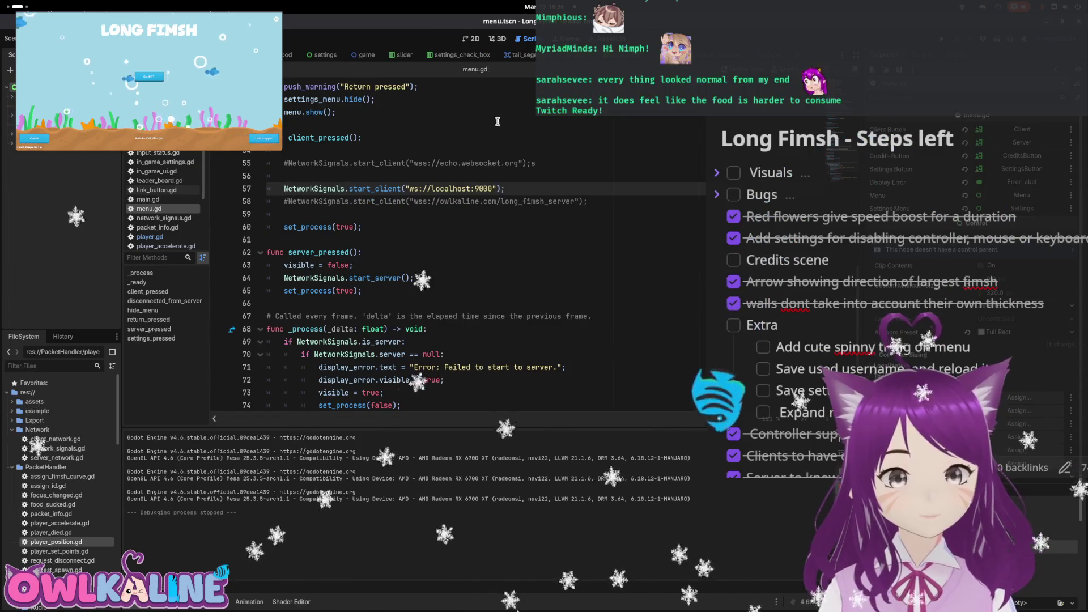
{"action": "key", "text": "F5"}
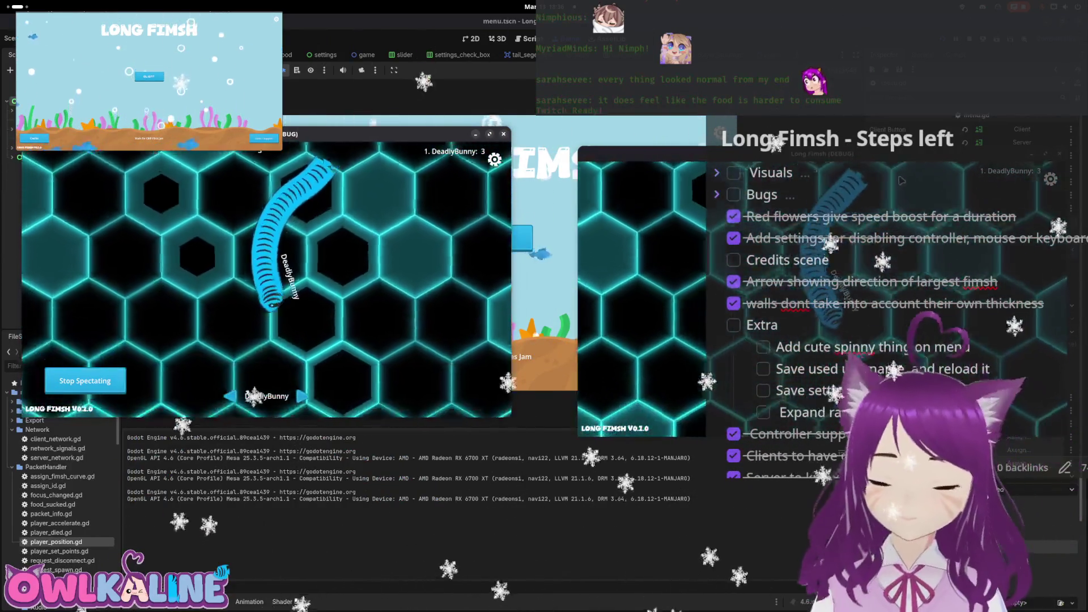
{"action": "key", "text": "F8"}
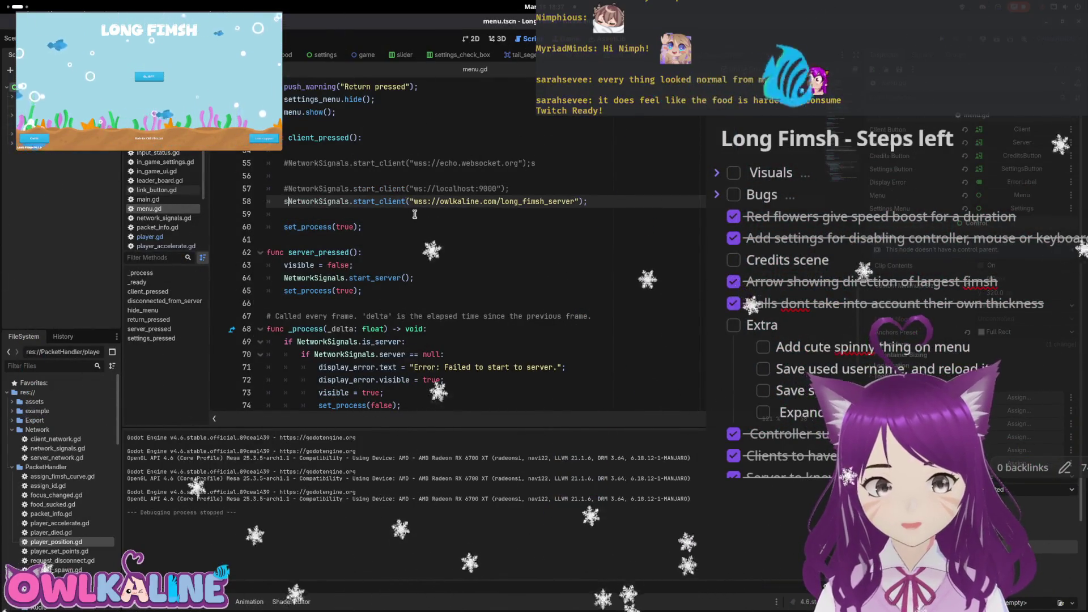
Remove the stray s before NetworkSignals and delete the ticks_behind declaration line in player.gd
{"action": "key", "text": "BackSpace"}
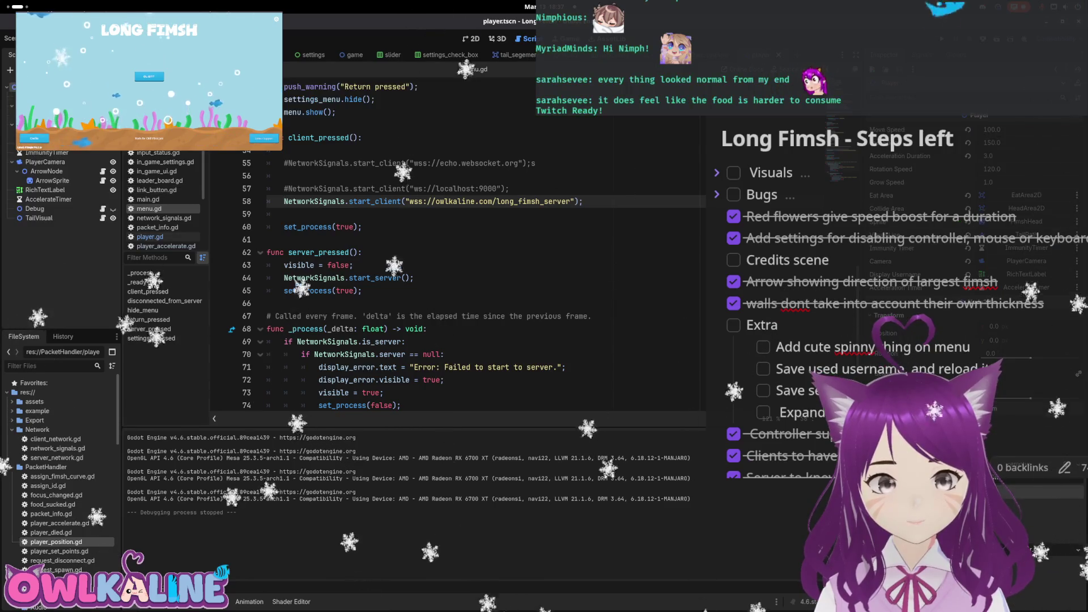
{"action": "key", "text": "ctrl+Tab"}
{"action": "mouse_move", "coordinate": [497, 227]}
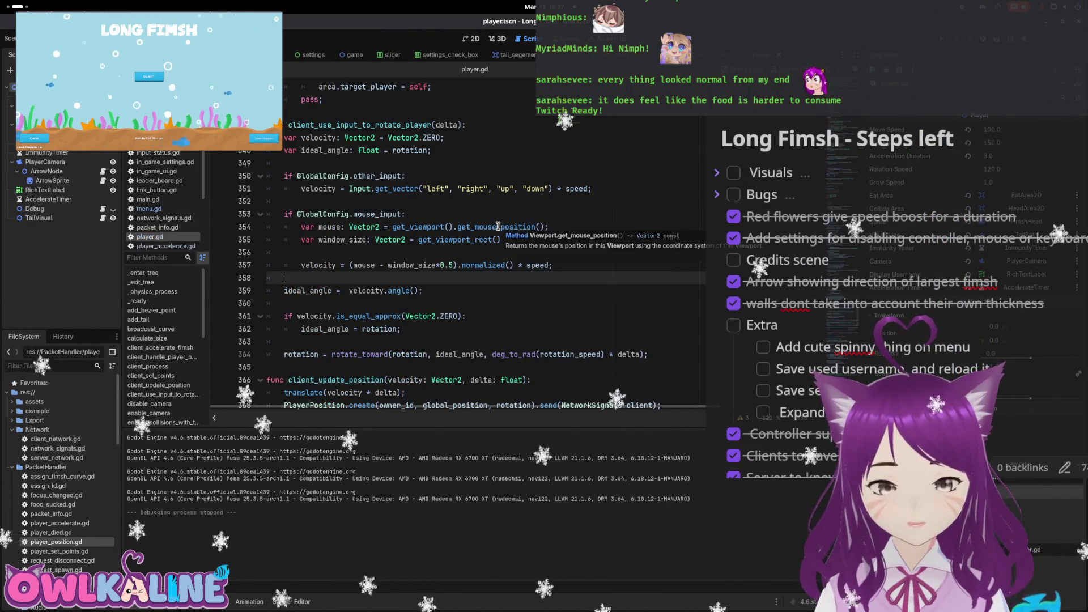
{"action": "scroll", "coordinate": [430, 194], "scroll_direction": "down", "scroll_amount": 20}
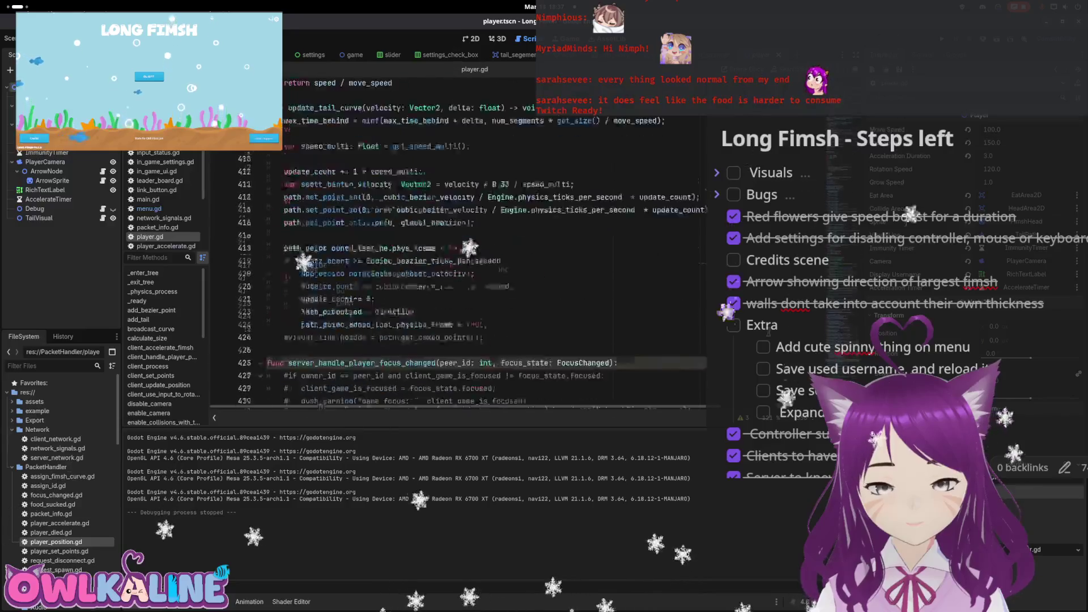
{"action": "scroll", "coordinate": [590, 307], "scroll_direction": "down", "scroll_amount": 5}
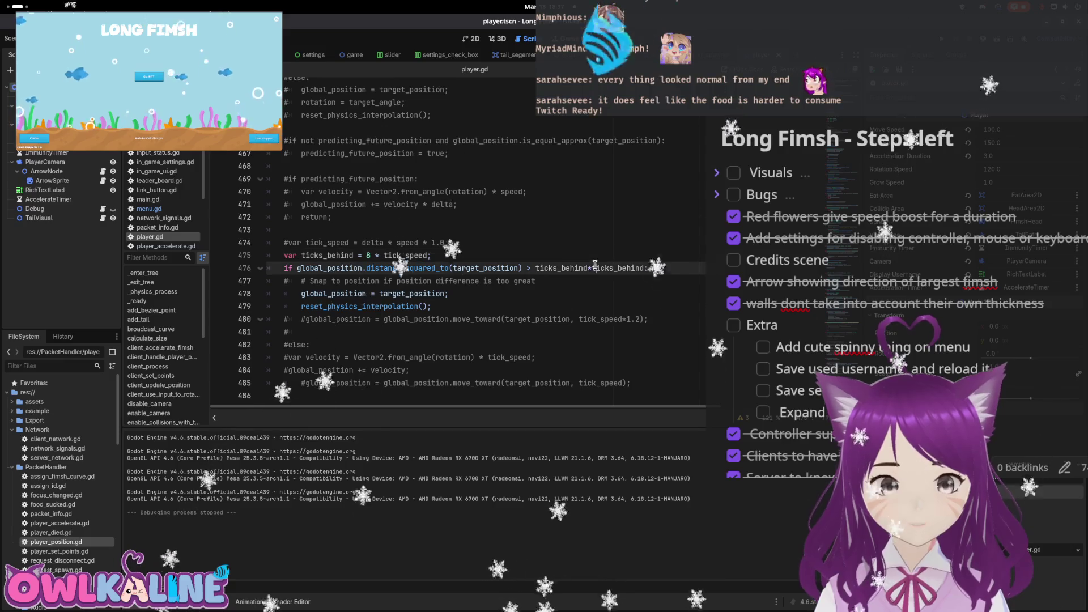
{"action": "double_click", "coordinate": [631, 266]}
{"action": "left_click", "coordinate": [386, 254]}
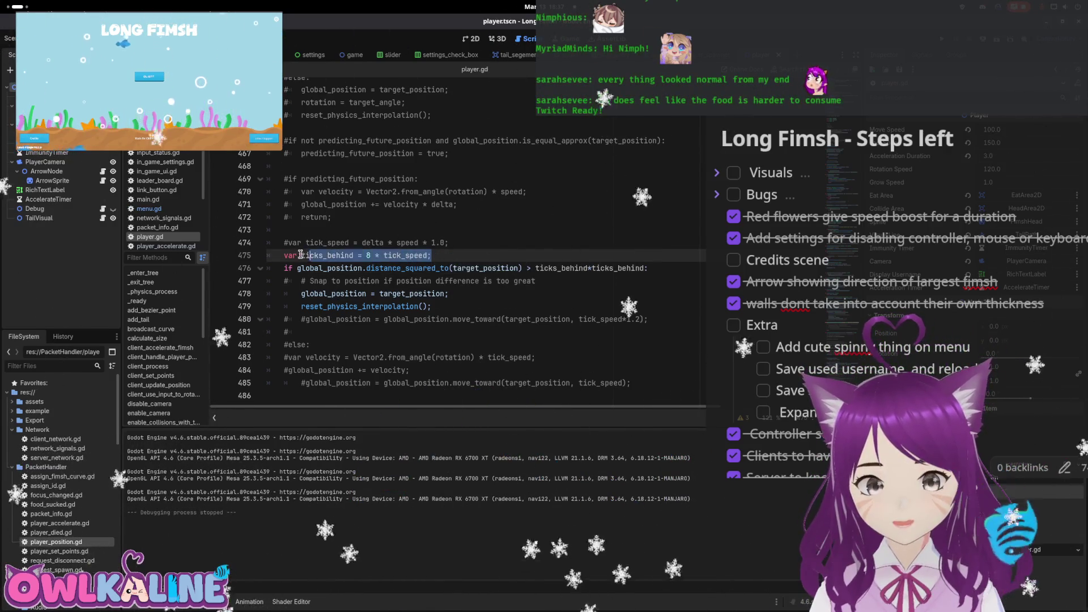
{"action": "key", "text": "Delete"}
Compare the squared distance against get_size()*get_size() on line 475 and save
{"action": "key", "text": "End"}
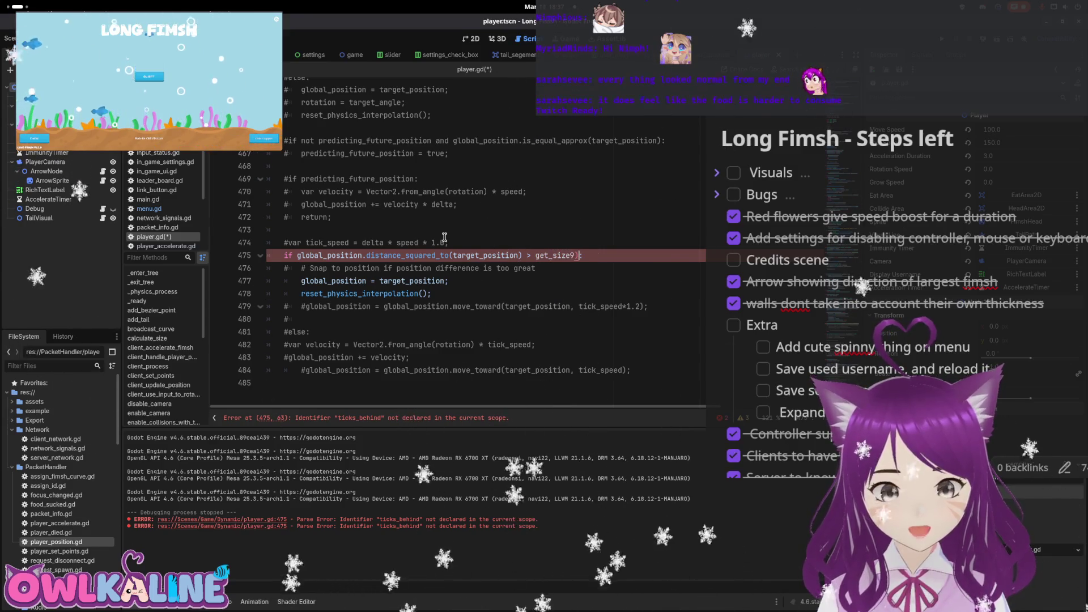
{"action": "type", "text": "()*get)s"}
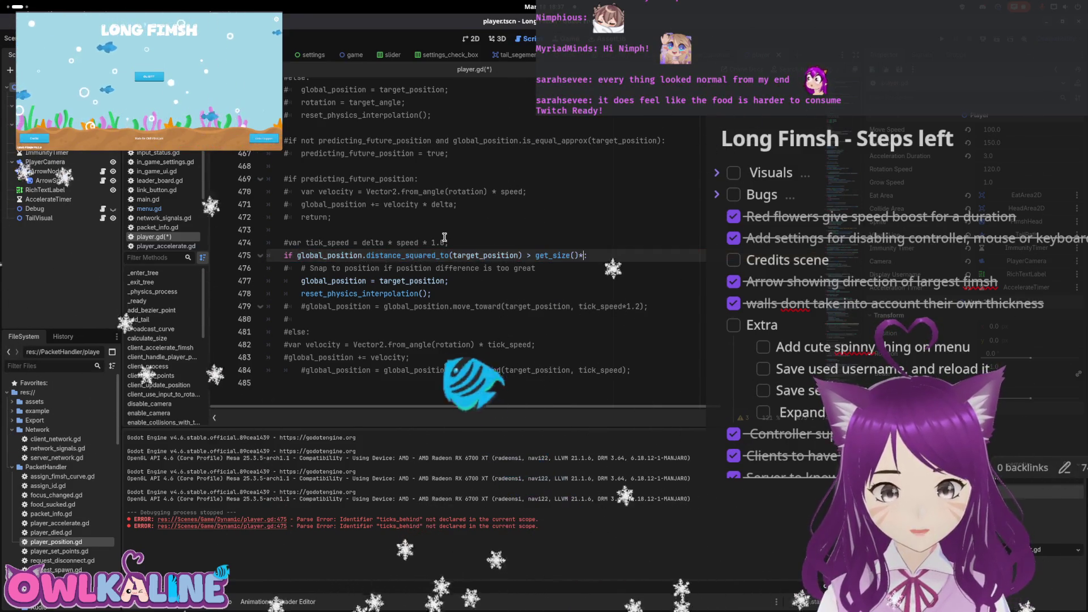
{"action": "key", "text": "BackSpace"}
{"action": "key", "text": "BackSpace"}
{"action": "type", "text": "_siz"}
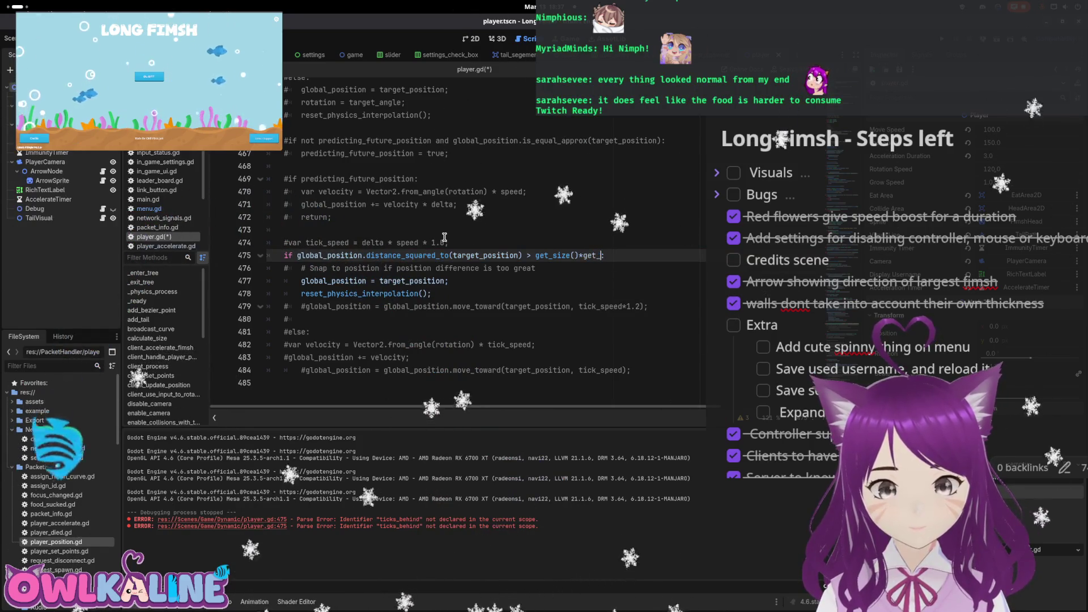
{"action": "key", "text": "ctrl+s"}
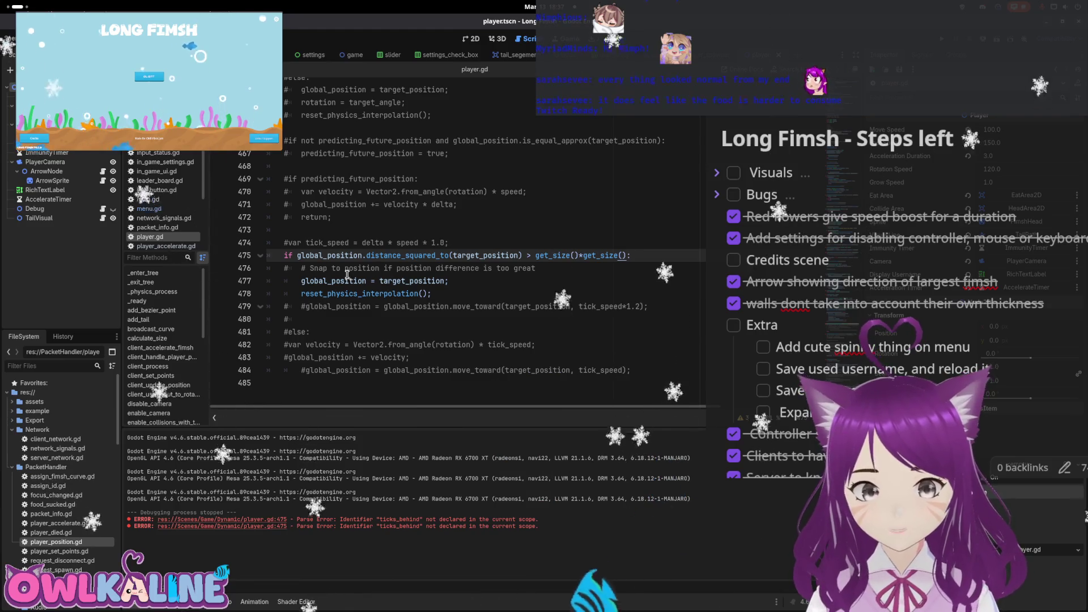
Add 'rotation = target_angle;' below the global_position snap line and save
{"action": "left_click", "coordinate": [492, 279]}
{"action": "key", "text": "Return"}
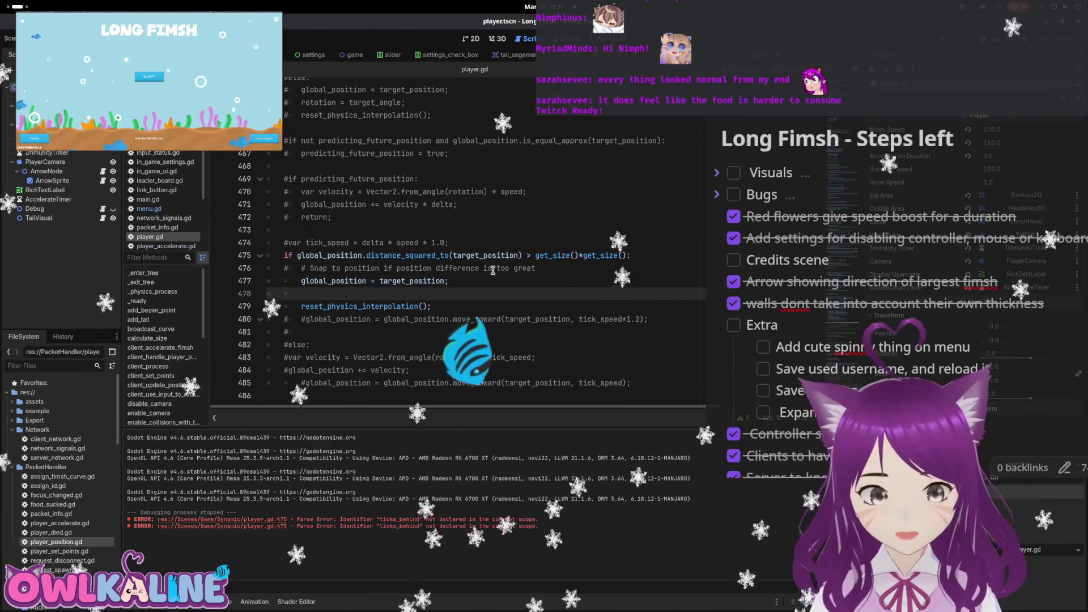
{"action": "type", "text": "rotation = "}
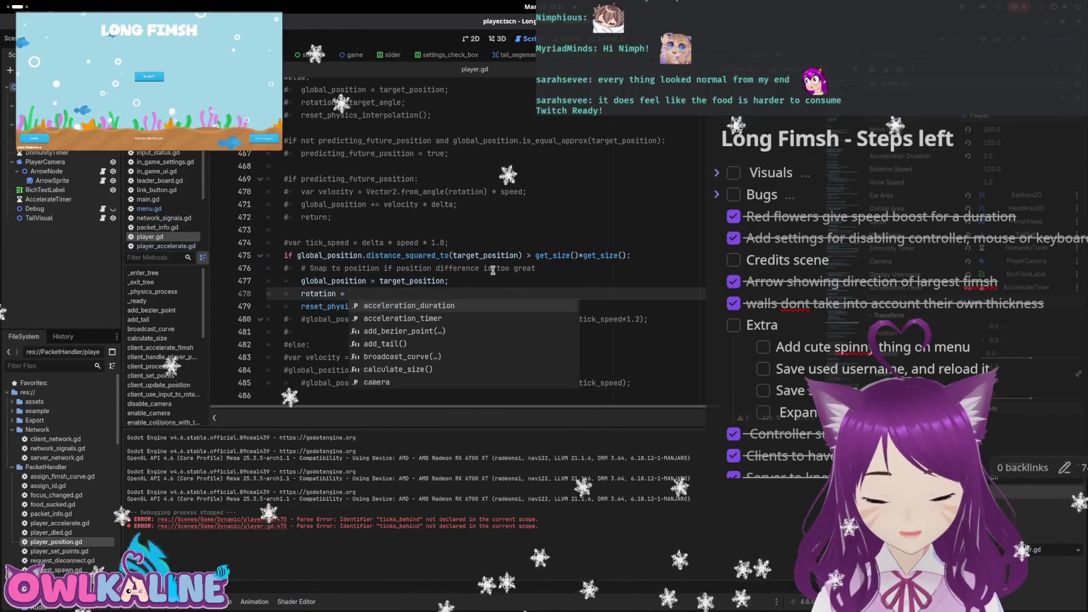
{"action": "type", "text": "target_angle;"}
{"action": "key", "text": "ctrl+s"}
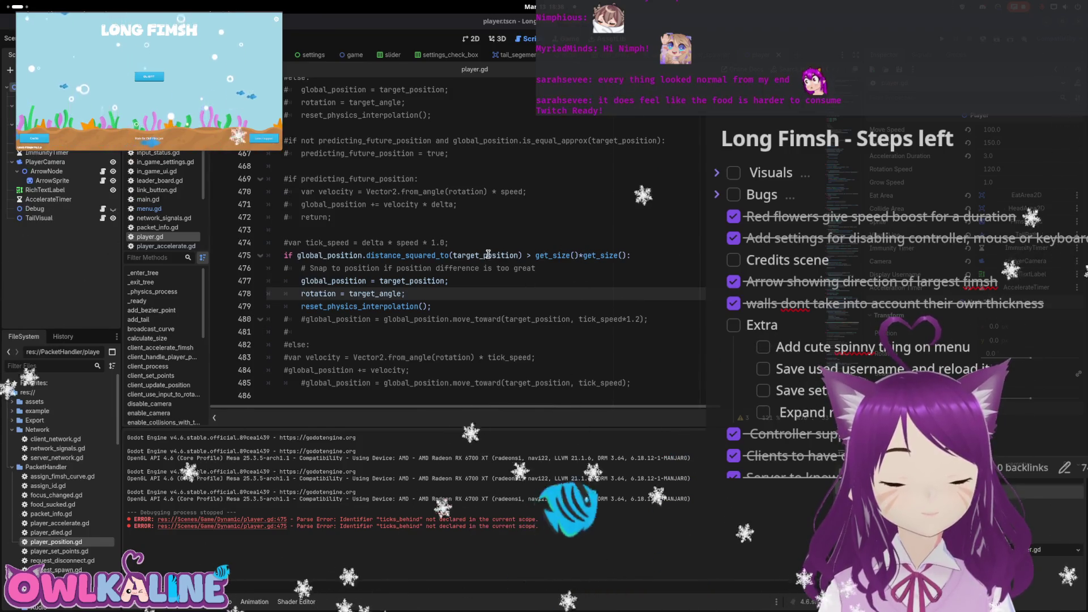
{"action": "scroll", "coordinate": [502, 283], "scroll_direction": "up", "scroll_amount": 2}
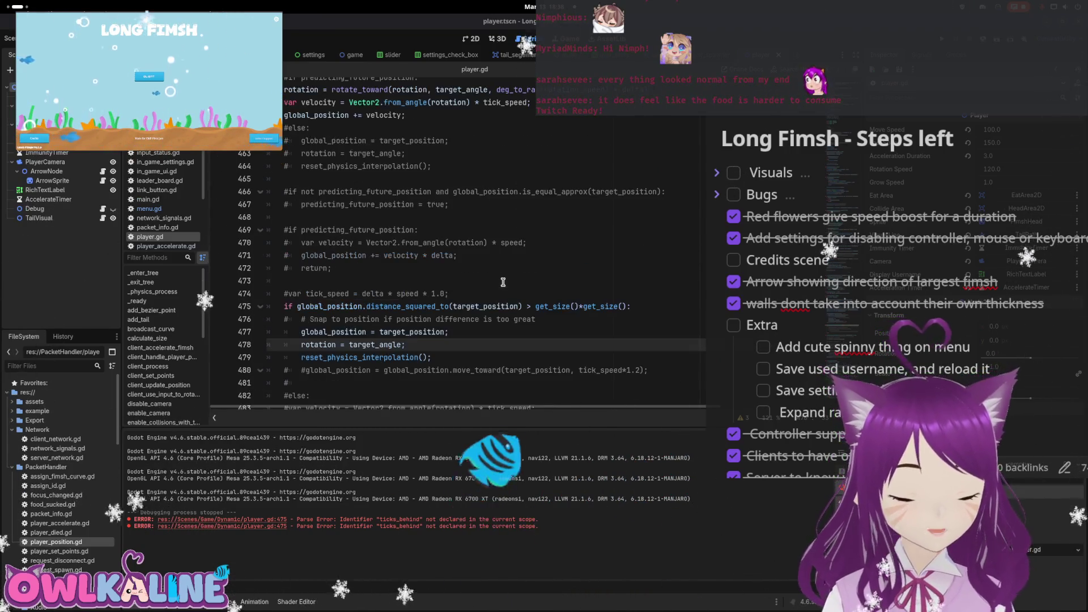
{"action": "scroll", "coordinate": [509, 281], "scroll_direction": "up", "scroll_amount": 3}
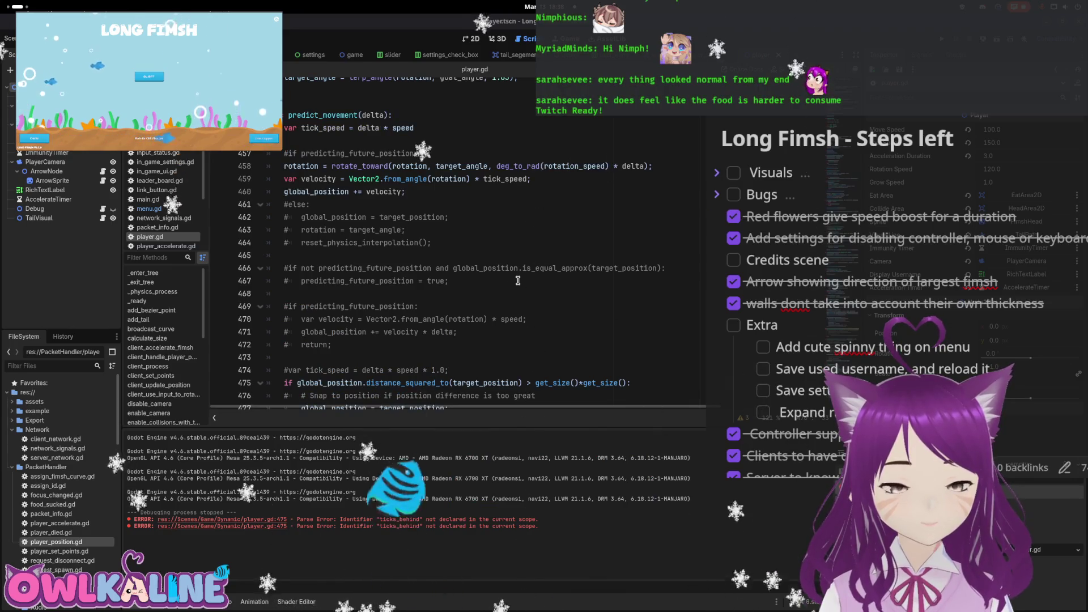
{"action": "scroll", "coordinate": [520, 283], "scroll_direction": "up", "scroll_amount": 2}
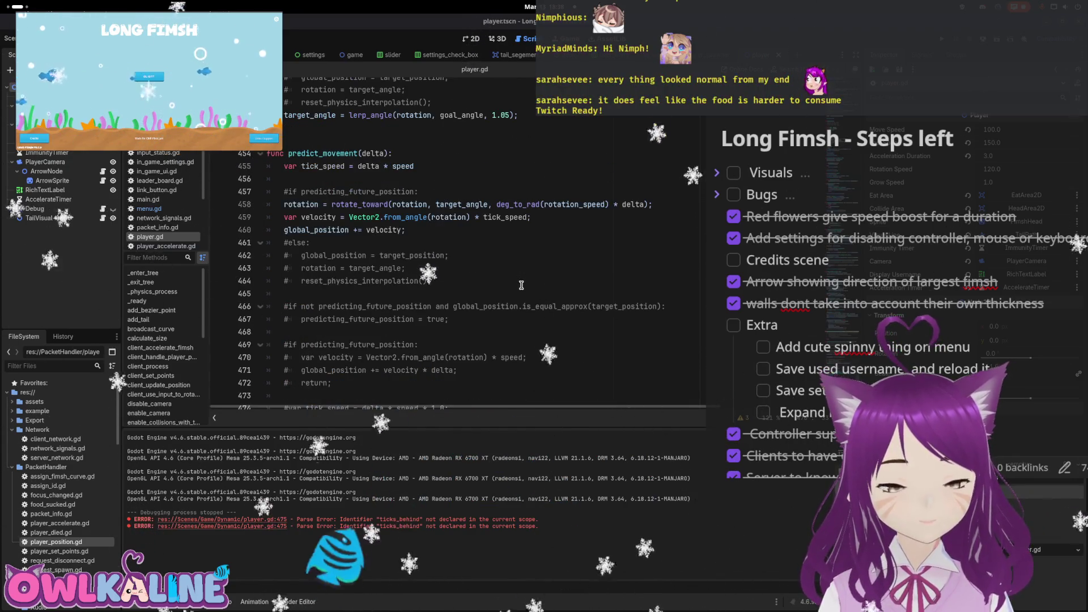
{"action": "scroll", "coordinate": [521, 285], "scroll_direction": "down", "scroll_amount": 4}
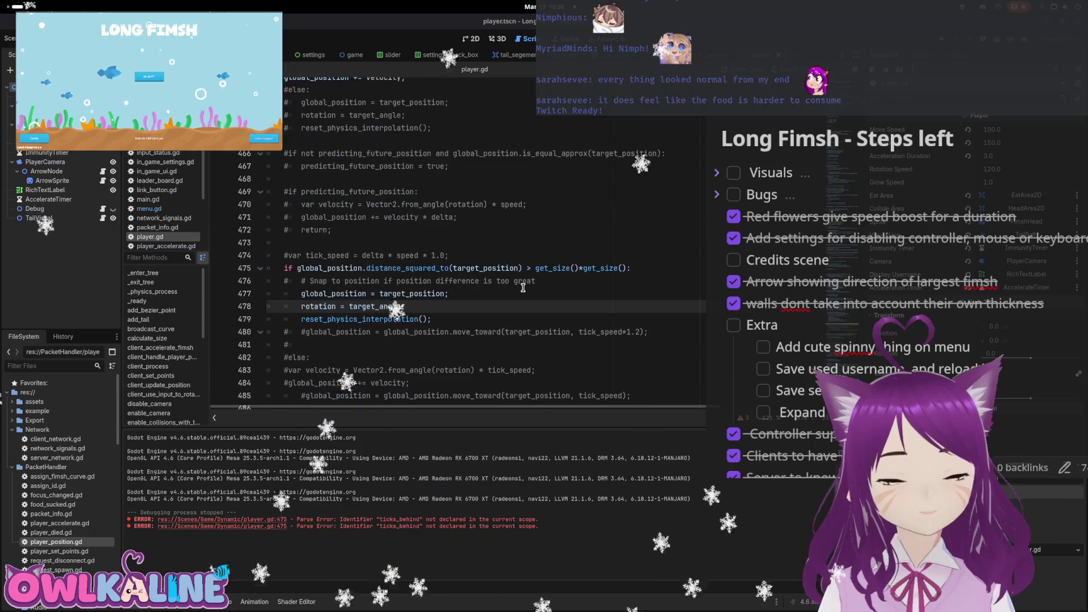
{"action": "left_click", "coordinate": [435, 269]}
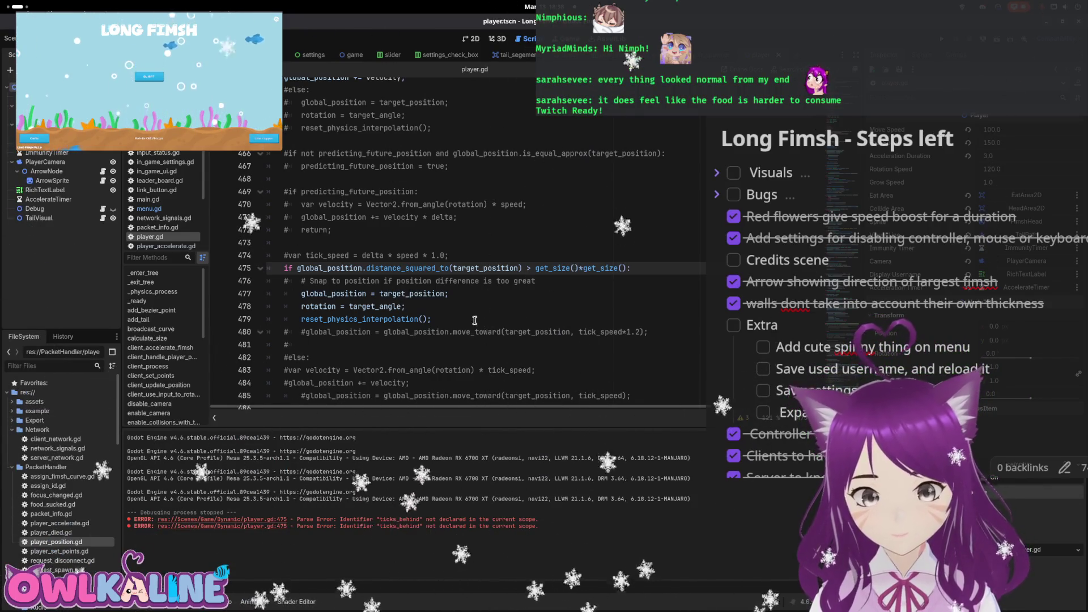
Declare current_direction as Vector2.from_angle(rotation) inside the snap check and save
{"action": "key", "text": "Return"}
{"action": "key", "text": "Return"}
{"action": "key", "text": "Up"}
{"action": "type", "text": "Vec"}
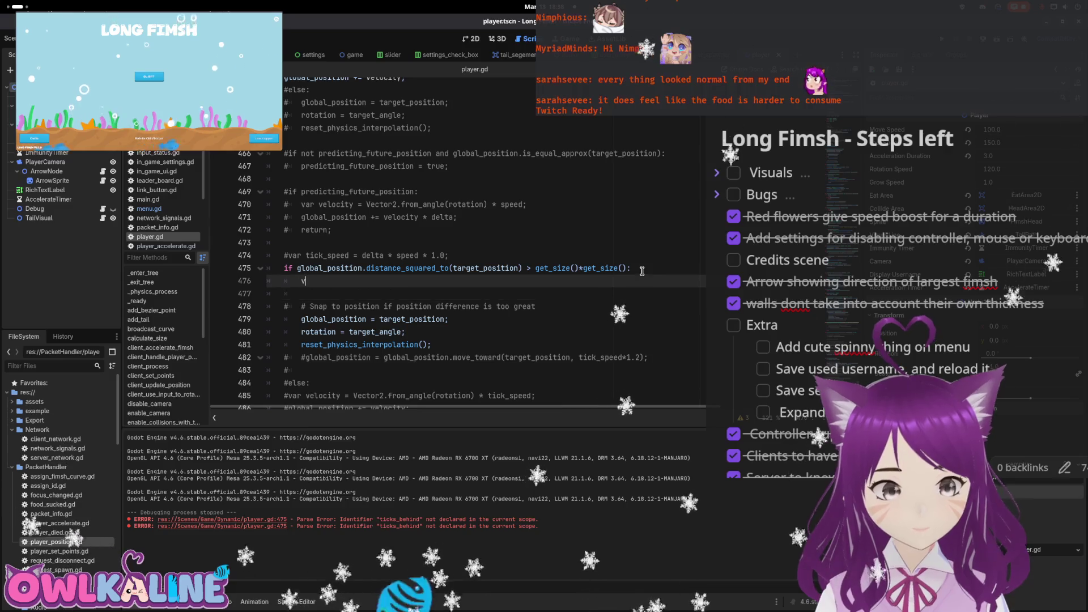
{"action": "type", "text": "tor2.from_angle(rotation);"}
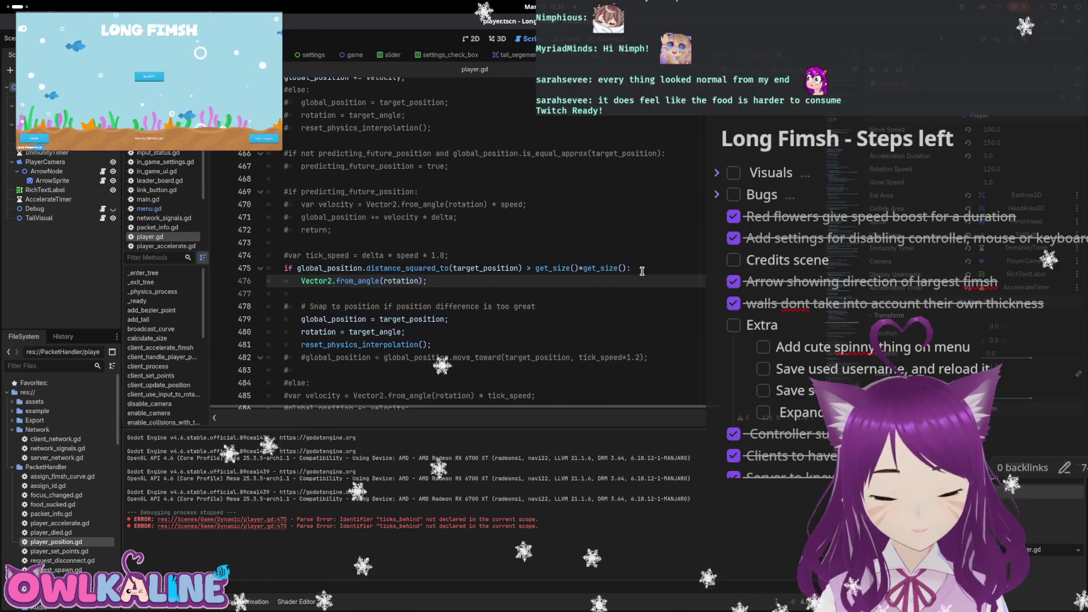
{"action": "key", "text": "Return"}
{"action": "key", "text": "Up"}
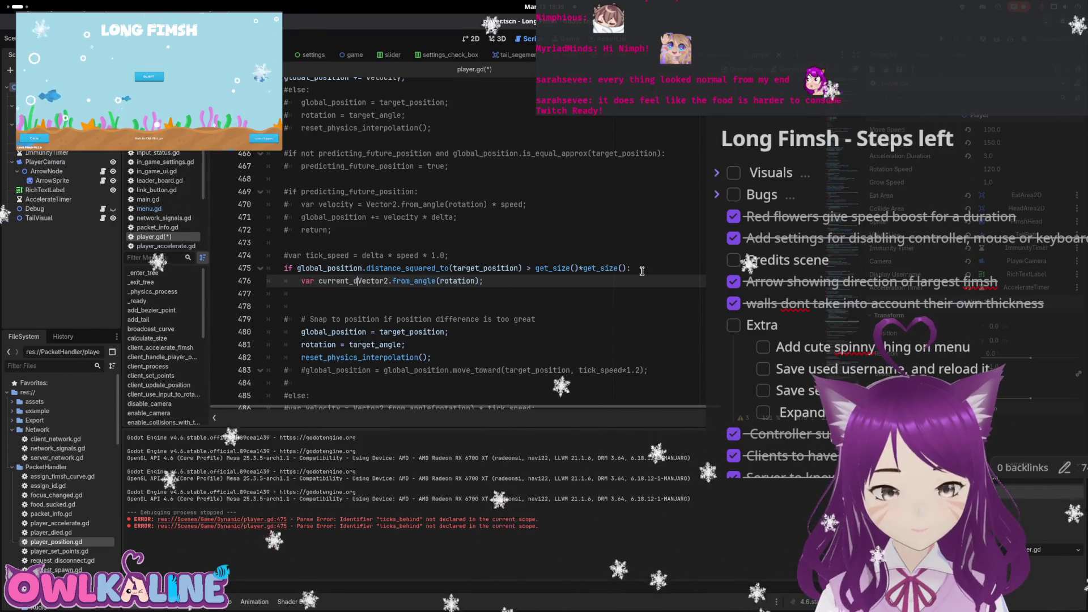
{"action": "key", "text": "Down"}
{"action": "type", "text": "v"}
{"action": "key", "text": "ctrl+s"}
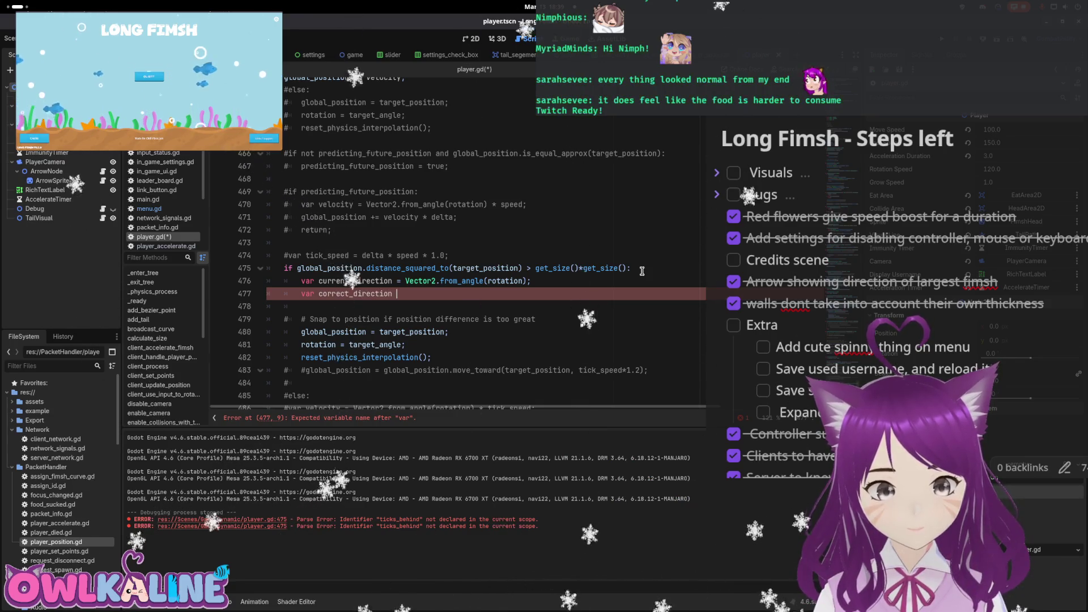
Declare true_past_direction as Vector2.from_angle(target_angle) below it and save
{"action": "type", "text": "Vector2."}
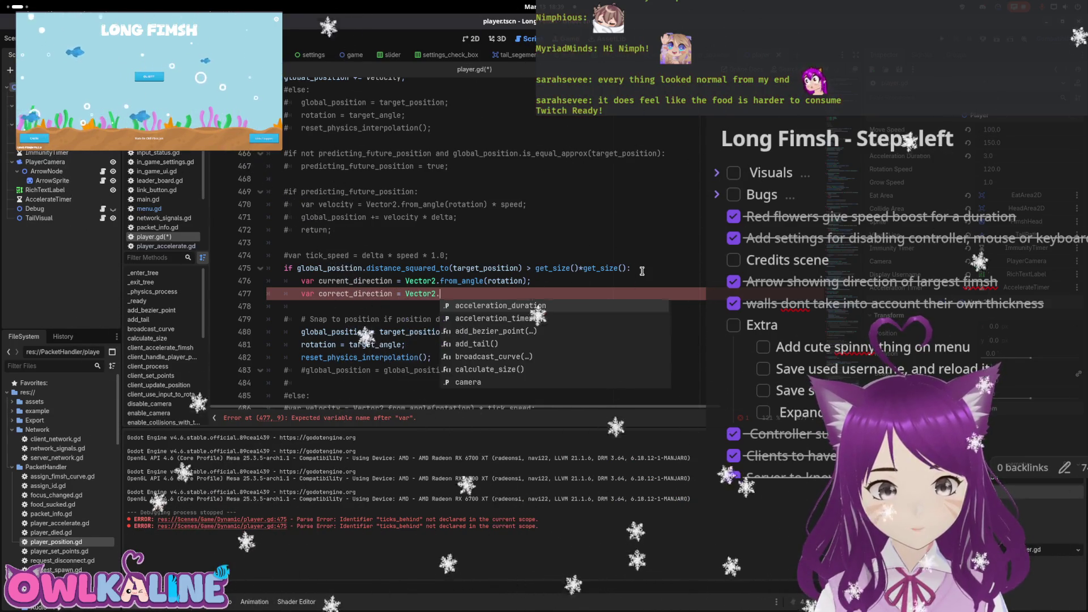
{"action": "key", "text": "Escape"}
{"action": "key", "text": "ctrl+Left"}
{"action": "key", "text": "ctrl+Left"}
{"action": "key", "text": "ctrl+Left"}
{"action": "key", "text": "Delete"}
{"action": "key", "text": "Delete"}
{"action": "key", "text": "Delete"}
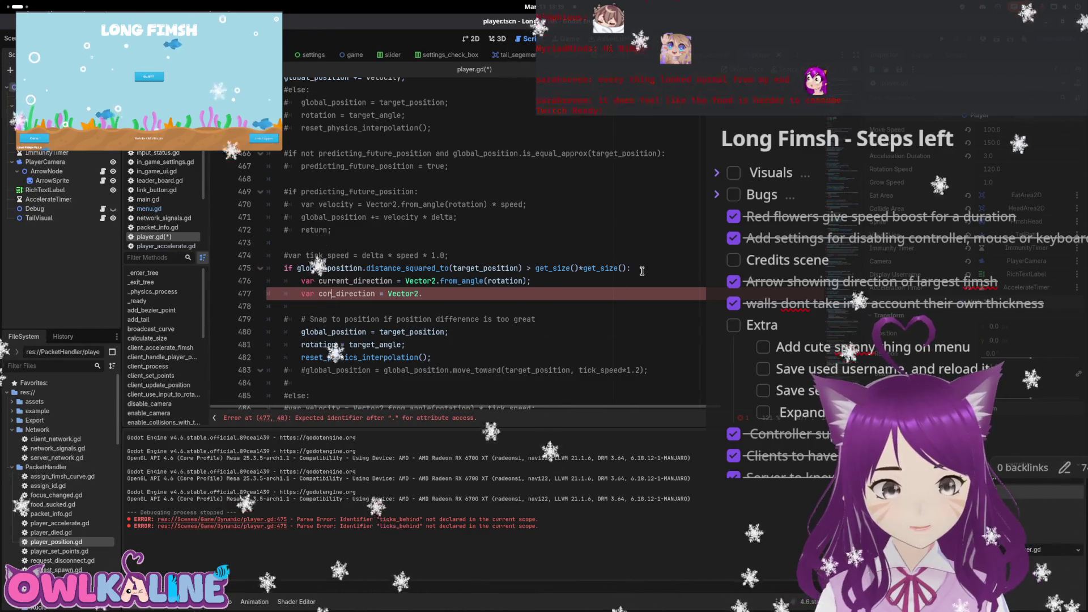
{"action": "type", "text": "true_past"}
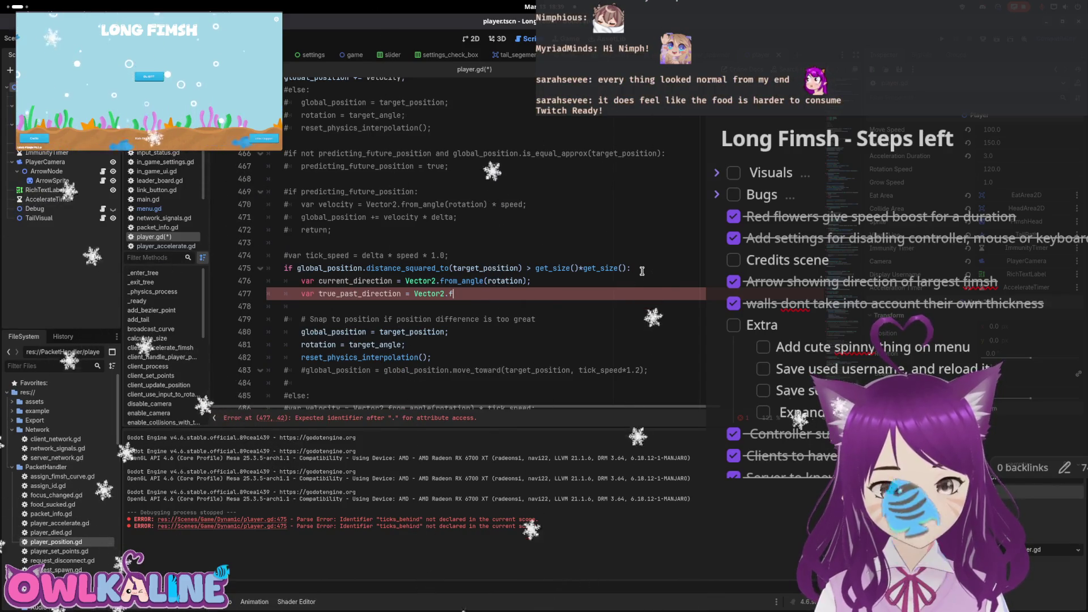
{"action": "key", "text": "BackSpace"}
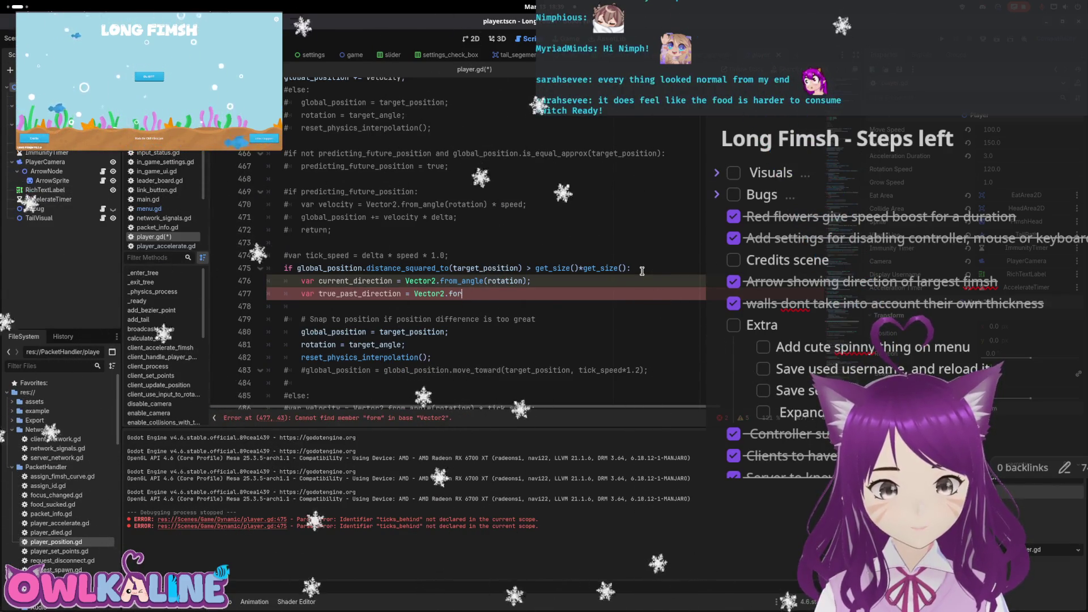
{"action": "type", "text": "m_angle"}
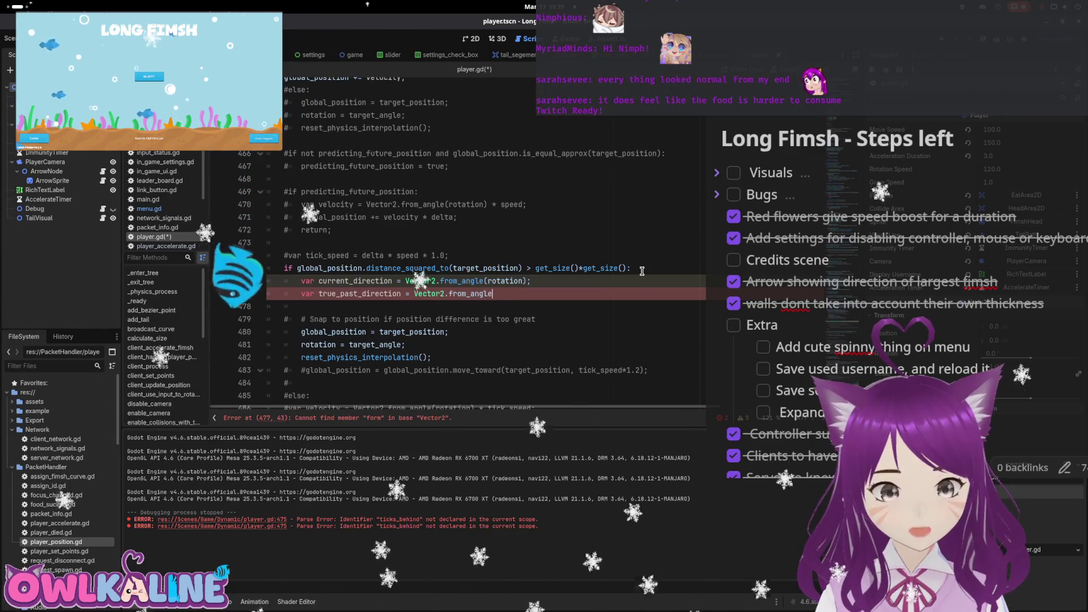
{"action": "type", "text": "()target"}
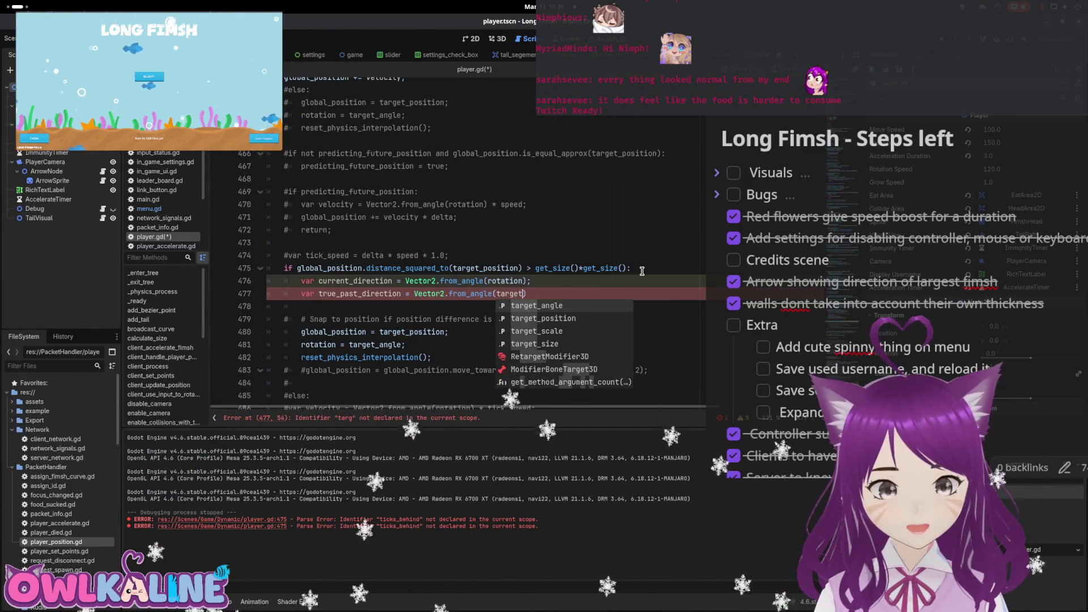
{"action": "key", "text": "Return"}
{"action": "key", "text": "ctrl+s"}
{"action": "key", "text": "Return"}
{"action": "key", "text": "Return"}
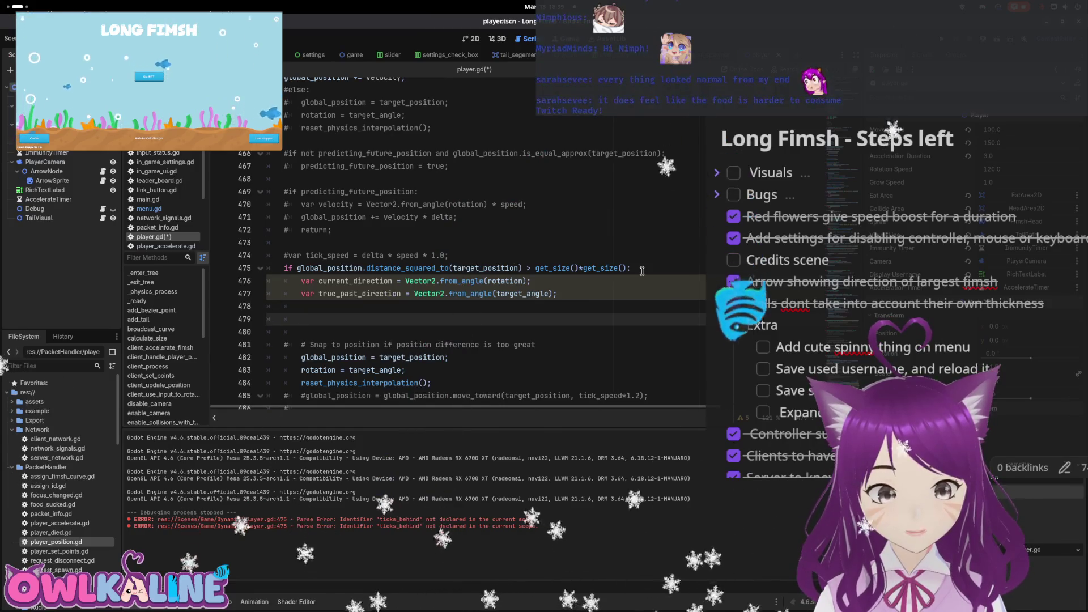
Write current_direction.dot(true_past_direction) on line 479 via autocomplete, then select part of it
{"action": "type", "text": "current"}
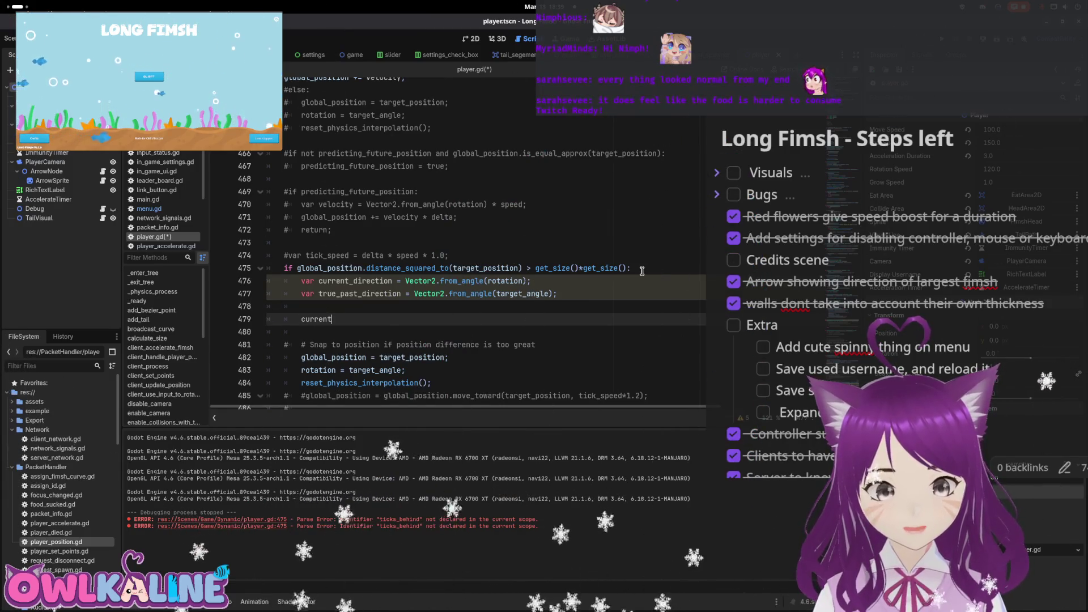
{"action": "key", "text": "Return"}
{"action": "type", "text": "/"}
{"action": "type", "text": ".do"}
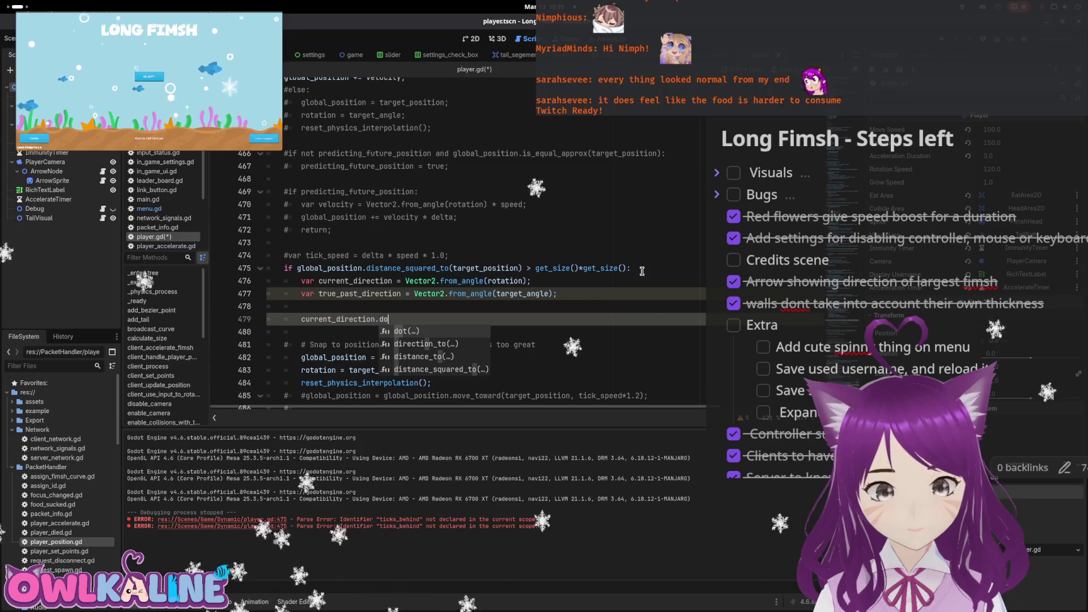
{"action": "key", "text": "Return"}
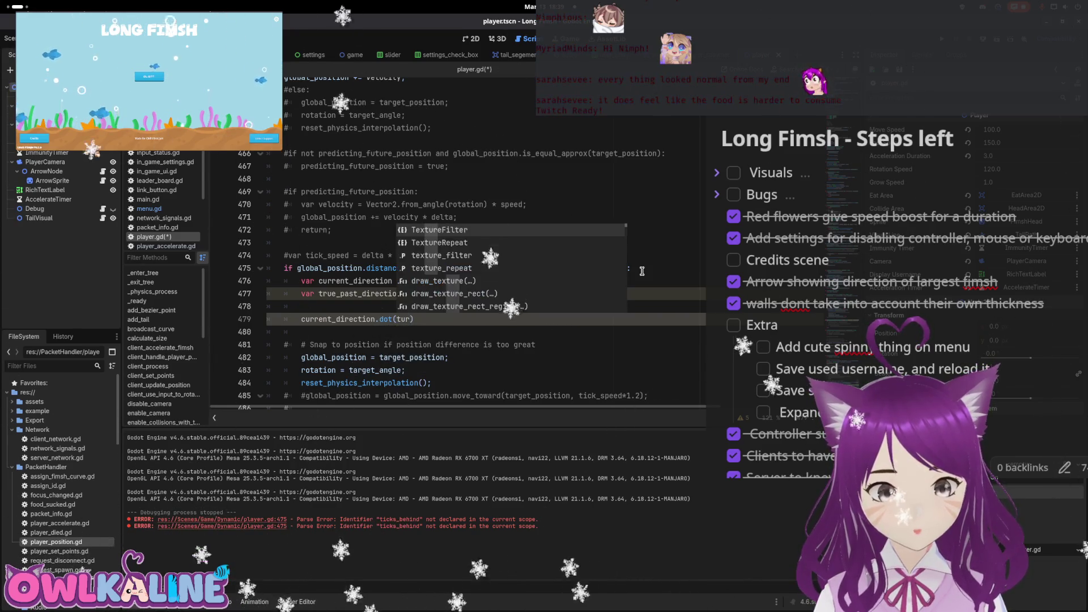
{"action": "type", "text": "e_p"}
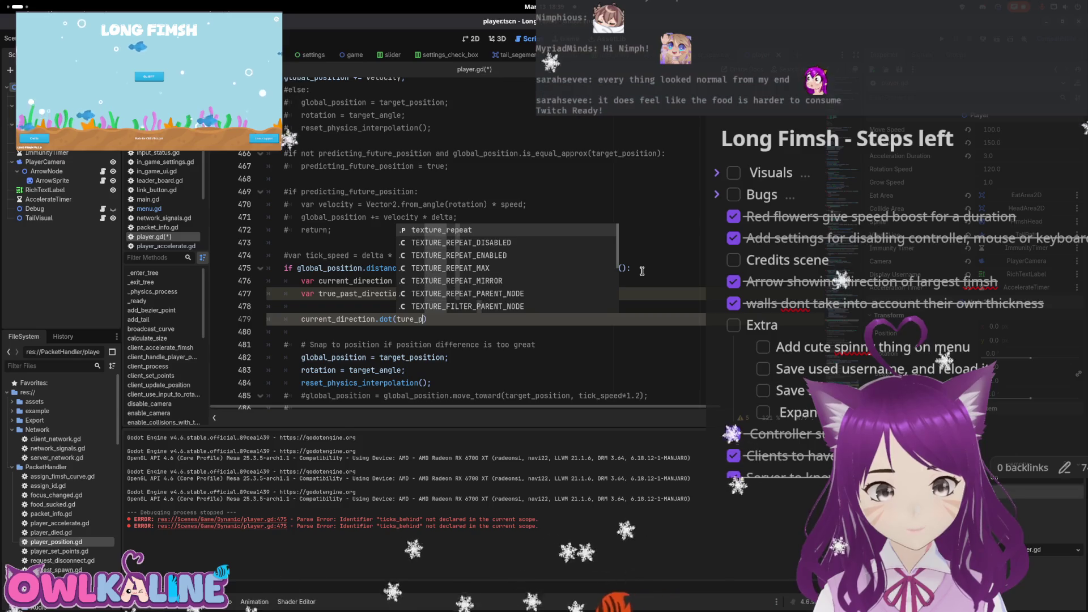
{"action": "type", "text": "a"}
{"action": "key", "text": "BackSpace"}
{"action": "key", "text": "BackSpace"}
{"action": "key", "text": "BackSpace"}
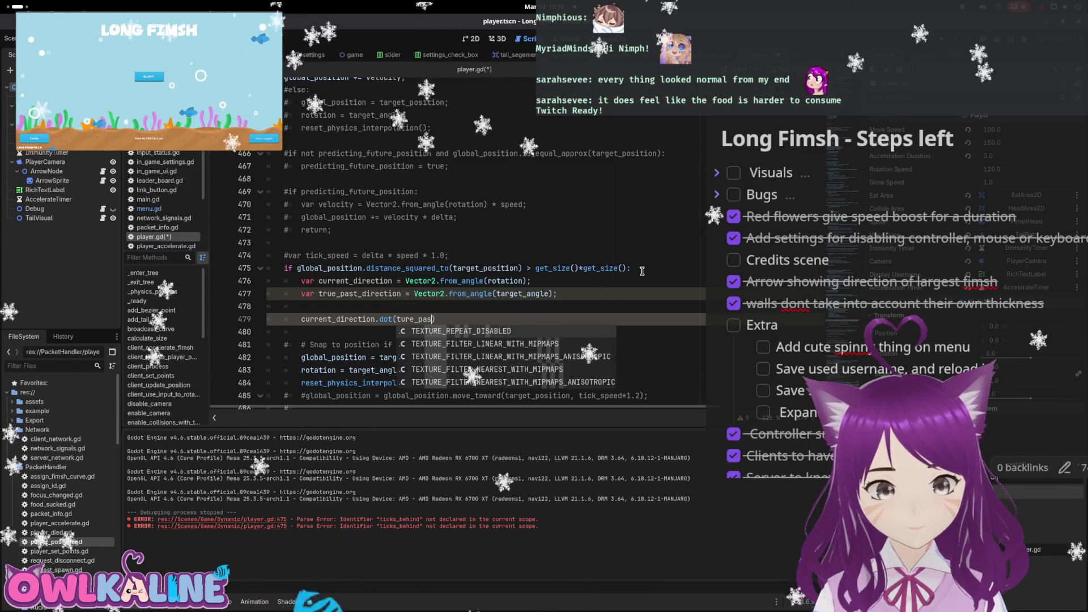
{"action": "type", "text": "r"}
{"action": "key", "text": "Return"}
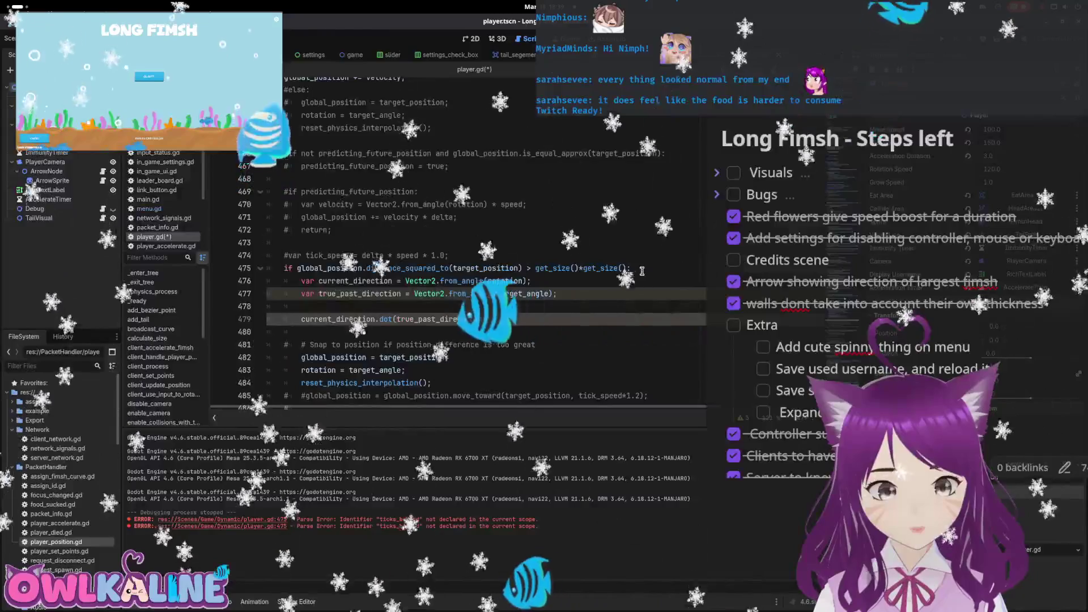
{"action": "left_click_drag", "start_coordinate": [354, 319], "coordinate": [449, 319]}
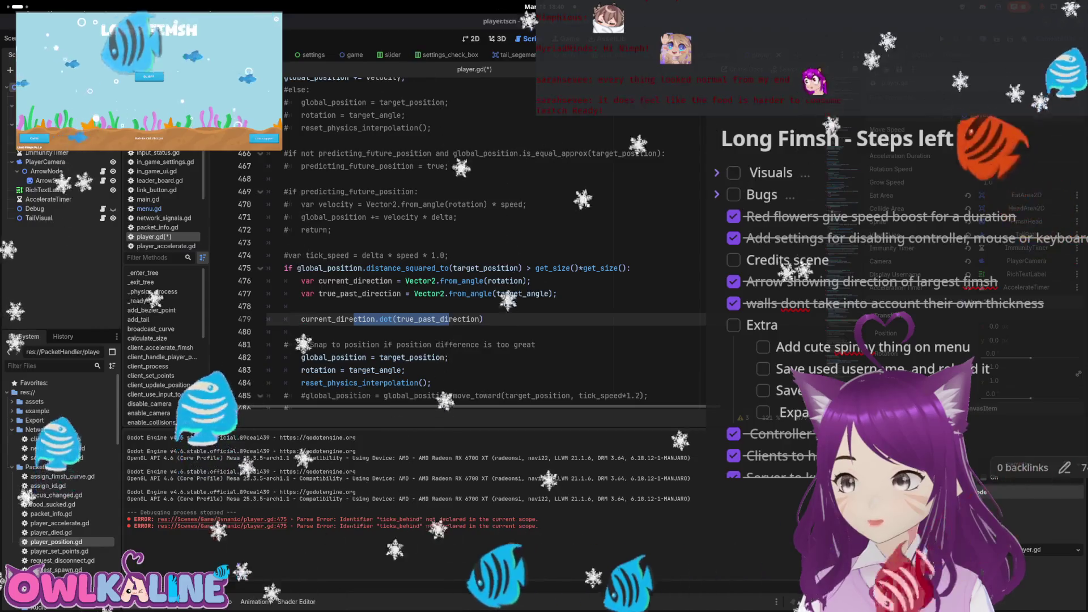
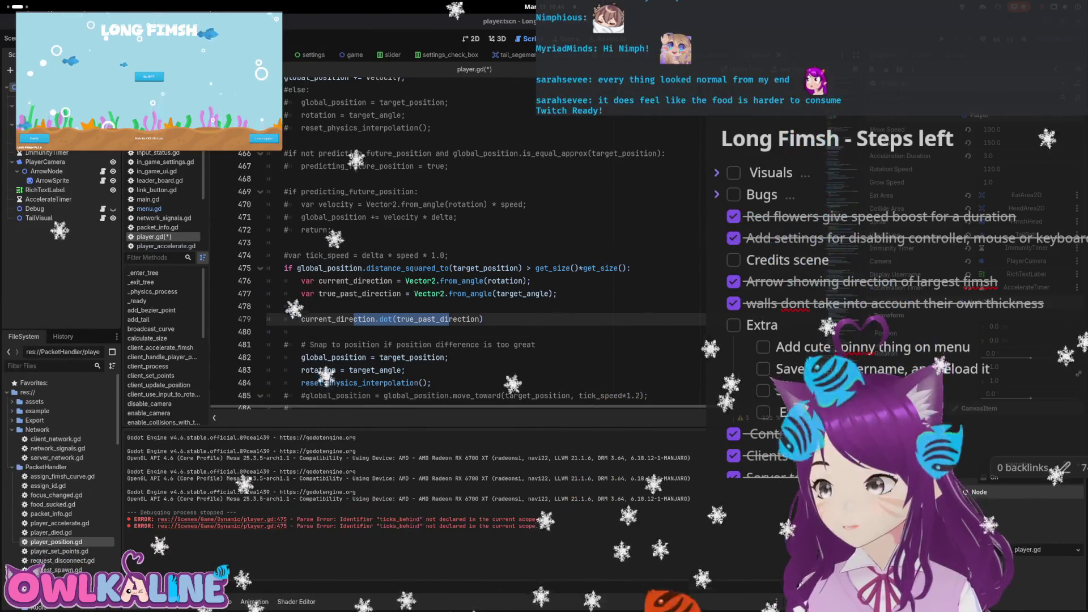
Browse the Vector2 autocomplete methods offered after current_direction on line 479
{"action": "left_click", "coordinate": [428, 319]}
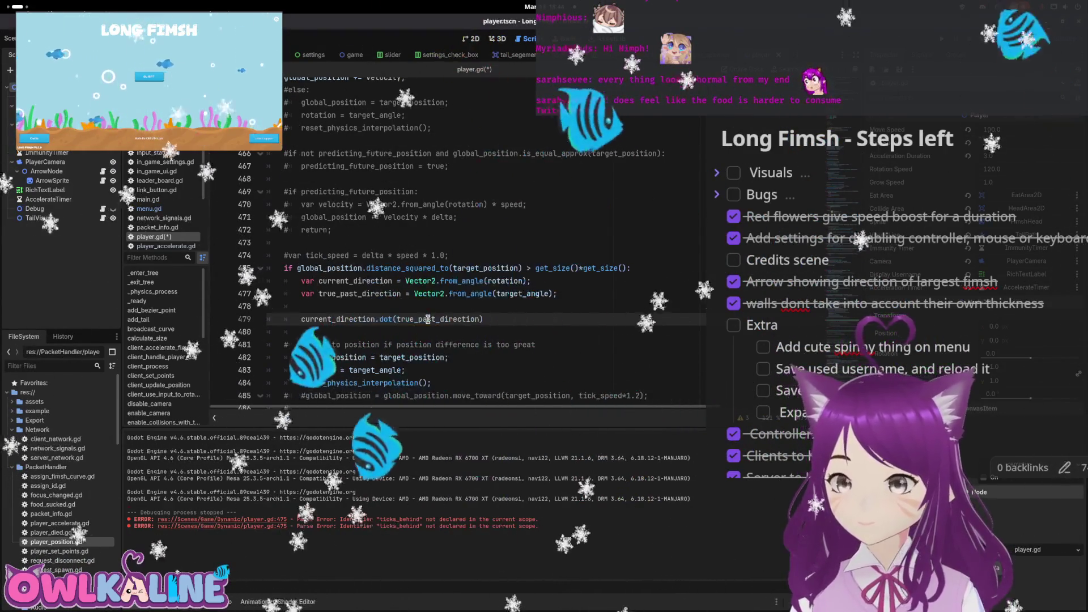
{"action": "double_click", "coordinate": [389, 320]}
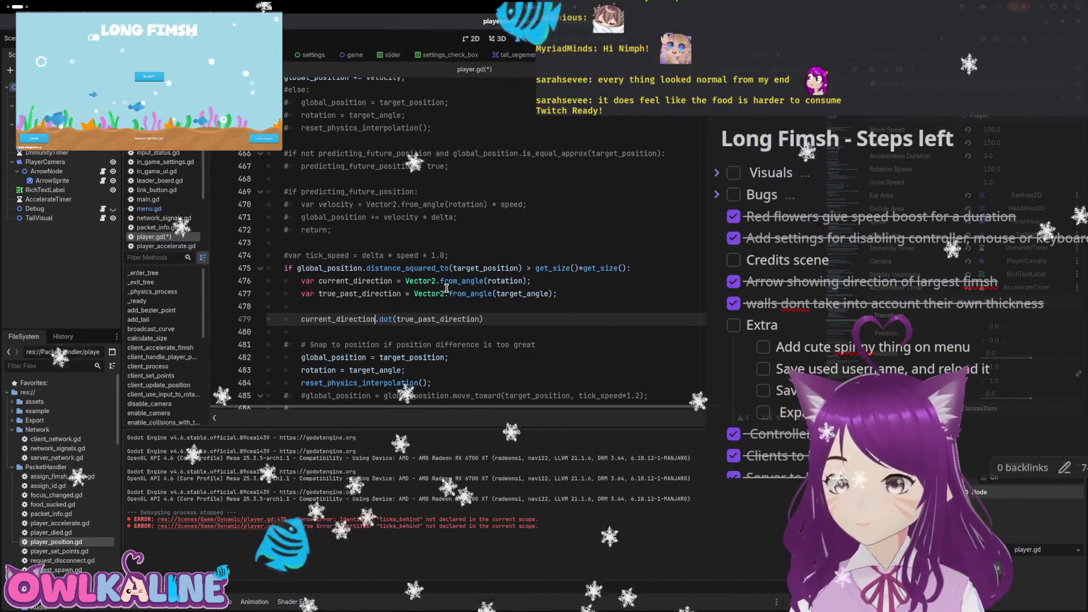
{"action": "type", "text": "."}
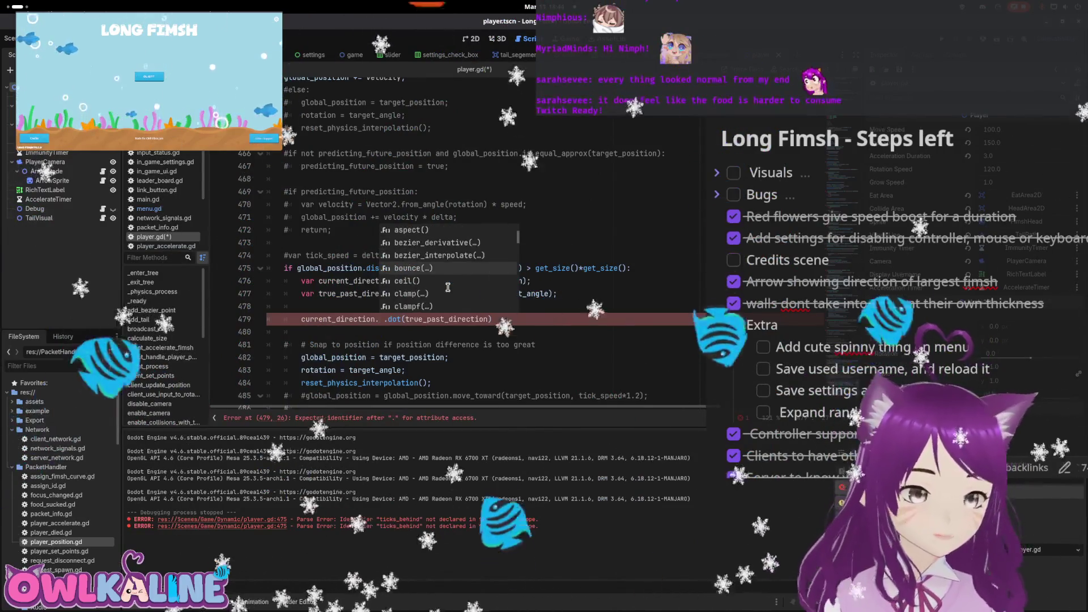
{"action": "scroll", "coordinate": [448, 287], "scroll_direction": "down", "scroll_amount": 6}
{"action": "scroll", "coordinate": [447, 288], "scroll_direction": "down", "scroll_amount": 5}
{"action": "scroll", "coordinate": [447, 287], "scroll_direction": "down", "scroll_amount": 2}
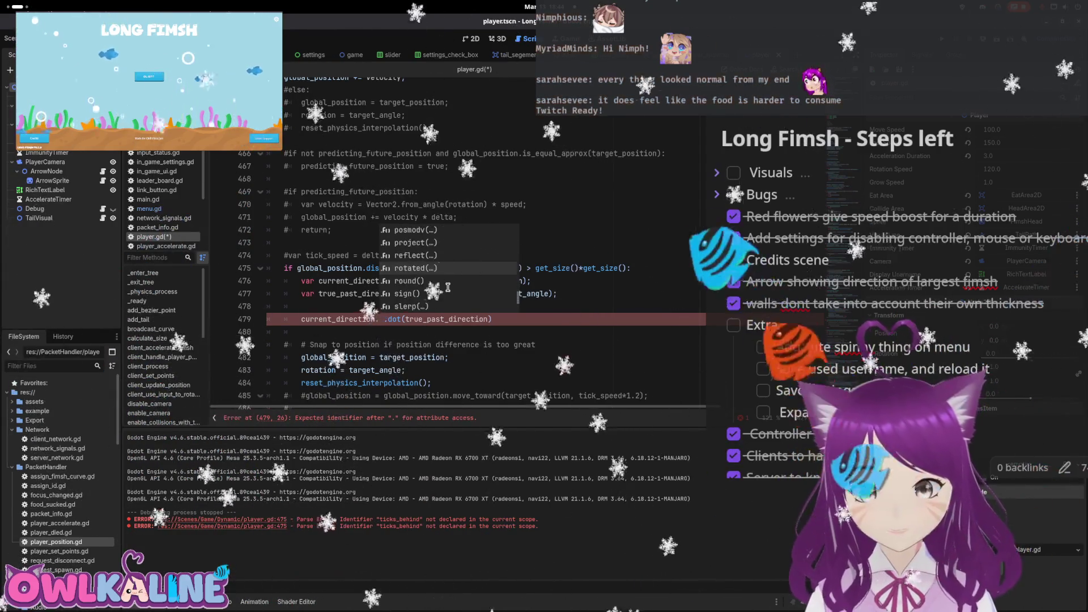
{"action": "scroll", "coordinate": [448, 287], "scroll_direction": "down", "scroll_amount": 5}
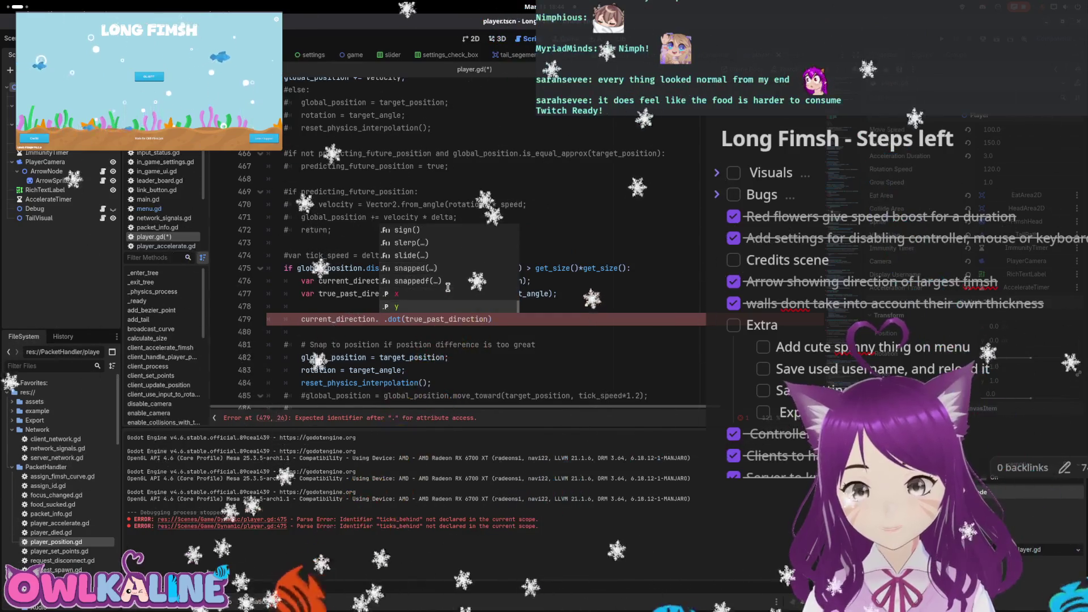
{"action": "scroll", "coordinate": [448, 287], "scroll_direction": "up", "scroll_amount": 15}
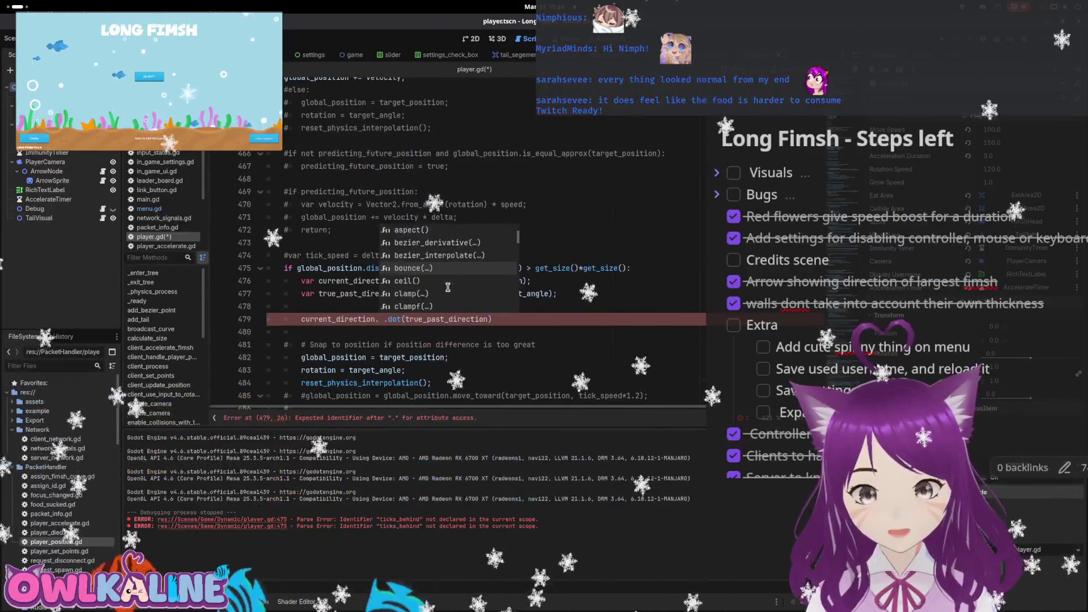
{"action": "scroll", "coordinate": [447, 287], "scroll_direction": "down", "scroll_amount": 5}
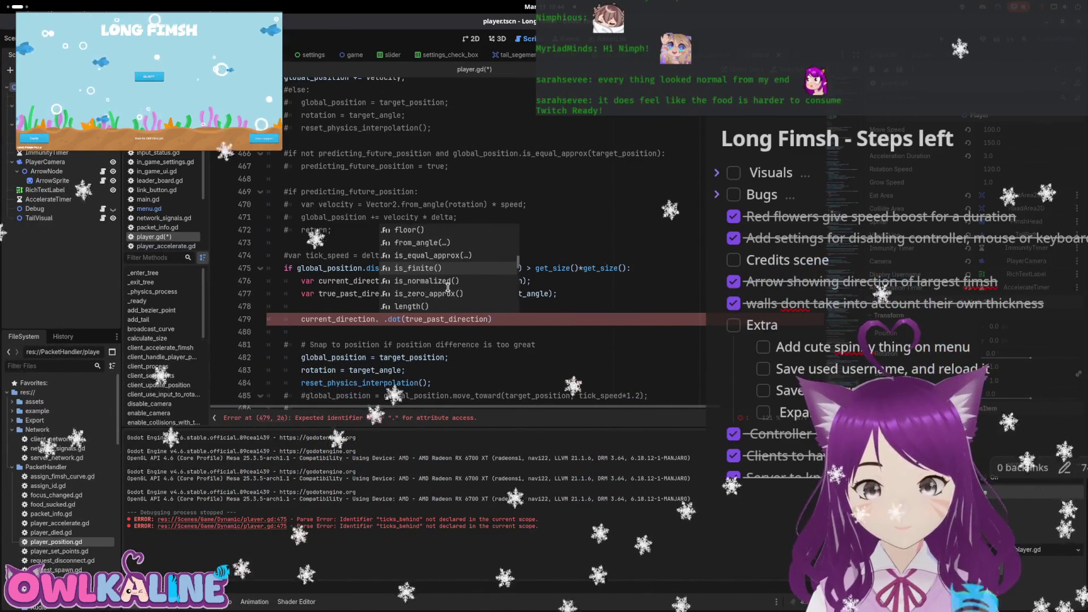
Remove the stray character and save player.gd with line 479 unchanged
{"action": "key", "text": "BackSpace"}
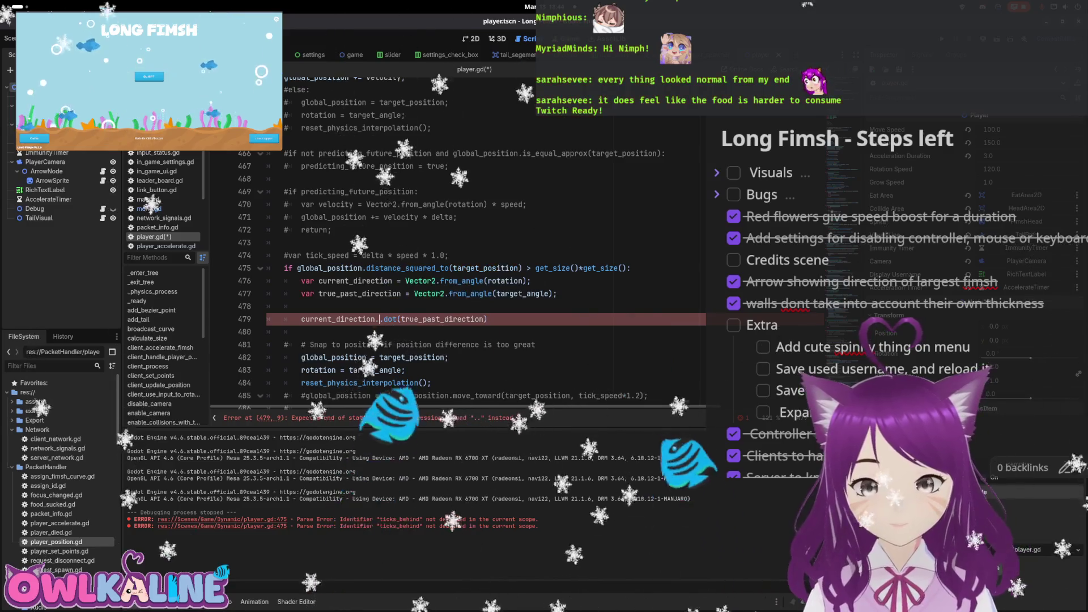
{"action": "key", "text": "ctrl+s"}
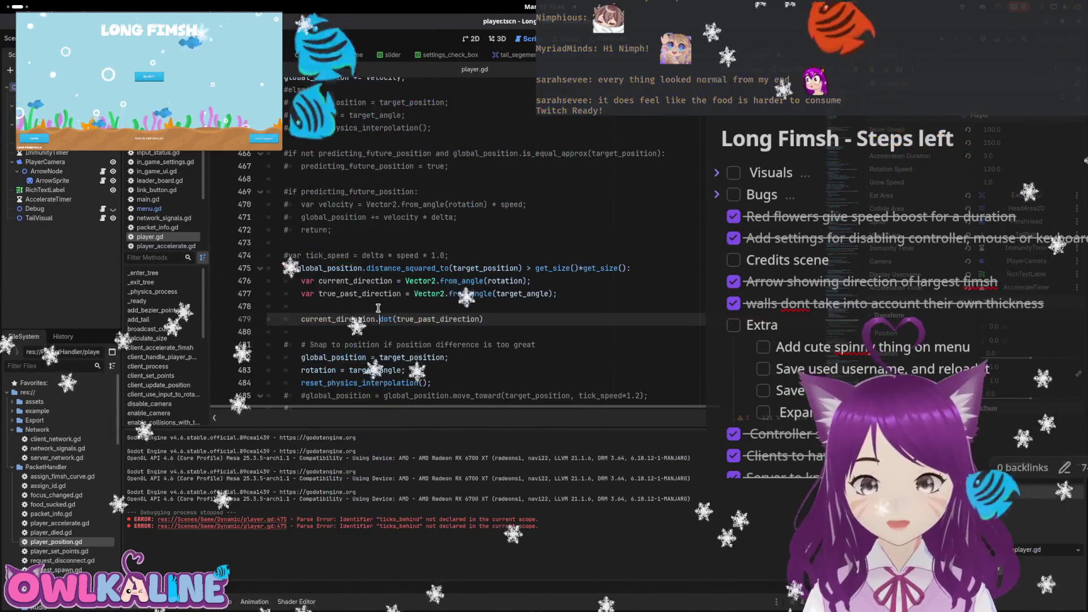
{"action": "mouse_move", "coordinate": [386, 313]}
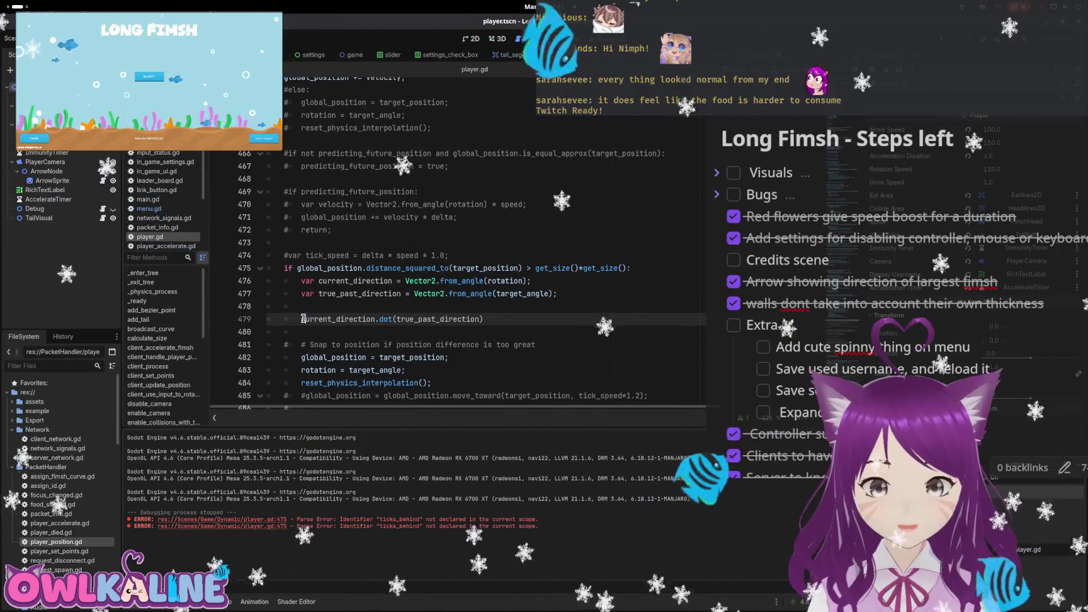
Turn line 479 into 'if current_direction.dot(true_past_direction) > 0:'
{"action": "key", "text": "Home"}
{"action": "type", "text": "if"}
{"action": "key", "text": "End"}
{"action": "type", "text": "> 0"}
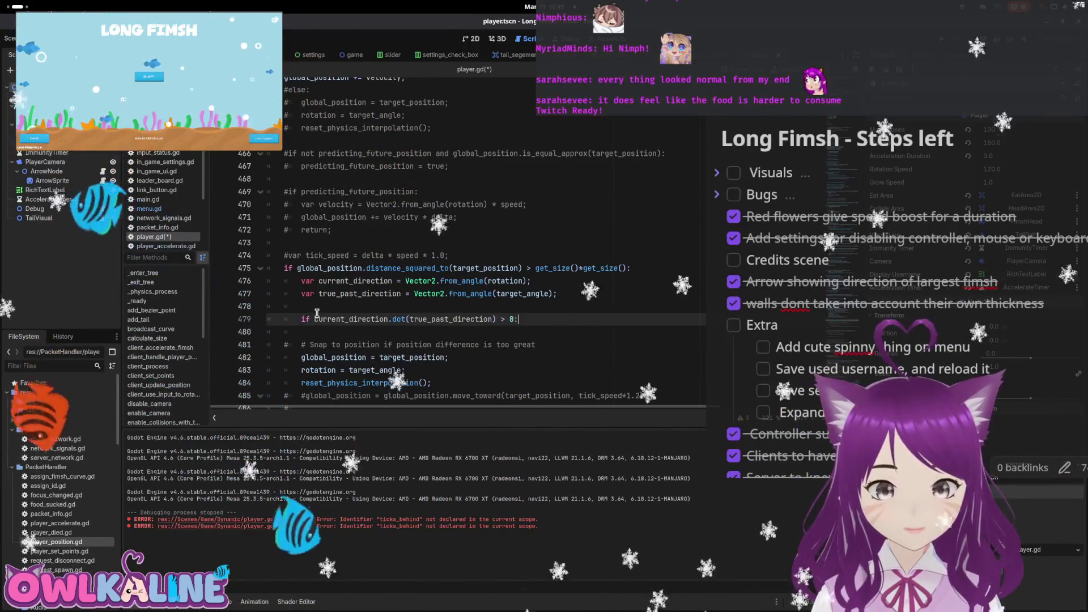
{"action": "type", "text": ":"}
Indent the snap-to-position lines under the new if and save player.gd
{"action": "key", "text": "Down"}
{"action": "key", "text": "Down"}
{"action": "key", "text": "Down"}
{"action": "key", "text": "Home"}
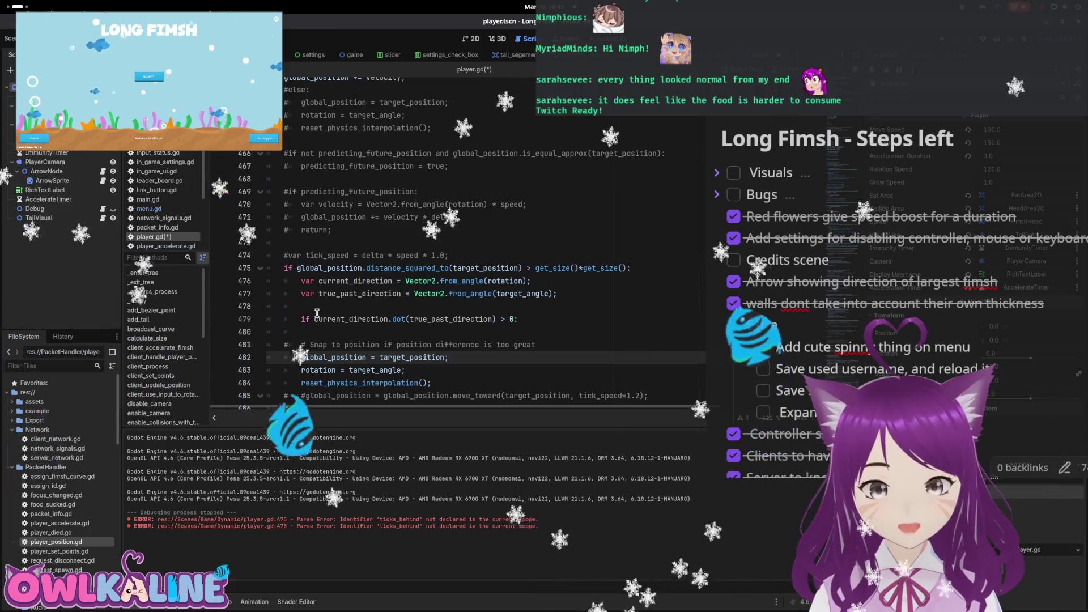
{"action": "key", "text": "shift+Down"}
{"action": "key", "text": "shift+Down"}
{"action": "key", "text": "shift+Down"}
{"action": "key", "text": "Tab"}
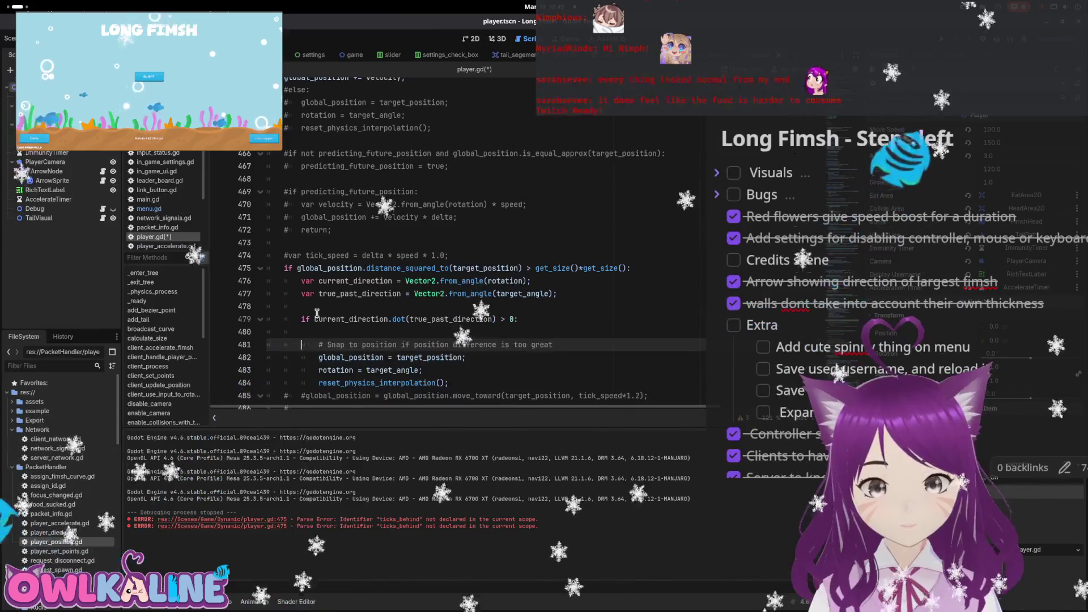
{"action": "key", "text": "Down"}
{"action": "key", "text": "Down"}
{"action": "key", "text": "Down"}
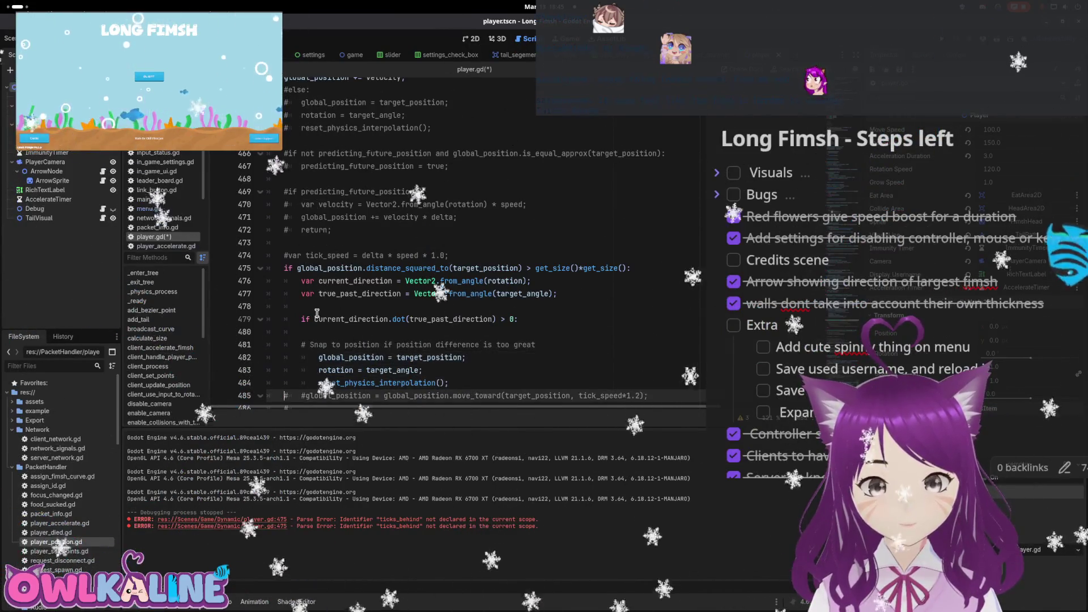
{"action": "key", "text": "ctrl+s"}
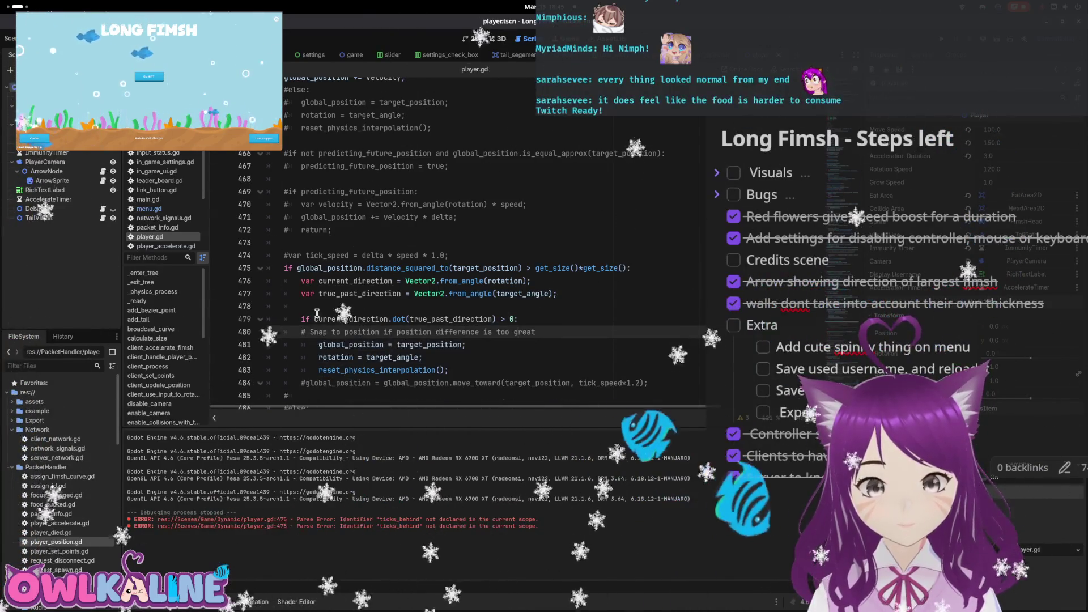
Indent the snap comment under the if and indent blank line 478
{"action": "key", "text": "Home"}
{"action": "key", "text": "Tab"}
{"action": "key", "text": "Down"}
{"action": "key", "text": "Down"}
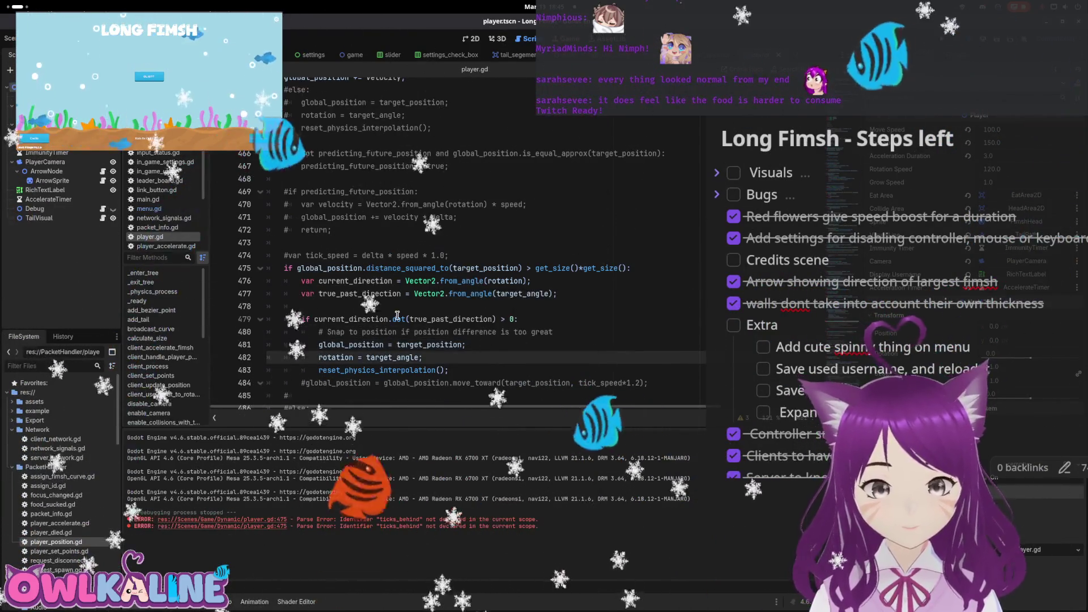
{"action": "left_click", "coordinate": [544, 319]}
{"action": "key", "text": "Up"}
{"action": "key", "text": "Tab"}
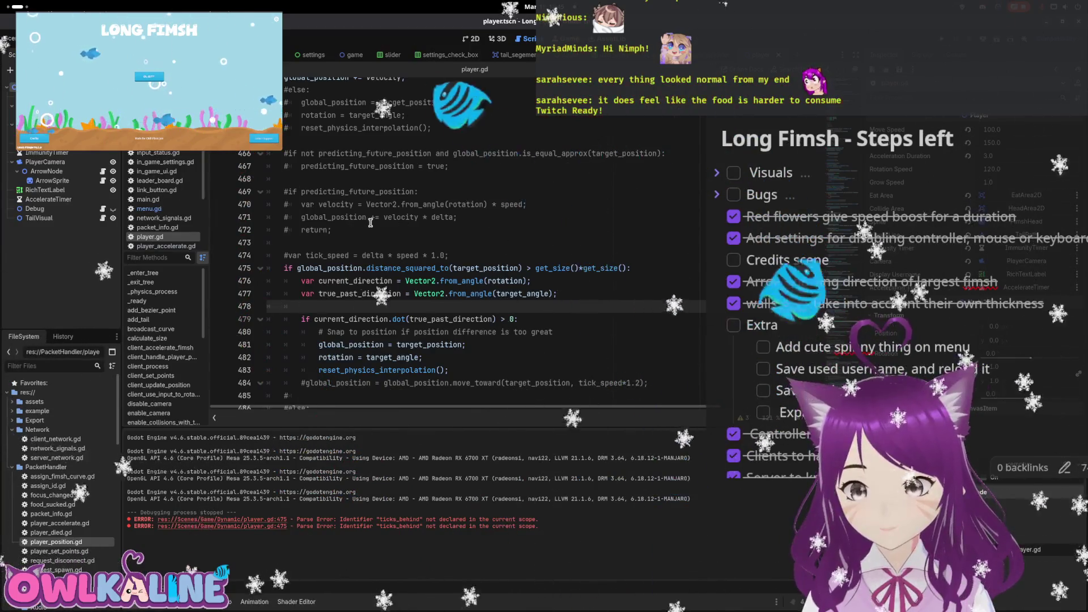
Export the Linux build, overwriting the previous file
{"action": "key", "text": "ctrl+shift+e"}
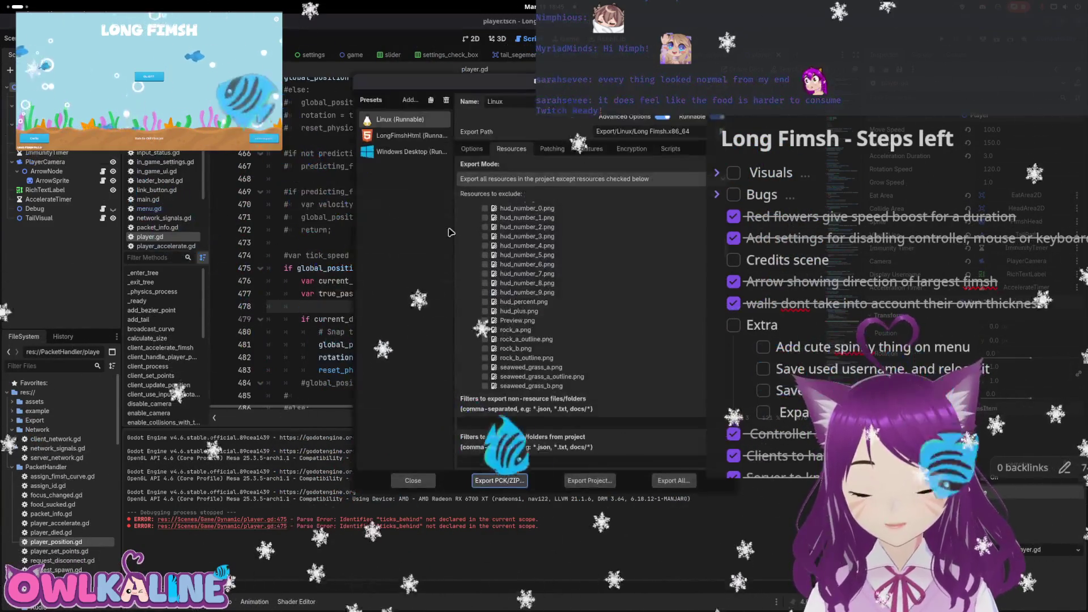
{"action": "left_click", "coordinate": [586, 480]}
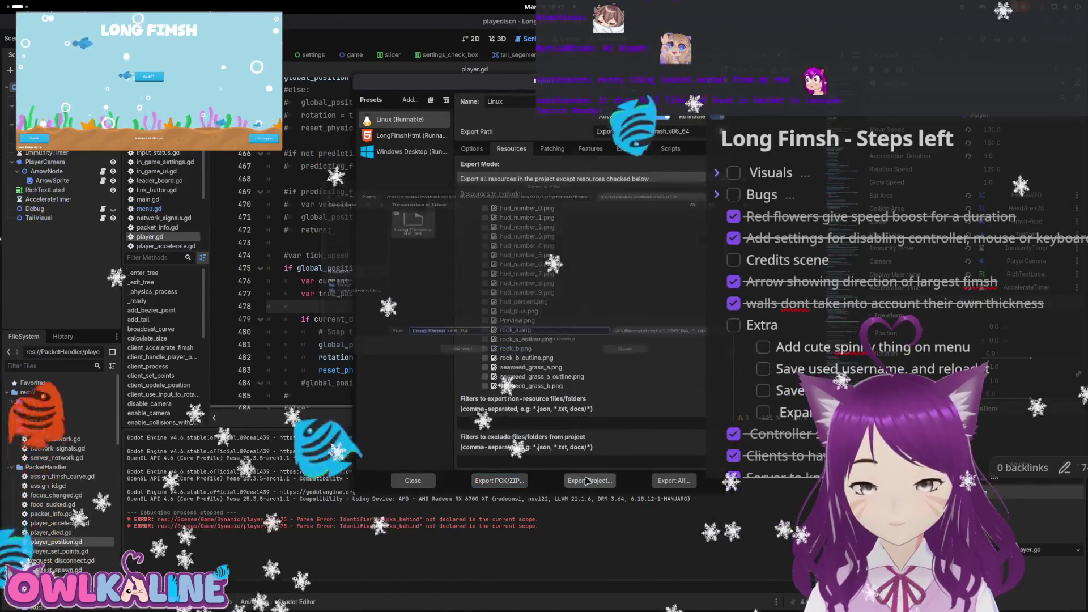
{"action": "key", "text": "Return"}
{"action": "key", "text": "Return"}
Export the LongFimshHtml build over the old file, close the export window, and run the game
{"action": "left_click", "coordinate": [411, 136]}
{"action": "left_click", "coordinate": [590, 480]}
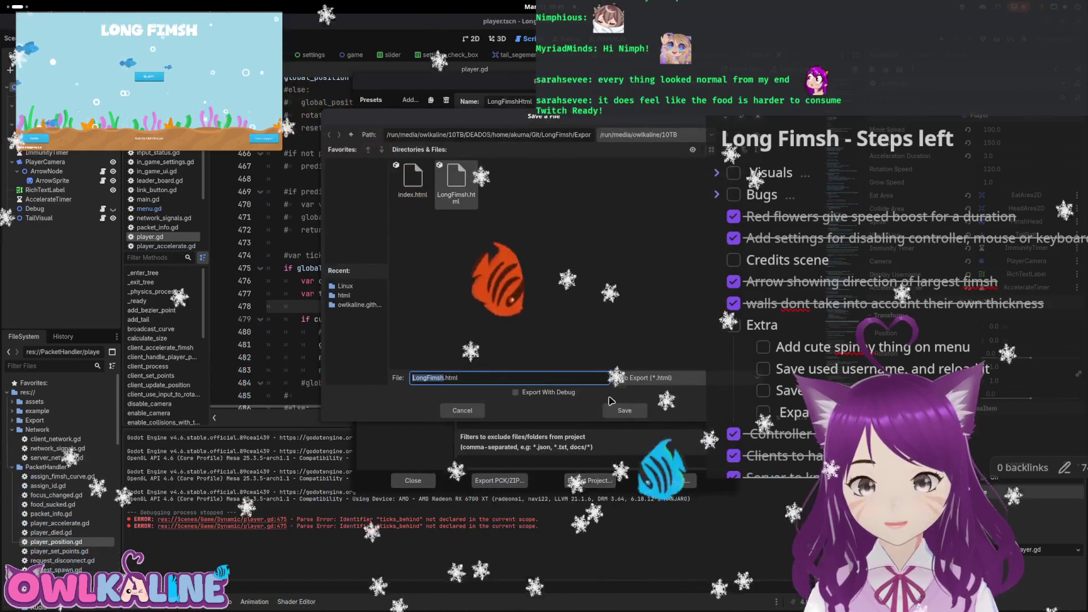
{"action": "key", "text": "Return"}
{"action": "key", "text": "Return"}
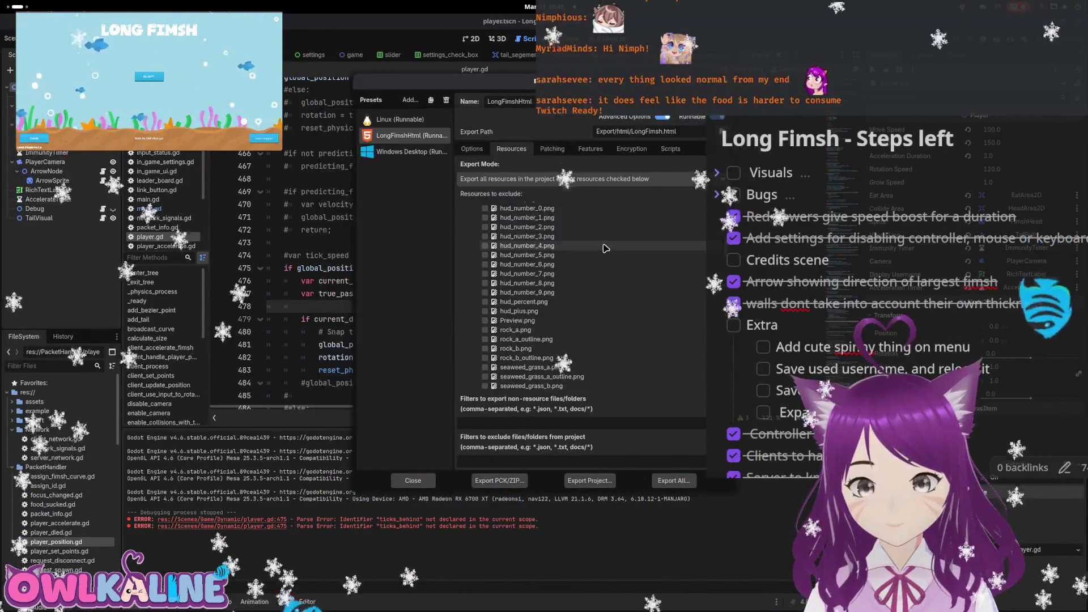
{"action": "key", "text": "Escape"}
{"action": "key", "text": "ctrl+F1"}
{"action": "key", "text": "F5"}
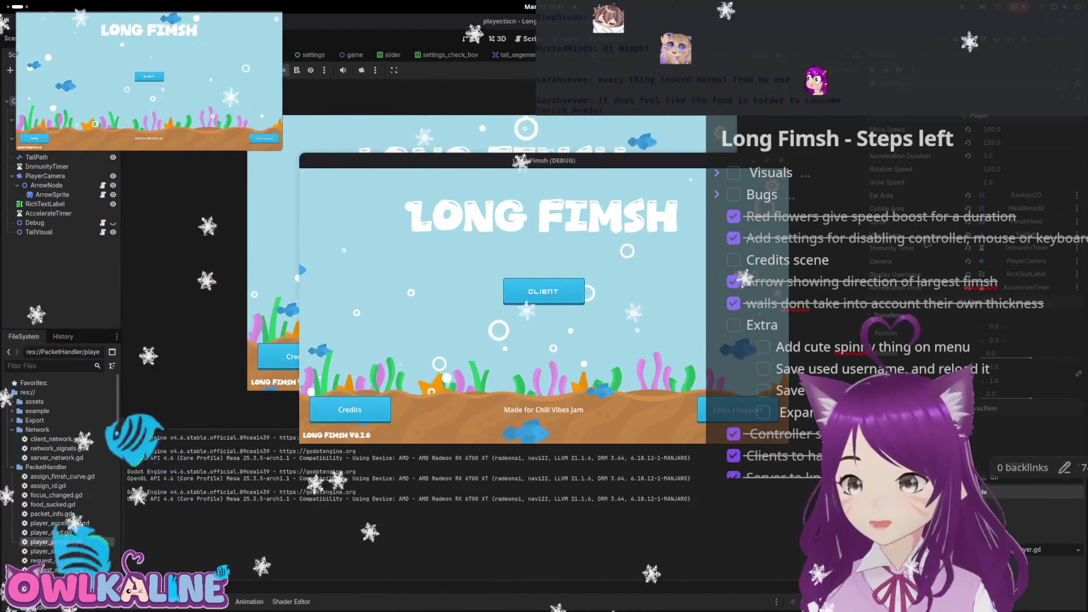
Play a Long Fimsh match in the debug build, then stop it with F8
{"action": "key", "text": "super"}
{"action": "key", "text": "super"}
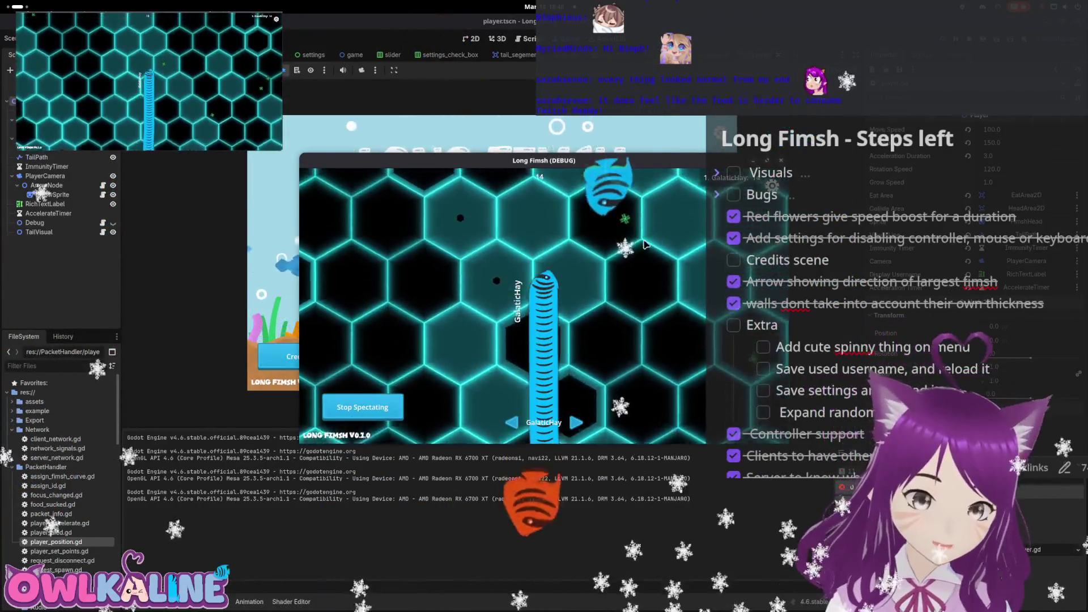
{"action": "key", "text": "F8"}
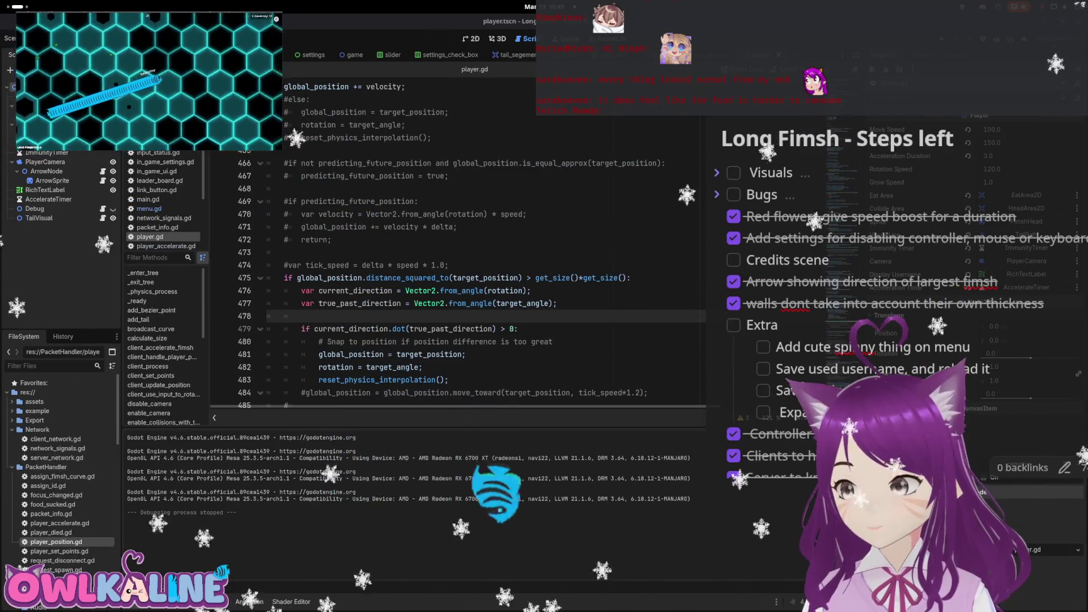
{"action": "key", "text": "super"}
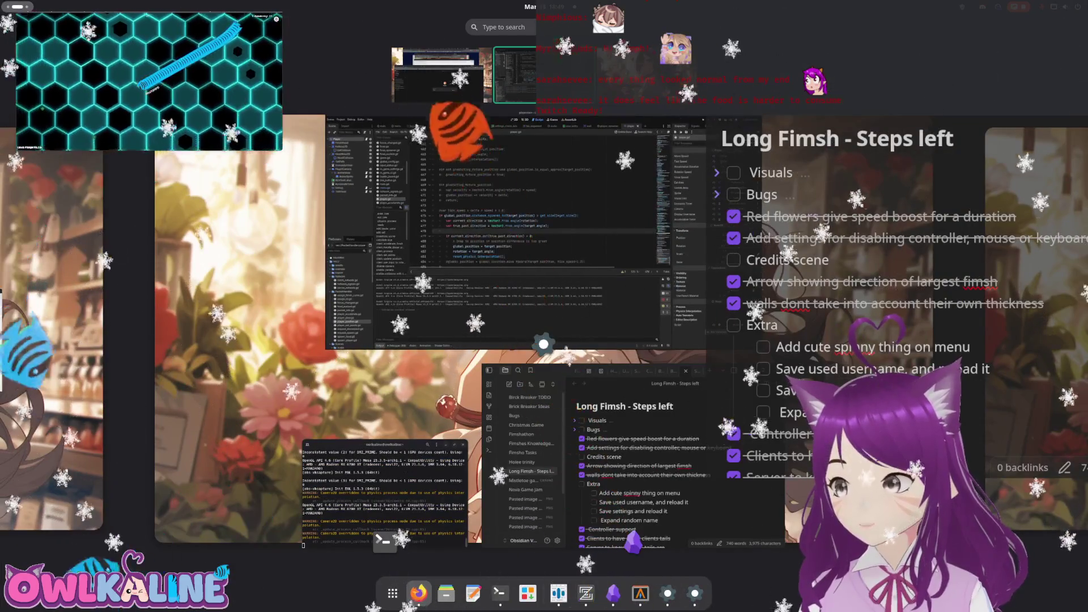
{"action": "key", "text": "super"}
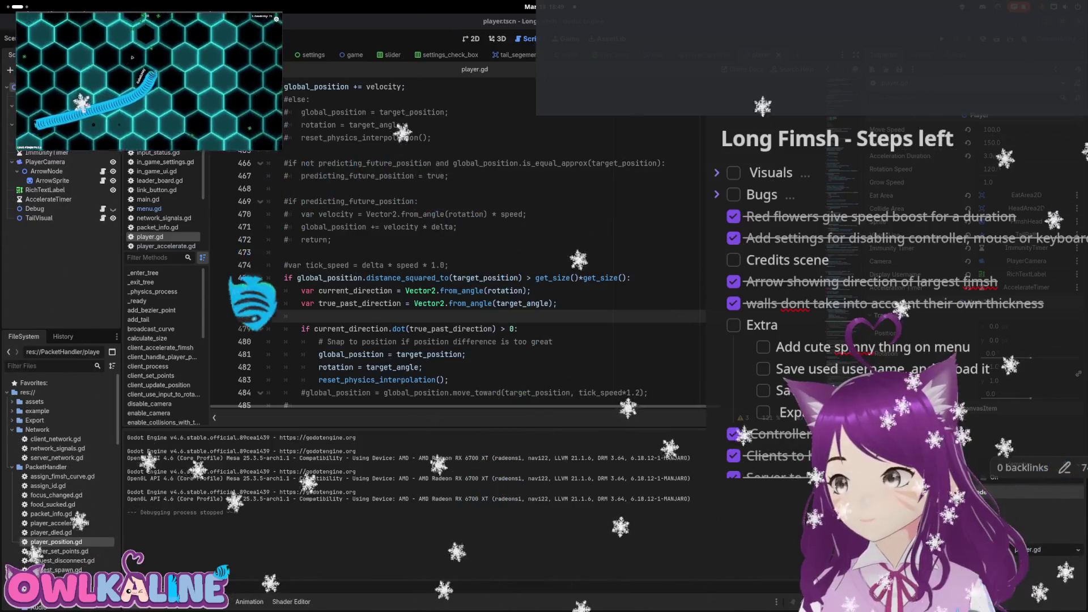
Comment out the rotation and interpolation reset lines below the global_position line
{"action": "scroll", "coordinate": [440, 317], "scroll_direction": "down", "scroll_amount": 2}
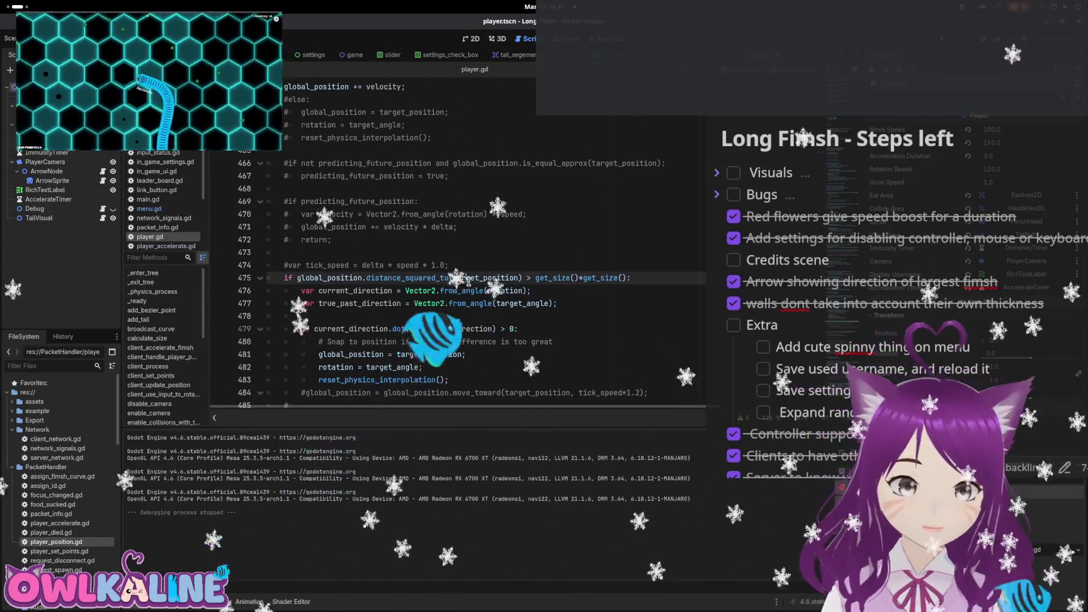
{"action": "key", "text": "Down"}
{"action": "key", "text": "Down"}
{"action": "key", "text": "Down"}
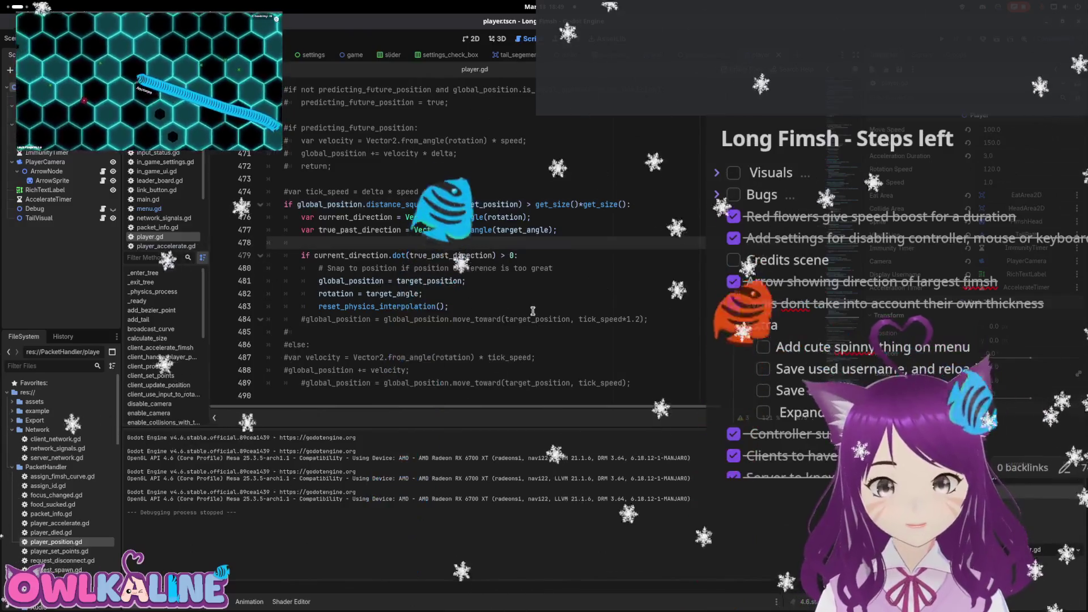
{"action": "left_click", "coordinate": [314, 284]}
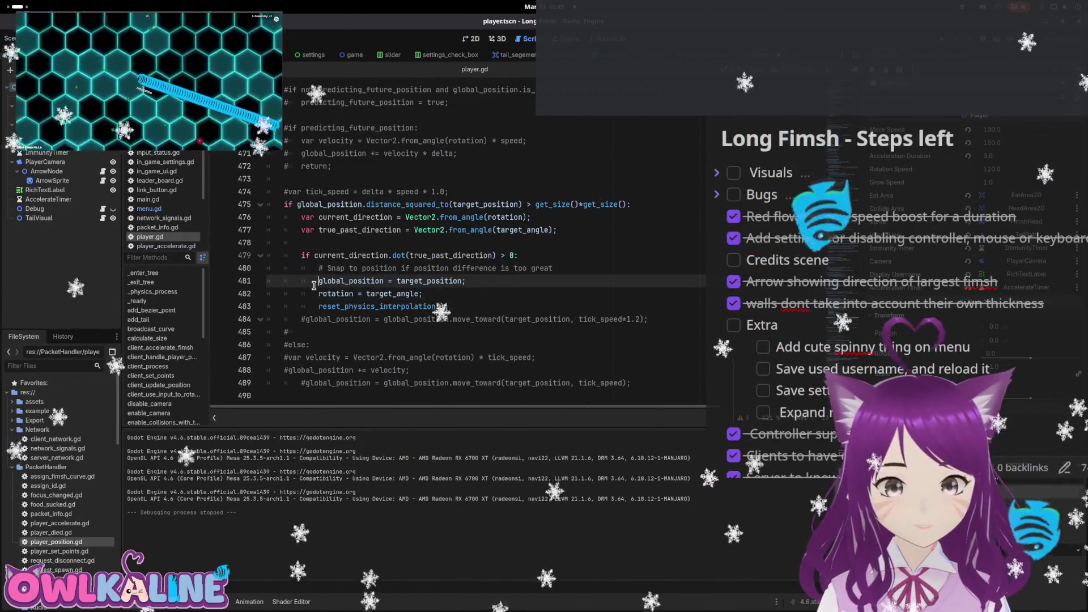
{"action": "key", "text": "Down"}
{"action": "key", "text": "Left"}
{"action": "type", "text": "#"}
{"action": "key", "text": "Down"}
{"action": "key", "text": "Left"}
{"action": "type", "text": "#"}
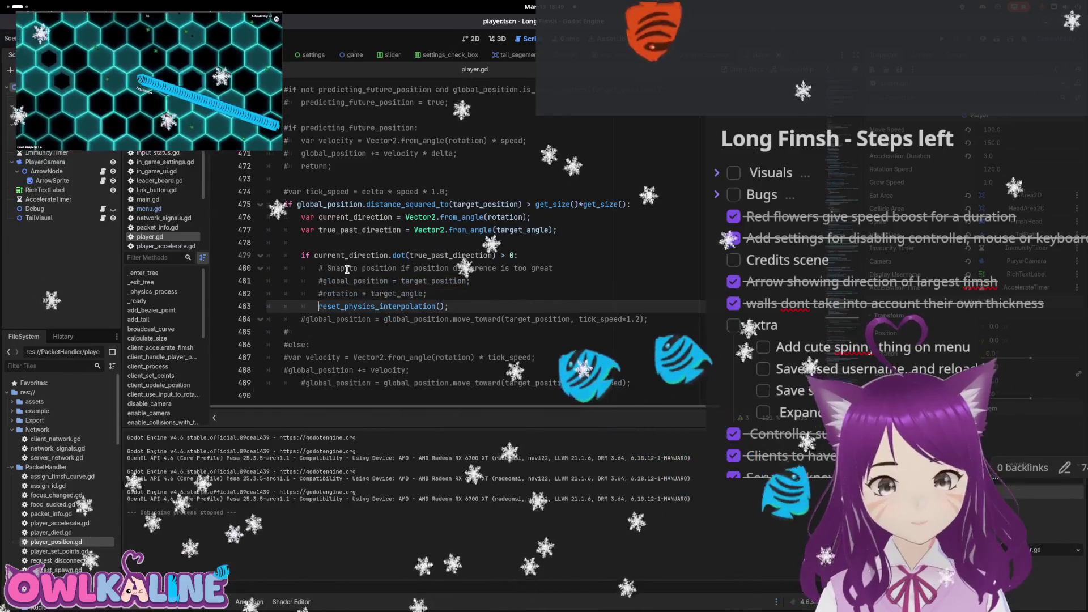
Add 'fast_interpolation = true;' under the dot-product if on line 479 and save
{"action": "left_click", "coordinate": [296, 256]}
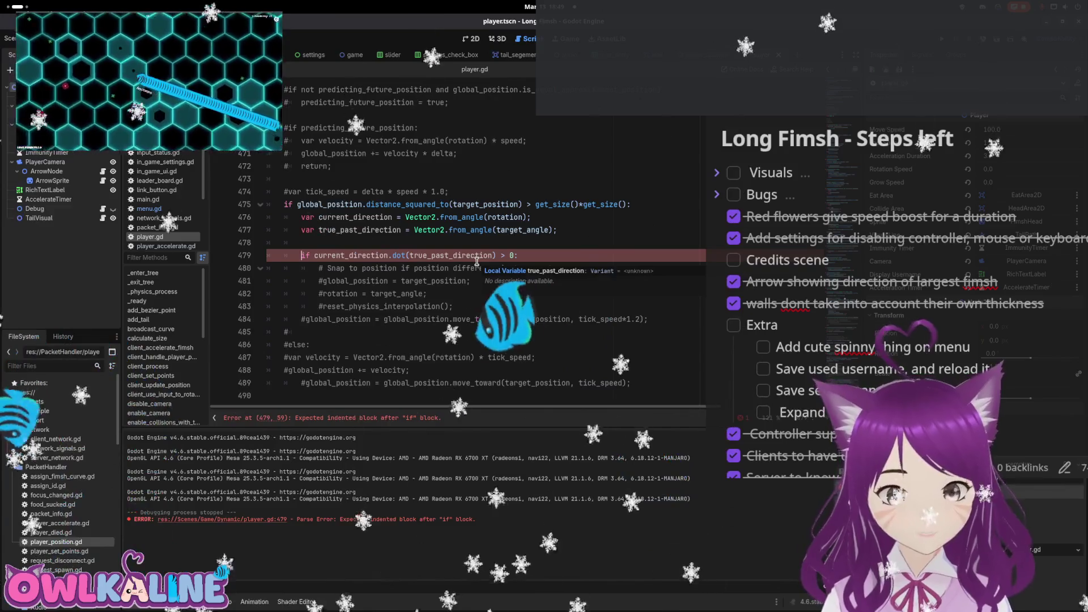
{"action": "key", "text": "End"}
{"action": "key", "text": "Return"}
{"action": "type", "text": "fast_"}
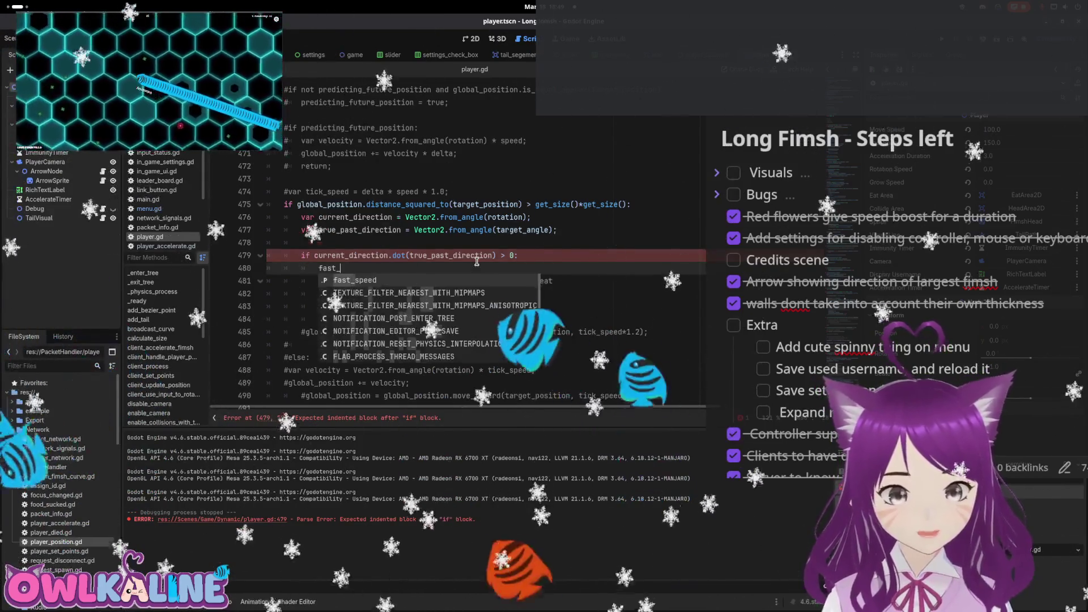
{"action": "type", "text": "interpo"}
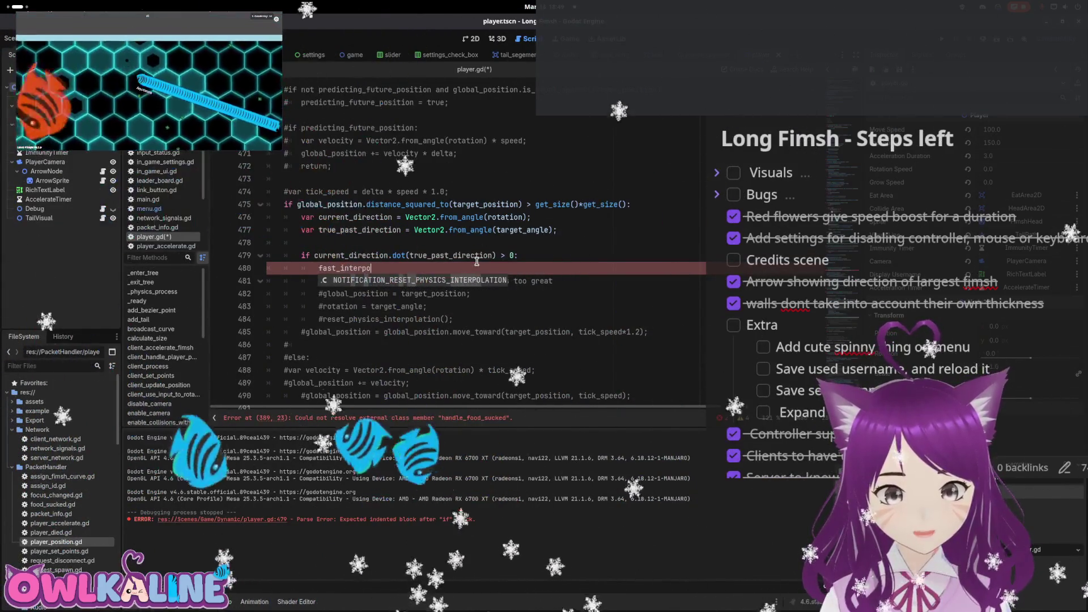
{"action": "type", "text": "lation = true;"}
{"action": "key", "text": "ctrl+s"}
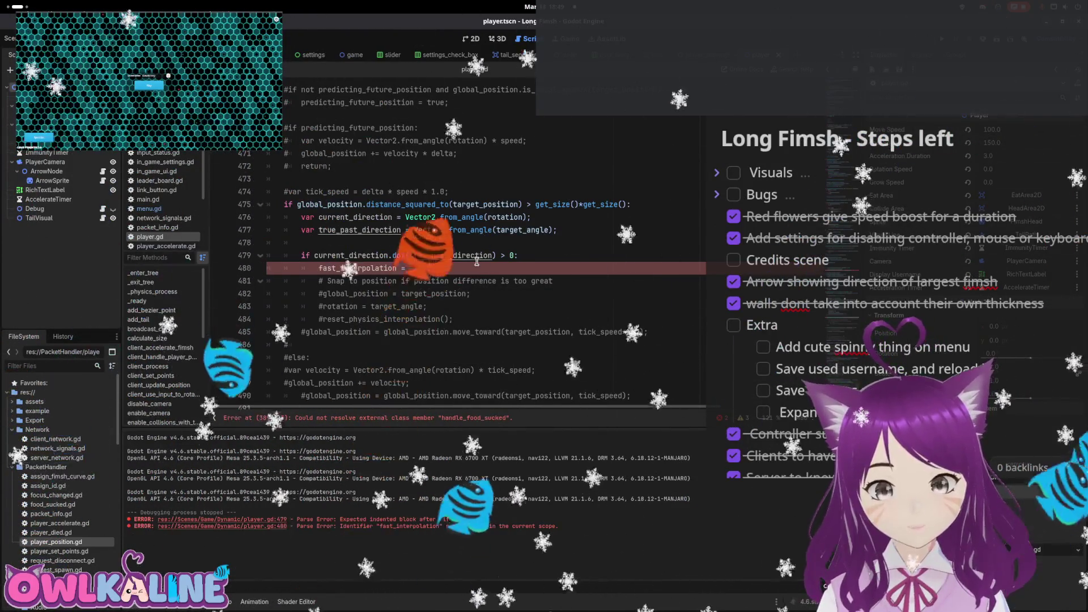
Add an else branch setting fast_interpolation = false
{"action": "key", "text": "Return"}
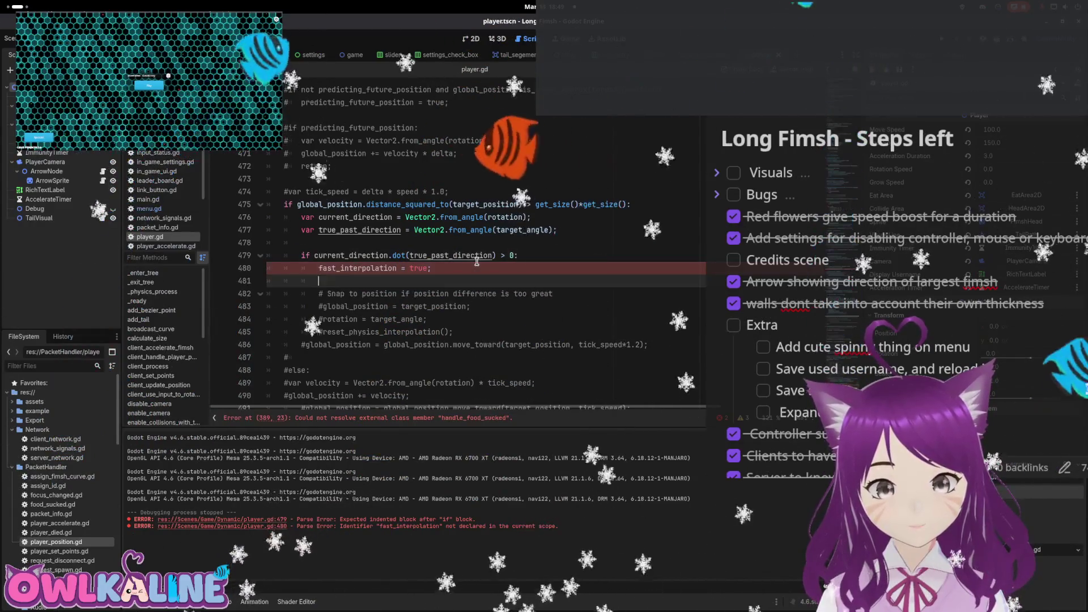
{"action": "type", "text": "else:"}
{"action": "key", "text": "Return"}
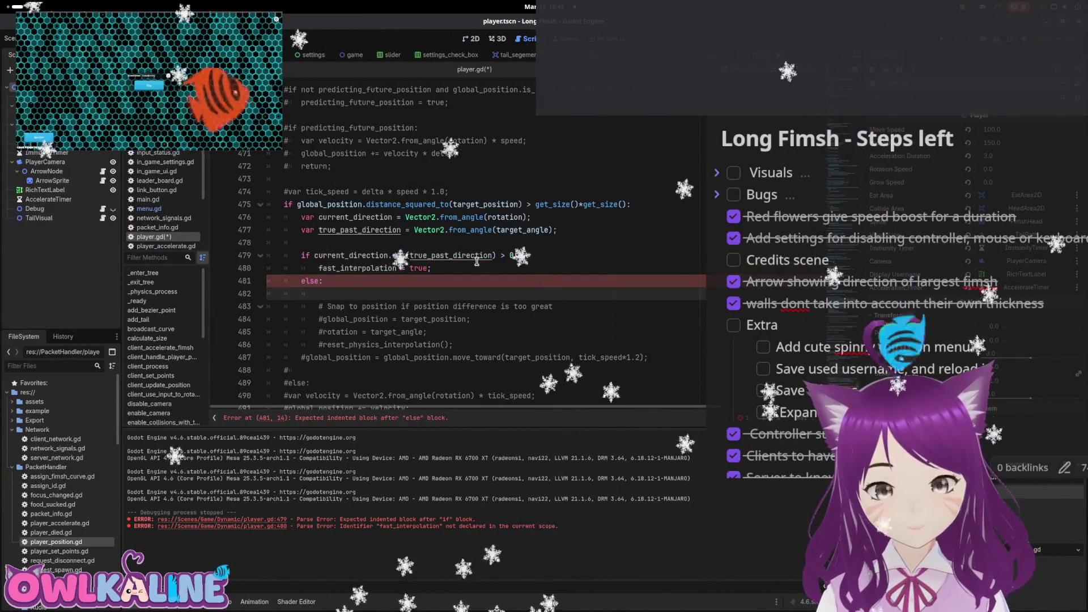
{"action": "type", "text": "fast_int"}
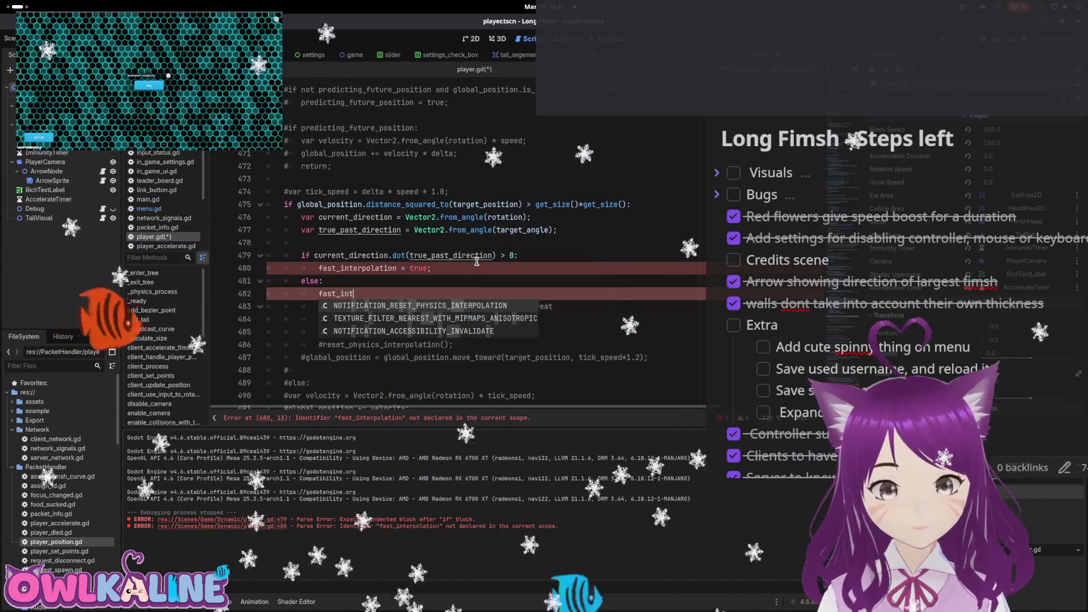
{"action": "type", "text": "erpolation "}
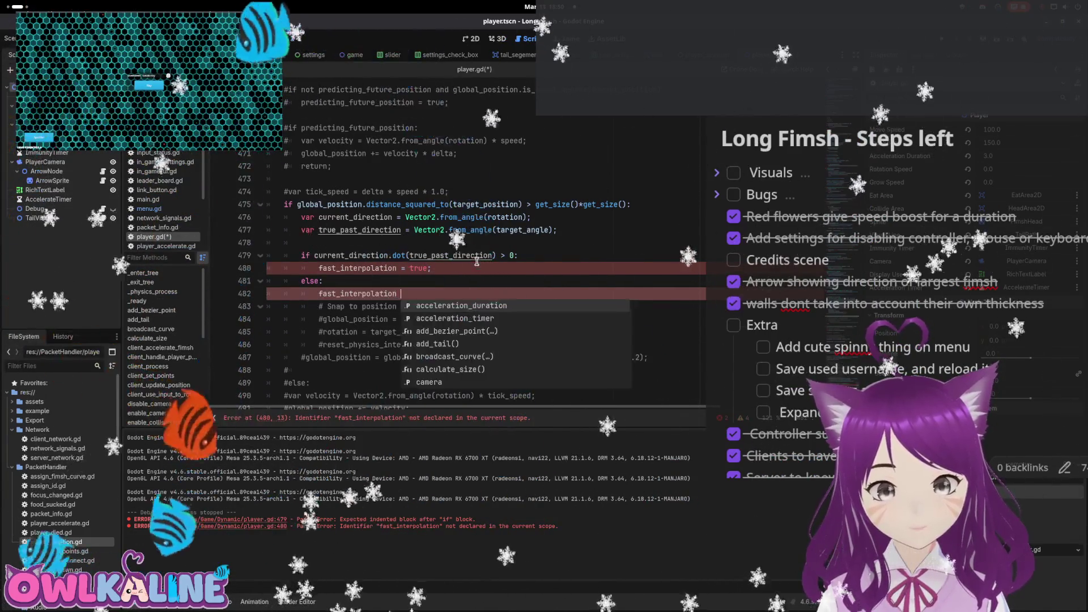
{"action": "type", "text": "= false"}
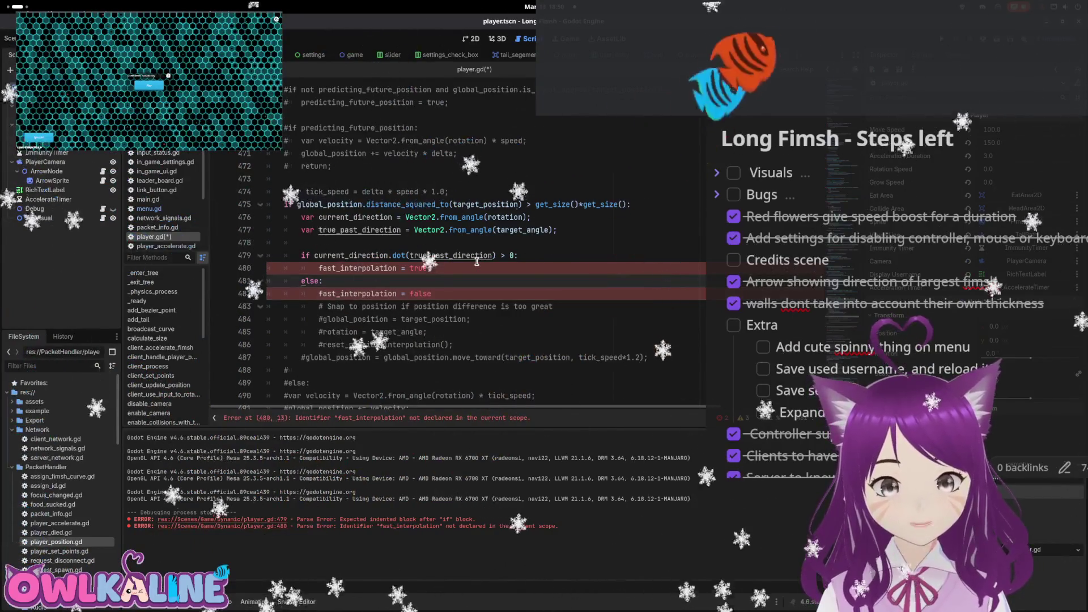
{"action": "key", "text": "Up"}
{"action": "key", "text": "shift+Tab"}
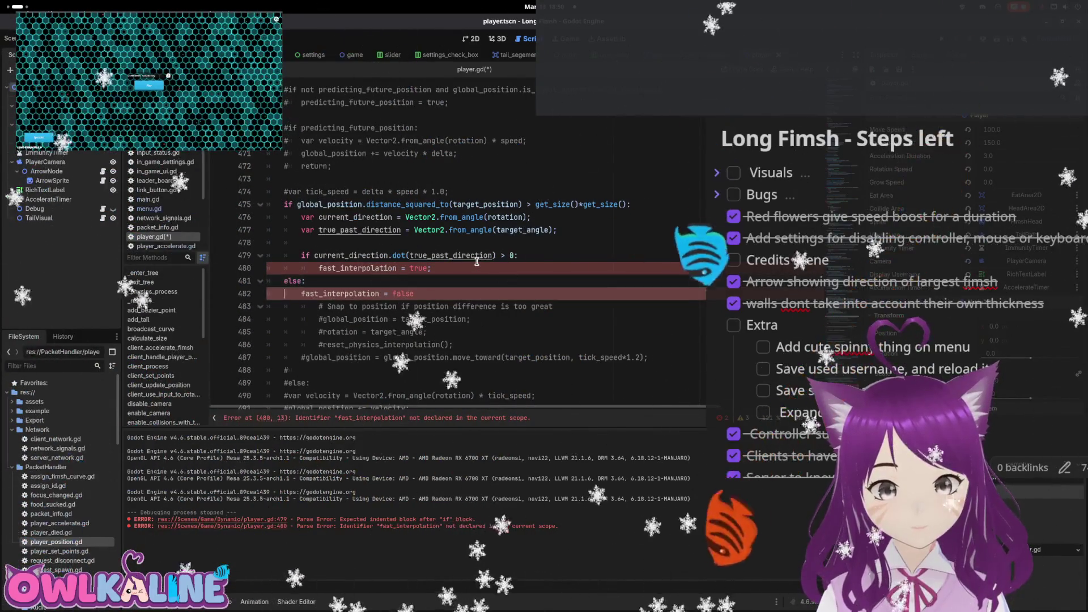
{"action": "key", "text": "End"}
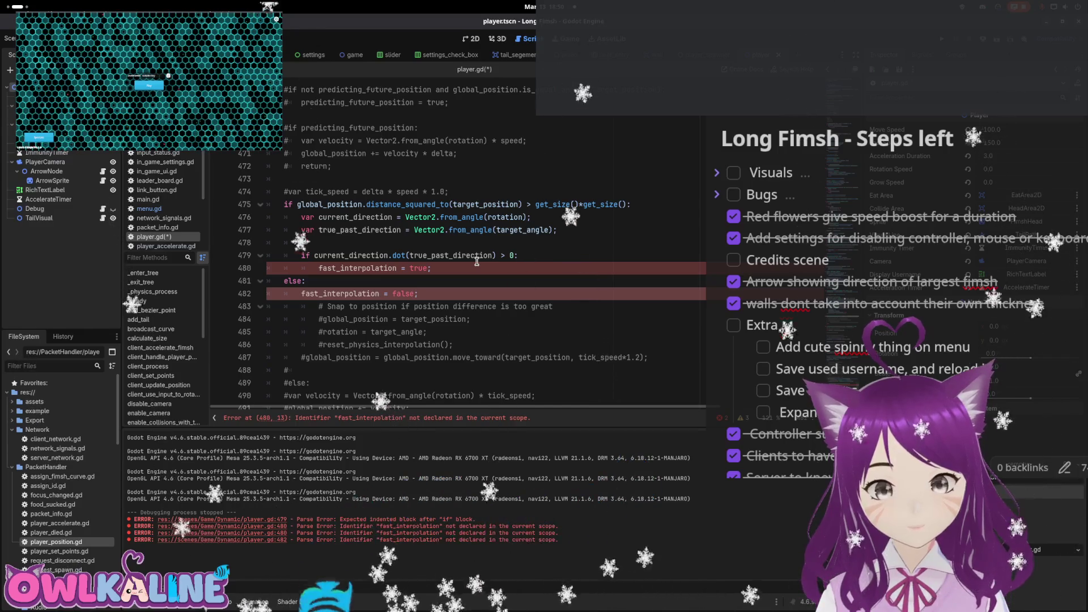
Near the top of player.gd, start declaring 'var fast_interpolation: bool = false;'
{"action": "key", "text": "ctrl+Home"}
{"action": "scroll", "coordinate": [425, 213], "scroll_direction": "down", "scroll_amount": 2}
{"action": "scroll", "coordinate": [425, 214], "scroll_direction": "down", "scroll_amount": 10}
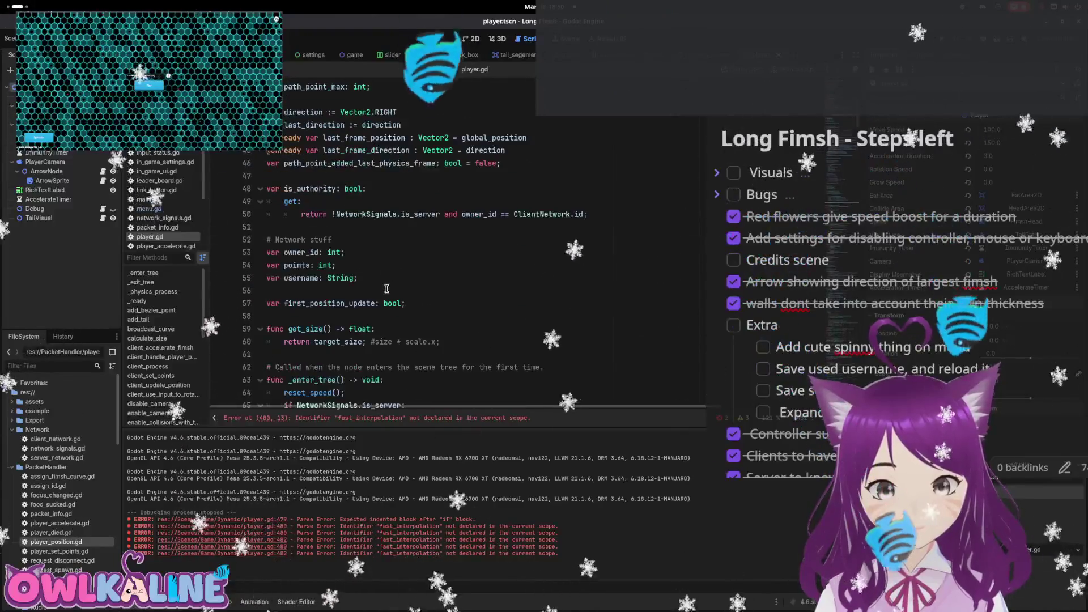
{"action": "scroll", "coordinate": [382, 294], "scroll_direction": "down", "scroll_amount": 2}
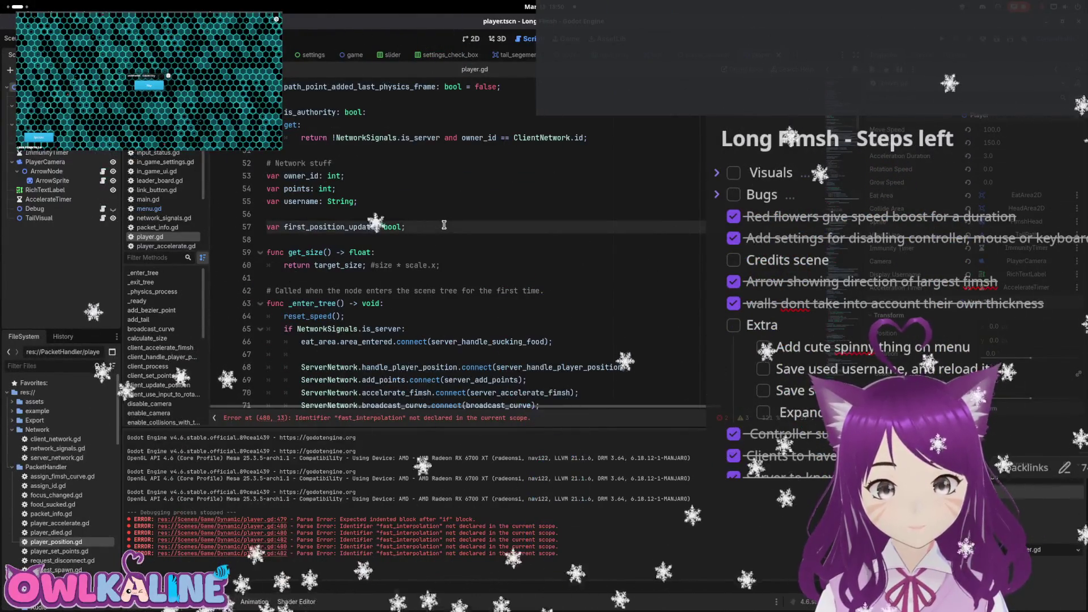
{"action": "key", "text": "Return"}
{"action": "key", "text": "Return"}
{"action": "type", "text": "var fast_interpo"}
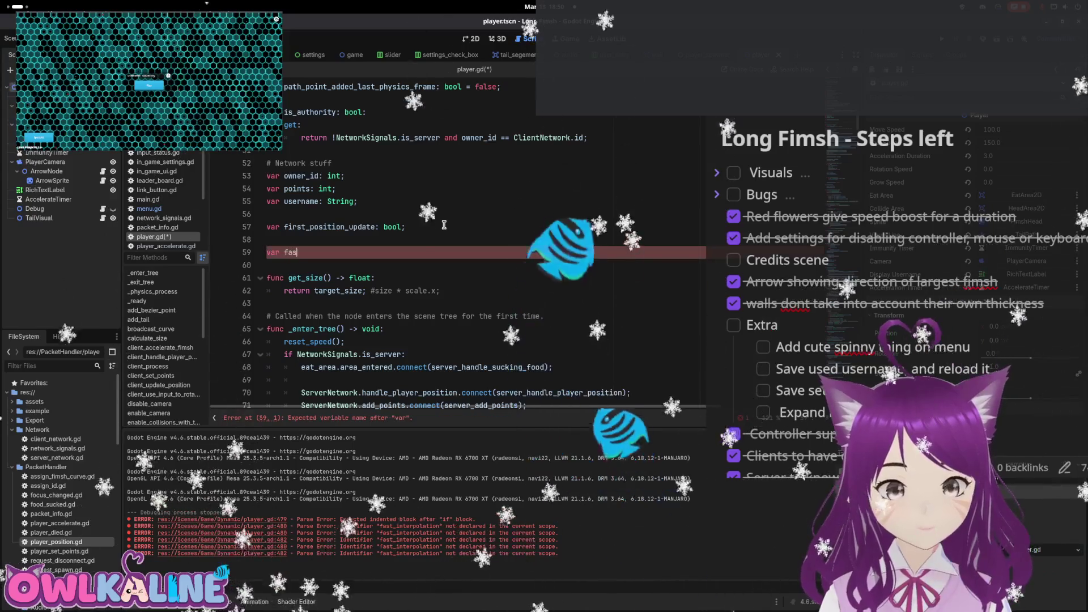
{"action": "type", "text": "latio"}
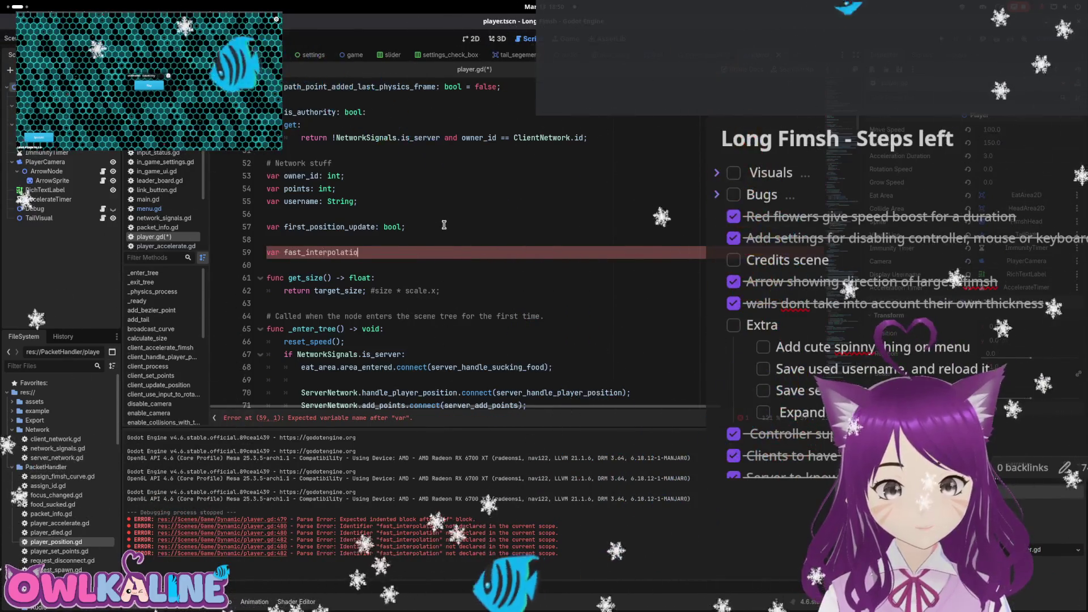
{"action": "type", "text": "n: bool = false;"}
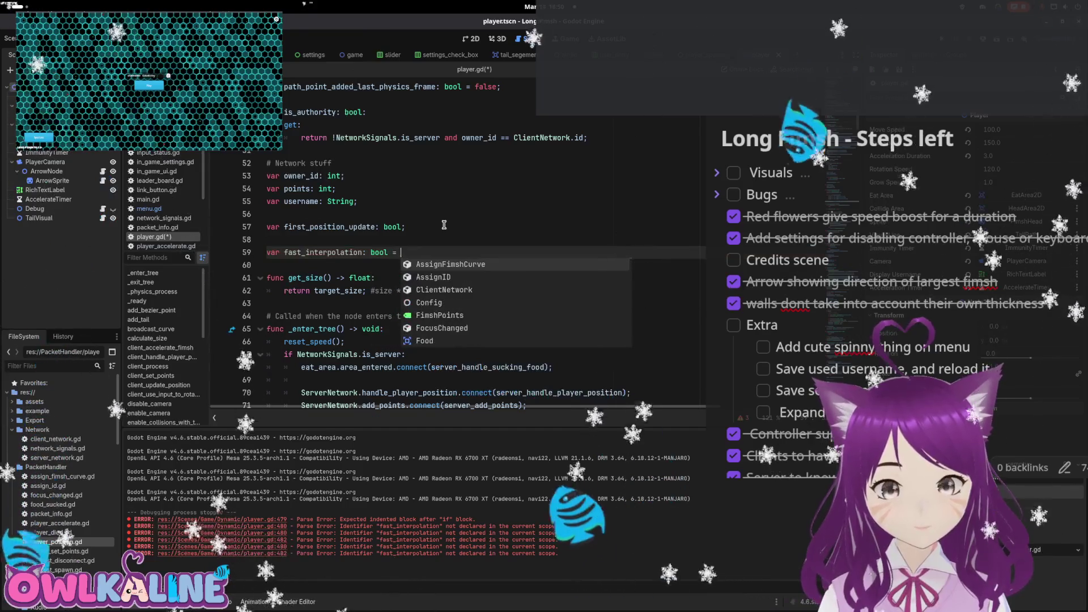
Save the fast_interpolation declaration and comment out the 1.105 lerp_angle target line 446
{"action": "key", "text": "ctrl+s"}
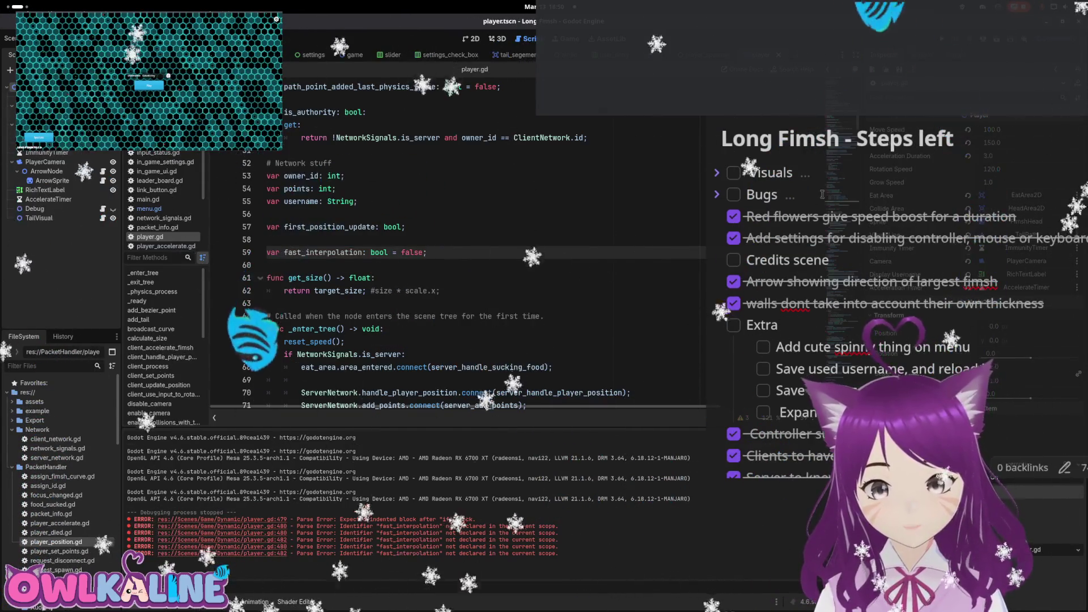
{"action": "key", "text": "Page_Down"}
{"action": "key", "text": "Page_Down"}
{"action": "key", "text": "Page_Down"}
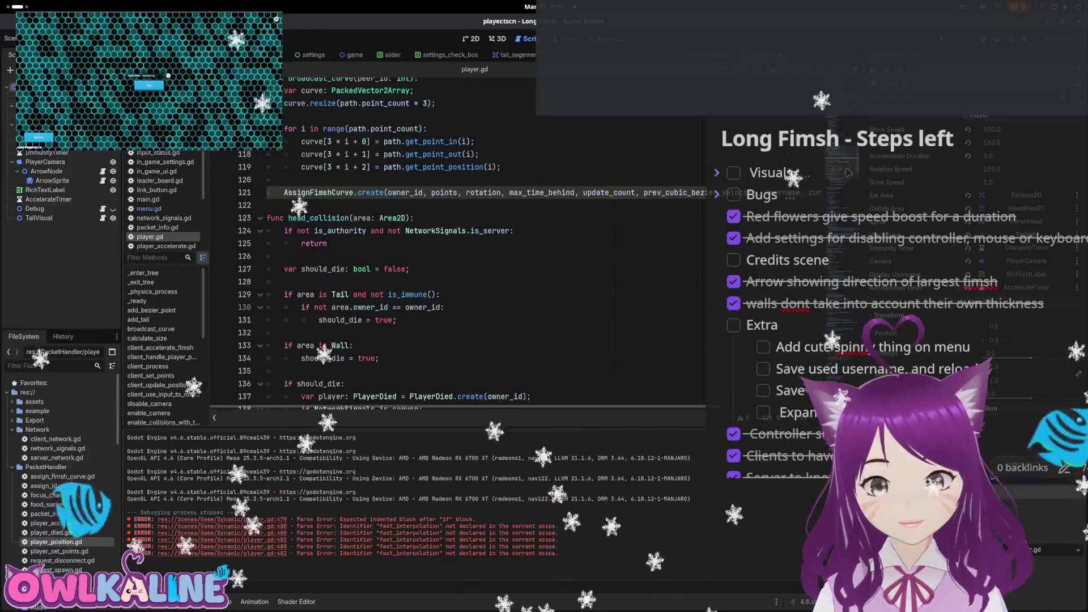
{"action": "scroll", "coordinate": [413, 293], "scroll_direction": "down", "scroll_amount": 20}
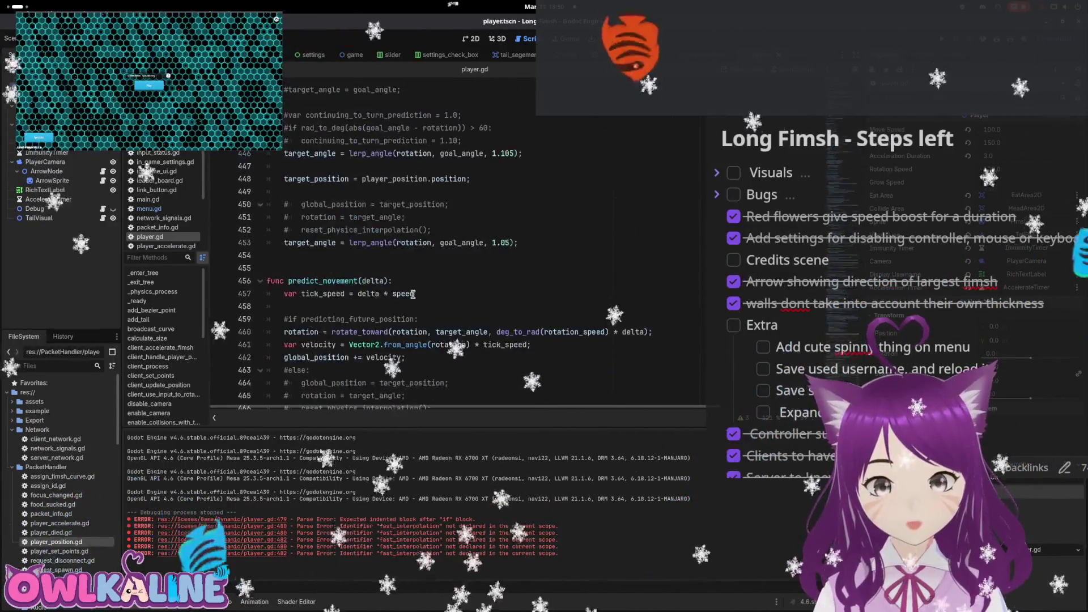
{"action": "scroll", "coordinate": [413, 293], "scroll_direction": "down", "scroll_amount": 7}
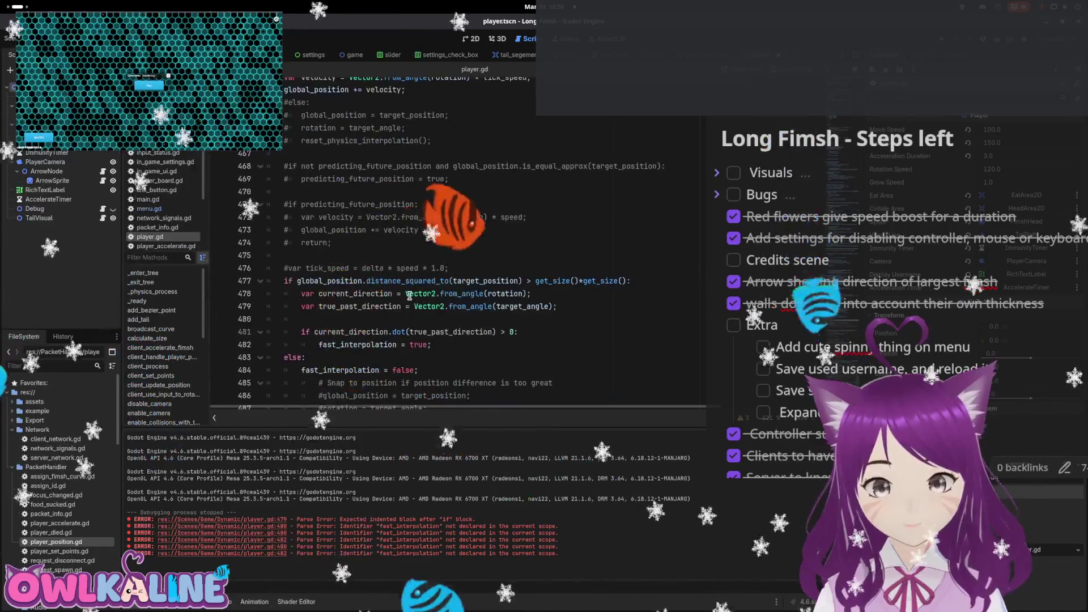
{"action": "scroll", "coordinate": [409, 295], "scroll_direction": "down", "scroll_amount": 2}
{"action": "scroll", "coordinate": [375, 276], "scroll_direction": "up", "scroll_amount": 6}
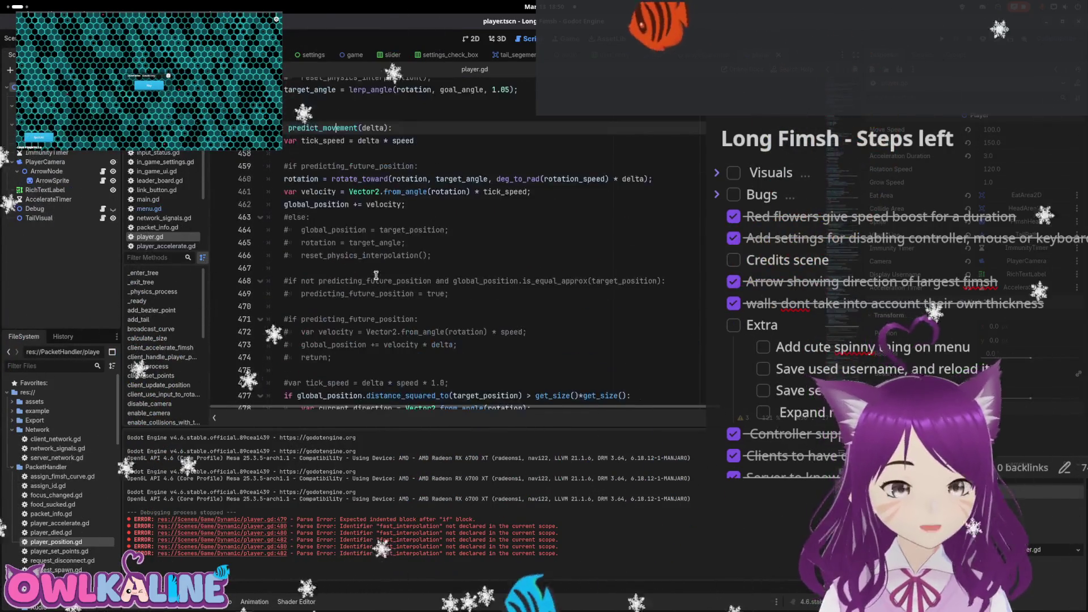
{"action": "scroll", "coordinate": [389, 278], "scroll_direction": "up", "scroll_amount": 6}
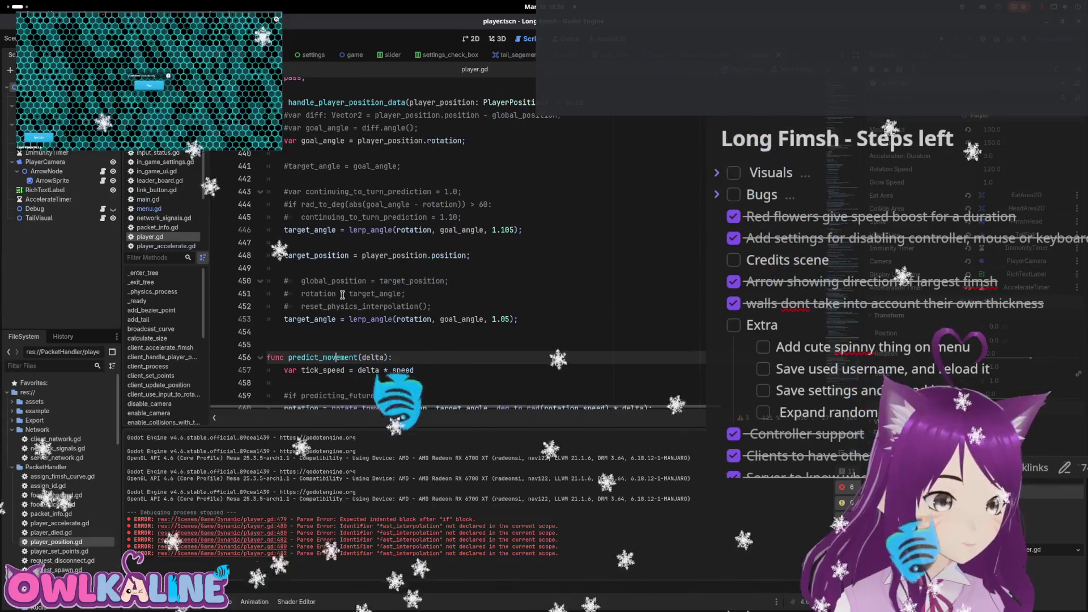
{"action": "left_click", "coordinate": [340, 319]}
{"action": "left_click", "coordinate": [285, 231]}
{"action": "type", "text": "#"}
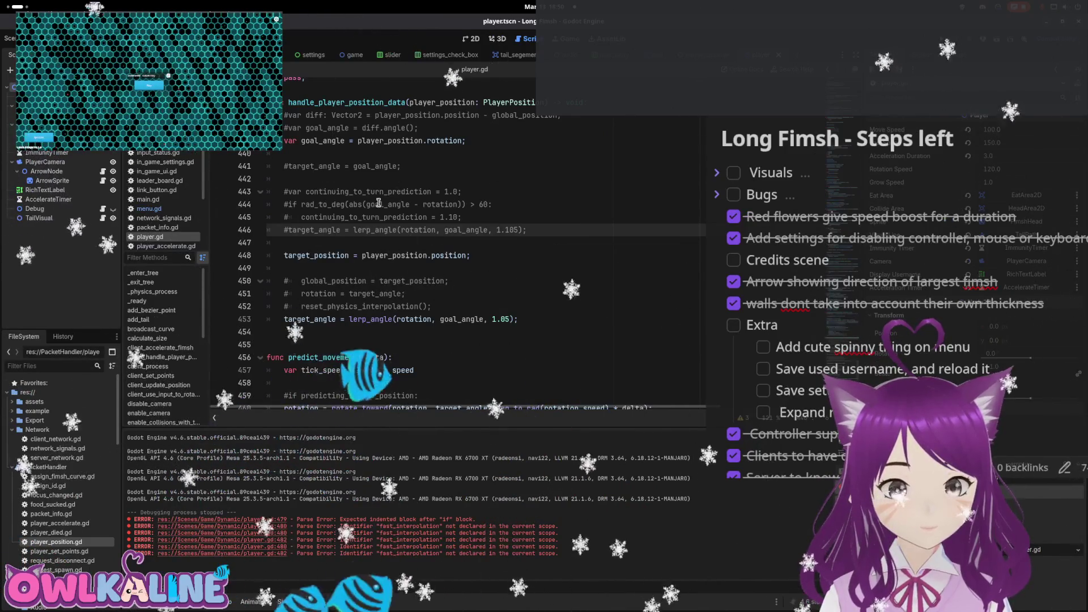
Select the distance check block on lines 477–482 and go to empty line 440
{"action": "scroll", "coordinate": [362, 217], "scroll_direction": "down", "scroll_amount": 10}
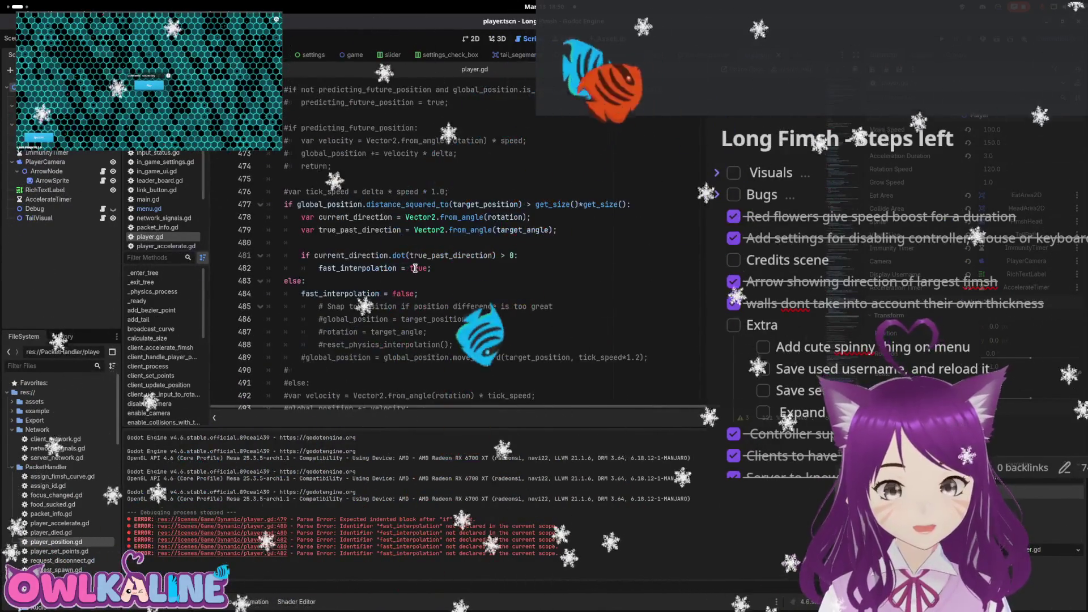
{"action": "scroll", "coordinate": [425, 271], "scroll_direction": "up", "scroll_amount": 3}
{"action": "scroll", "coordinate": [438, 273], "scroll_direction": "up", "scroll_amount": 2}
{"action": "scroll", "coordinate": [438, 274], "scroll_direction": "down", "scroll_amount": 3}
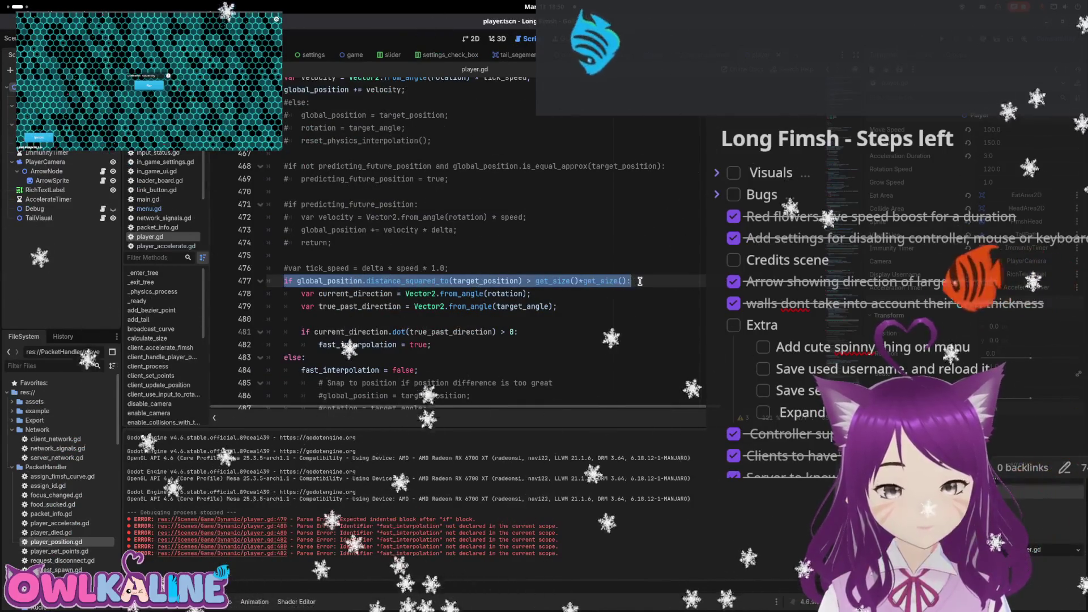
{"action": "mouse_move", "coordinate": [634, 280]}
{"action": "left_mouse_down"}
{"action": "mouse_move", "coordinate": [567, 363]}
{"action": "mouse_move", "coordinate": [620, 347]}
{"action": "left_mouse_up"}
{"action": "key", "text": "ctrl+c"}
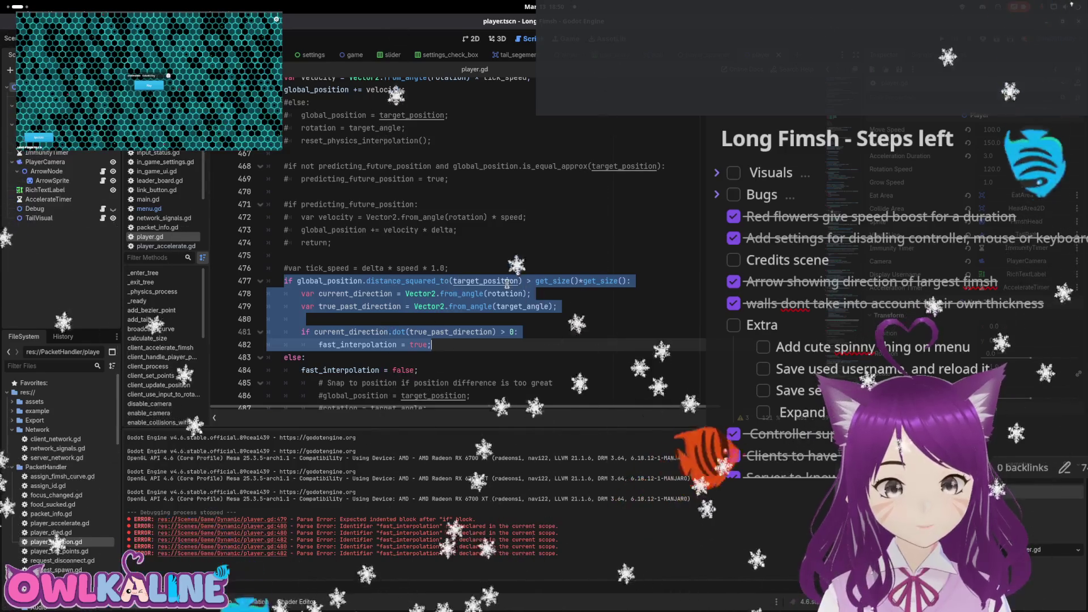
{"action": "scroll", "coordinate": [359, 256], "scroll_direction": "up", "scroll_amount": 8}
{"action": "scroll", "coordinate": [360, 257], "scroll_direction": "up", "scroll_amount": 1}
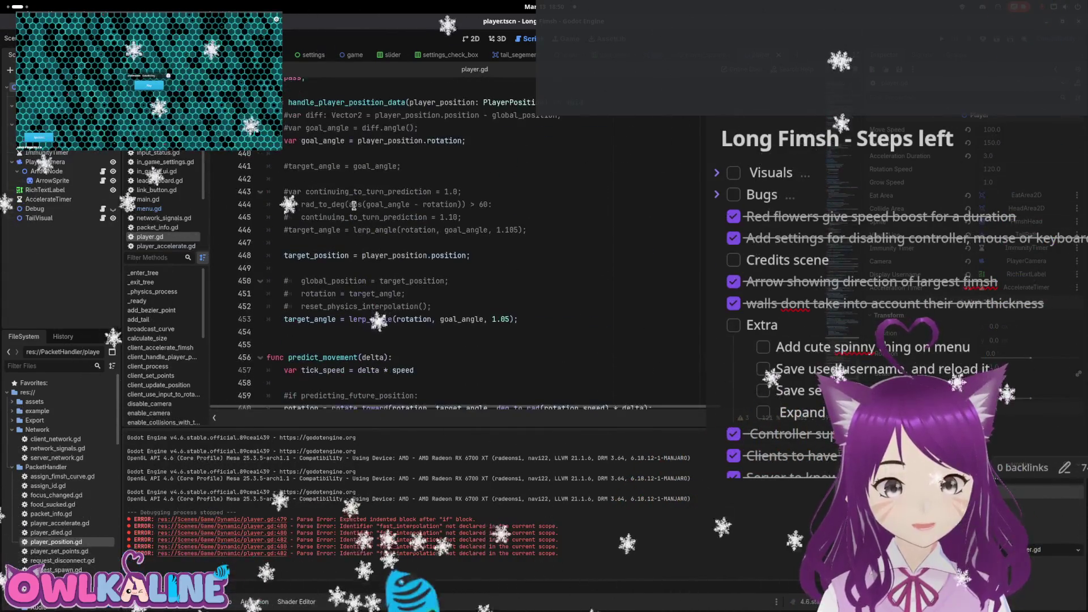
{"action": "left_click", "coordinate": [371, 153]}
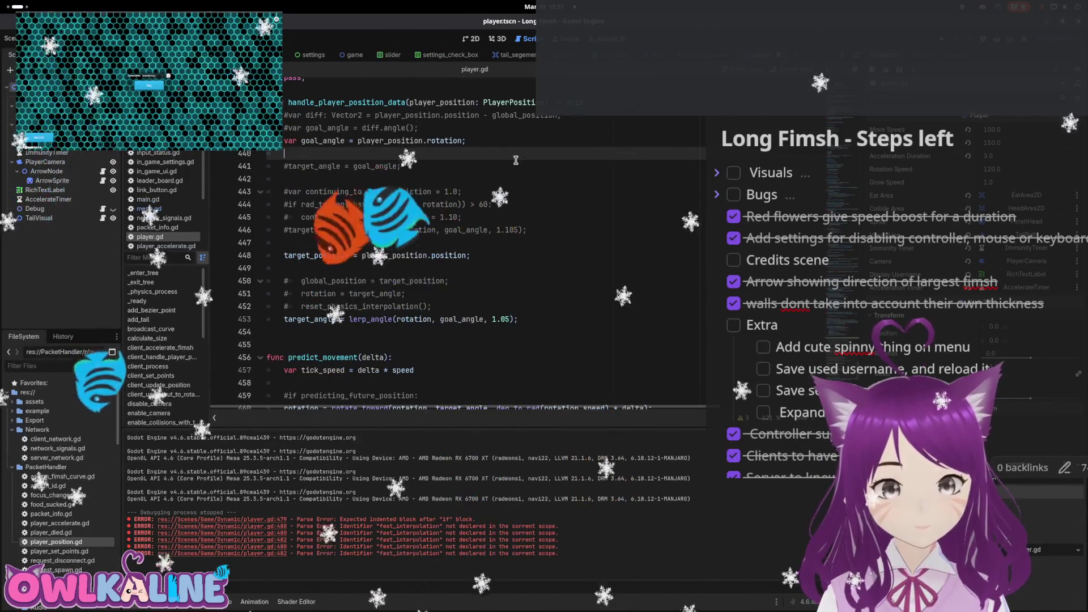
Paste the distance check block at line 441
{"action": "key", "text": "Return"}
{"action": "key", "text": "Return"}
{"action": "key", "text": "Up"}
{"action": "key", "text": "ctrl+v"}
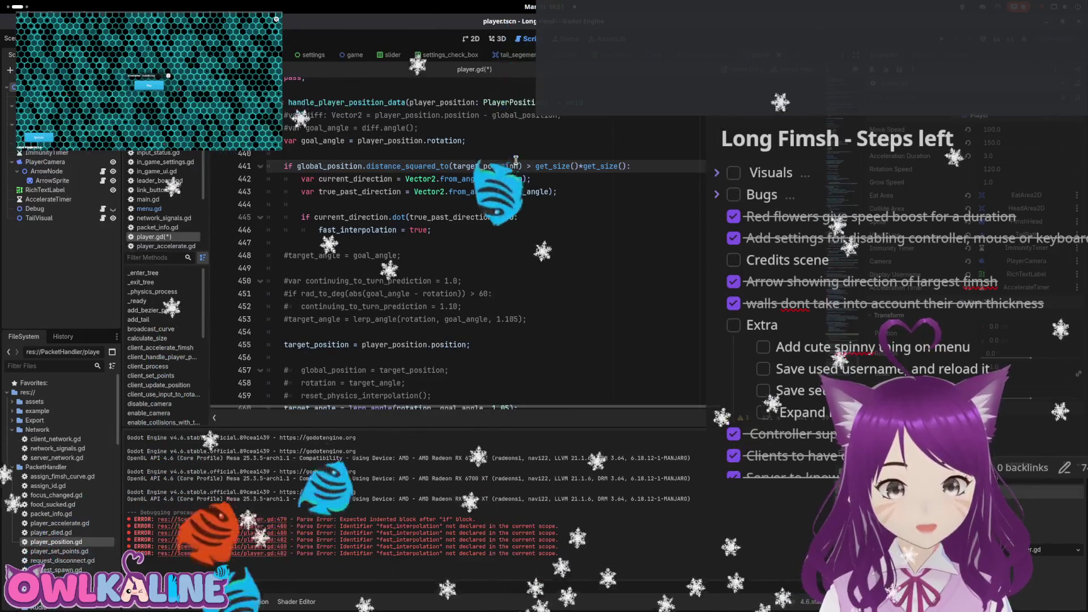
{"action": "key", "text": "Down"}
{"action": "key", "text": "Down"}
{"action": "key", "text": "Down"}
{"action": "key", "text": "Down"}
{"action": "key", "text": "Down"}
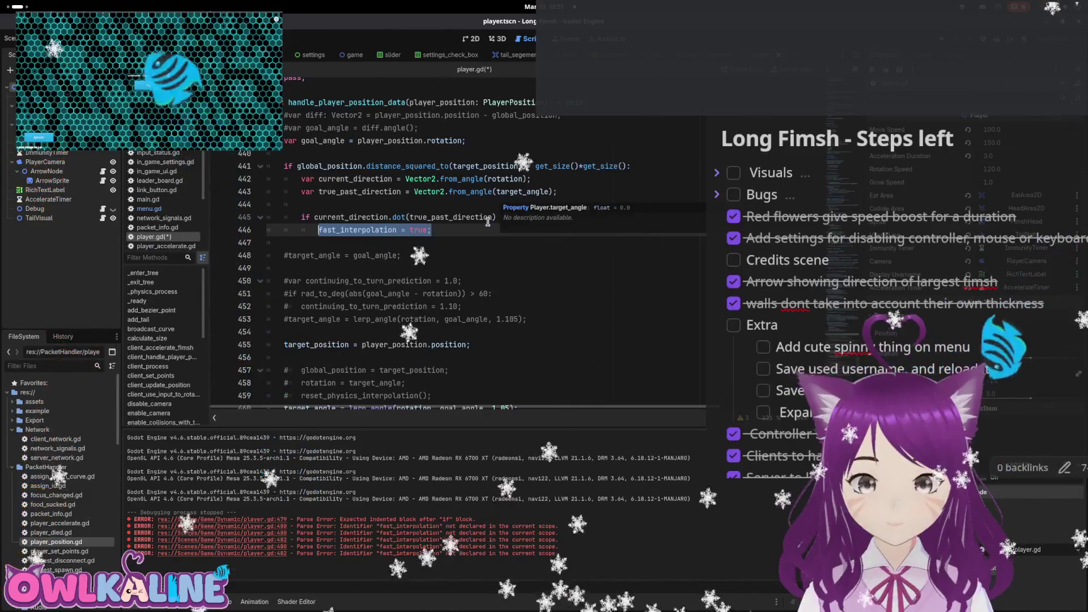
Add 'rotation = target_angle;' inside the if block and save
{"action": "left_click", "coordinate": [540, 215]}
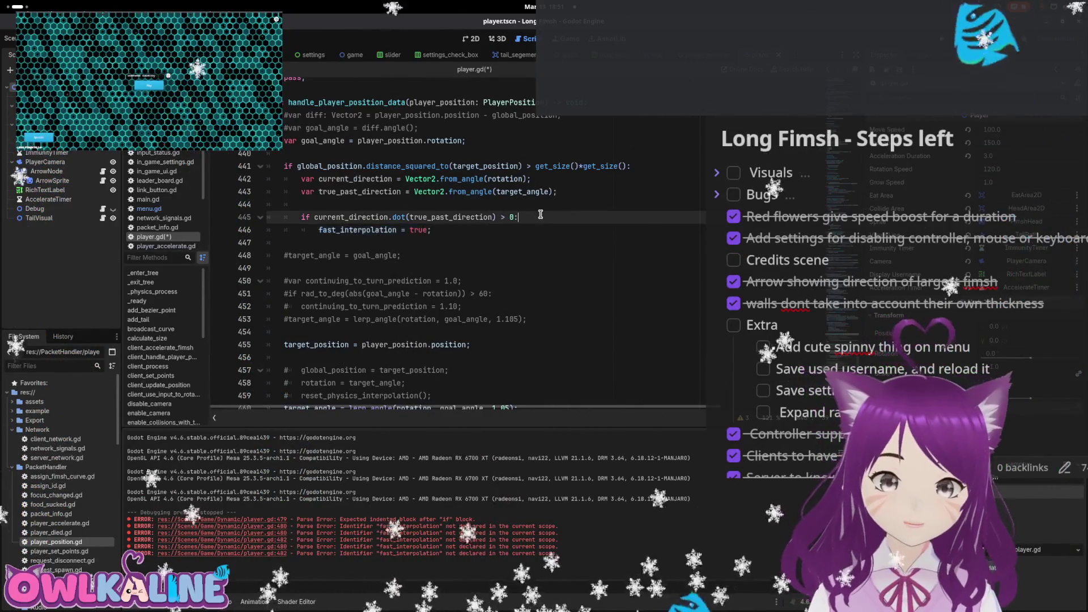
{"action": "key", "text": "Return"}
{"action": "type", "text": "rotation = ta"}
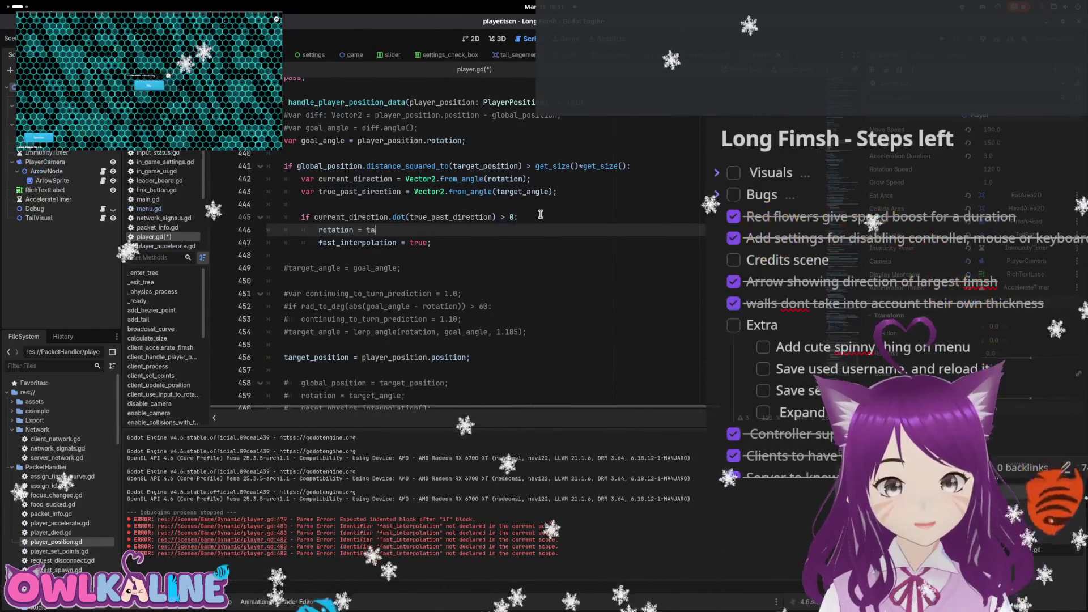
{"action": "type", "text": "rget_angle;"}
{"action": "key", "text": "ctrl+s"}
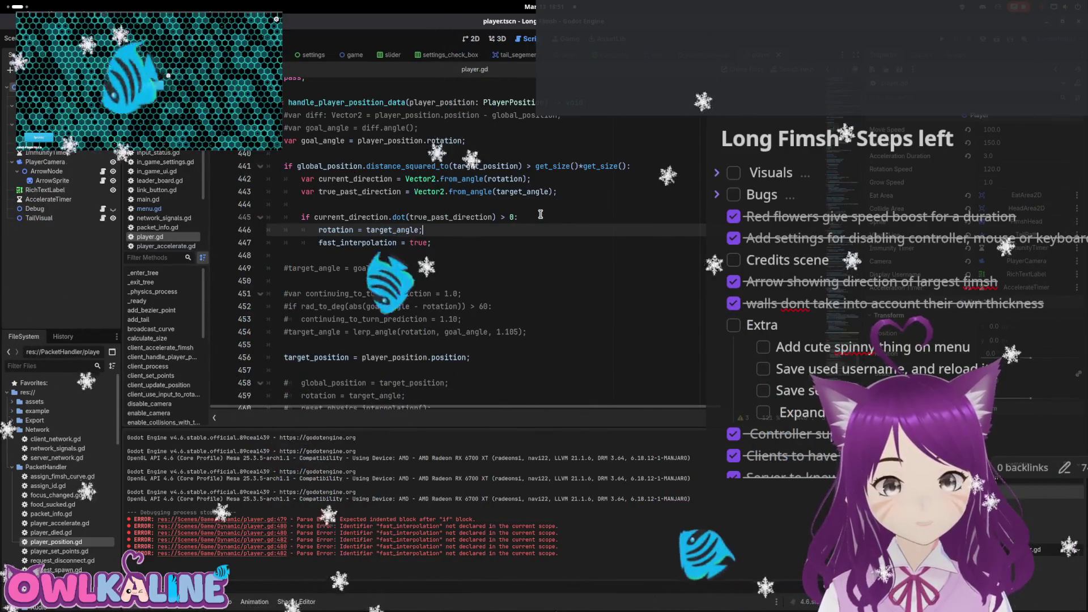
Add an else branch with 'fast_interpolation = false;' after the direction check and save
{"action": "scroll", "coordinate": [427, 282], "scroll_direction": "down", "scroll_amount": 3}
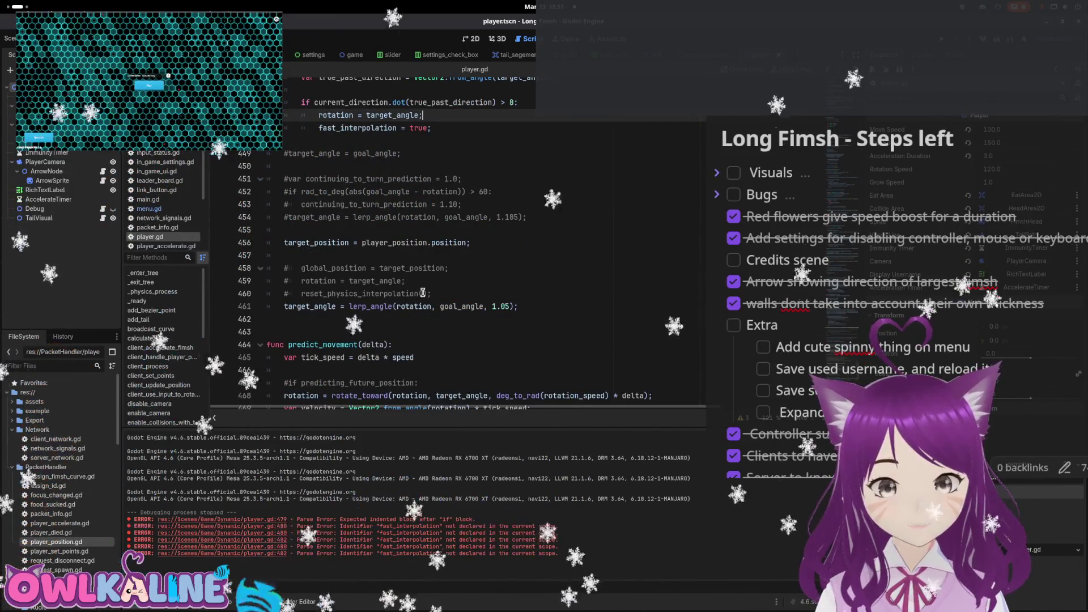
{"action": "scroll", "coordinate": [422, 293], "scroll_direction": "up", "scroll_amount": 2}
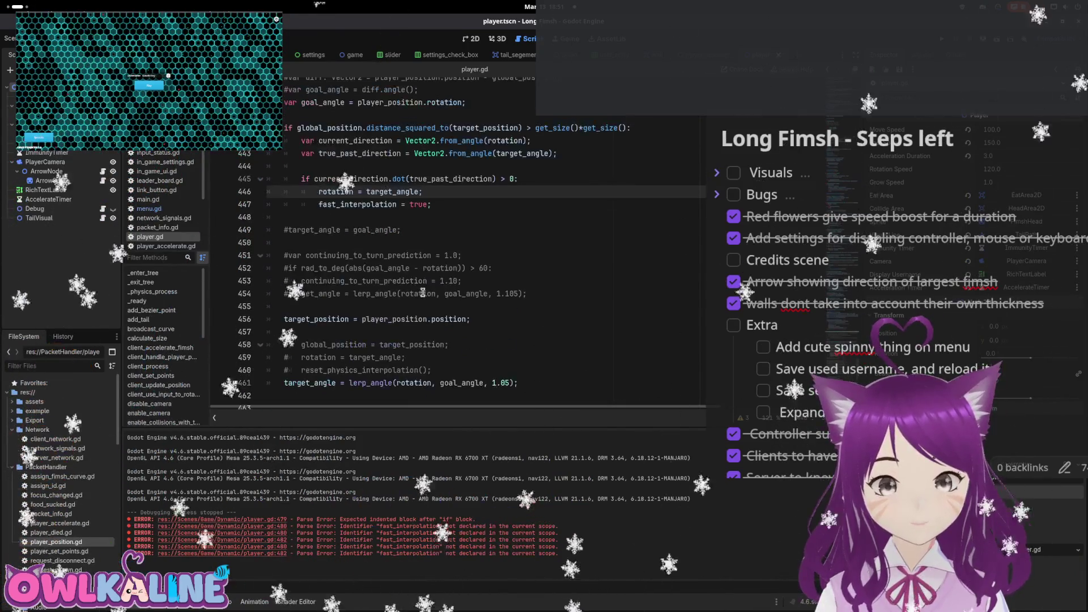
{"action": "left_click", "coordinate": [385, 217]}
{"action": "scroll", "coordinate": [397, 224], "scroll_direction": "up", "scroll_amount": 1}
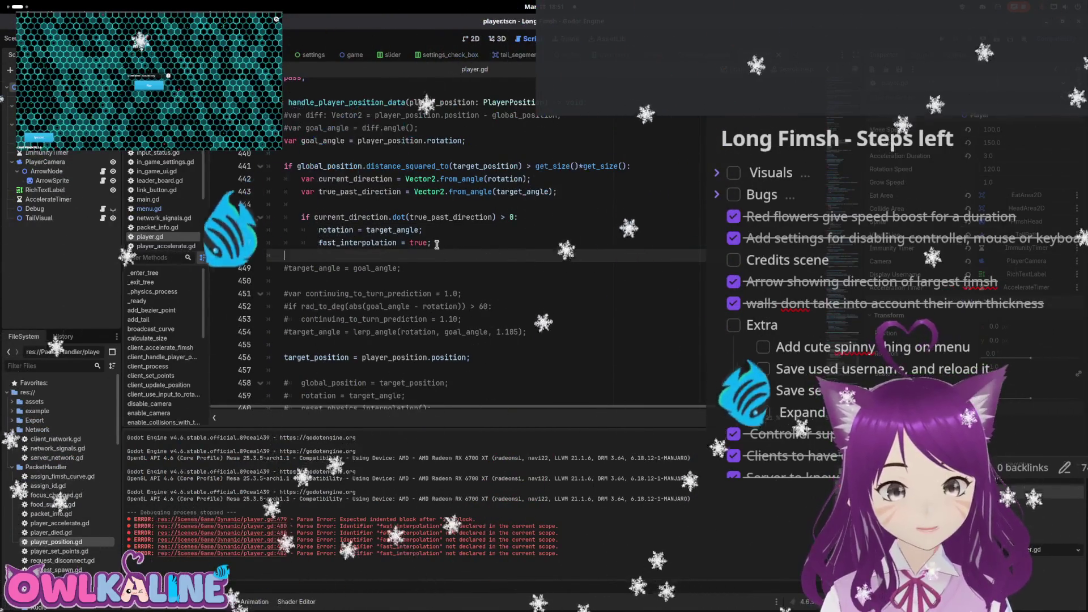
{"action": "type", "text": "else:"}
{"action": "key", "text": "Return"}
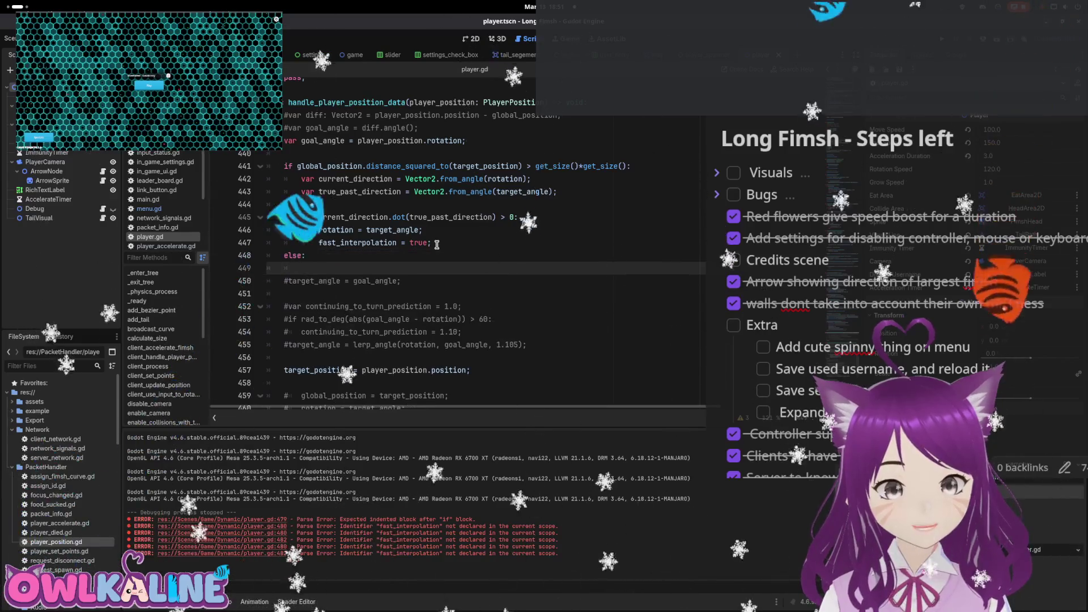
{"action": "type", "text": "fast_interpolation = false;"}
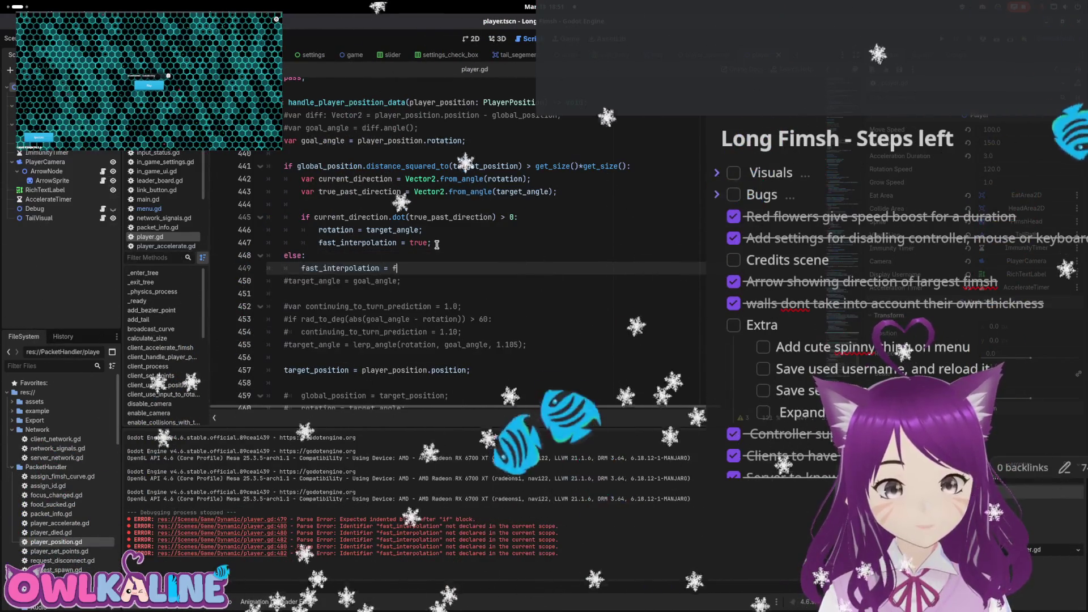
{"action": "key", "text": "ctrl+s"}
{"action": "scroll", "coordinate": [436, 244], "scroll_direction": "down", "scroll_amount": 9}
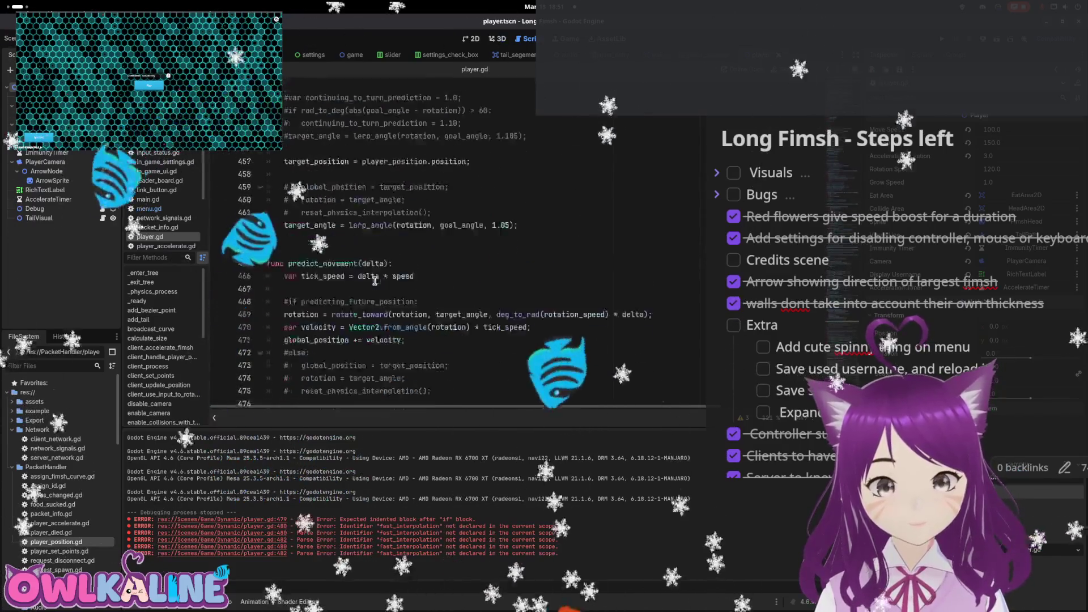
In predict_movement, insert 'if fast_interpolation: velocity *= 1.2;' before the position update
{"action": "scroll", "coordinate": [393, 225], "scroll_direction": "down", "scroll_amount": 1}
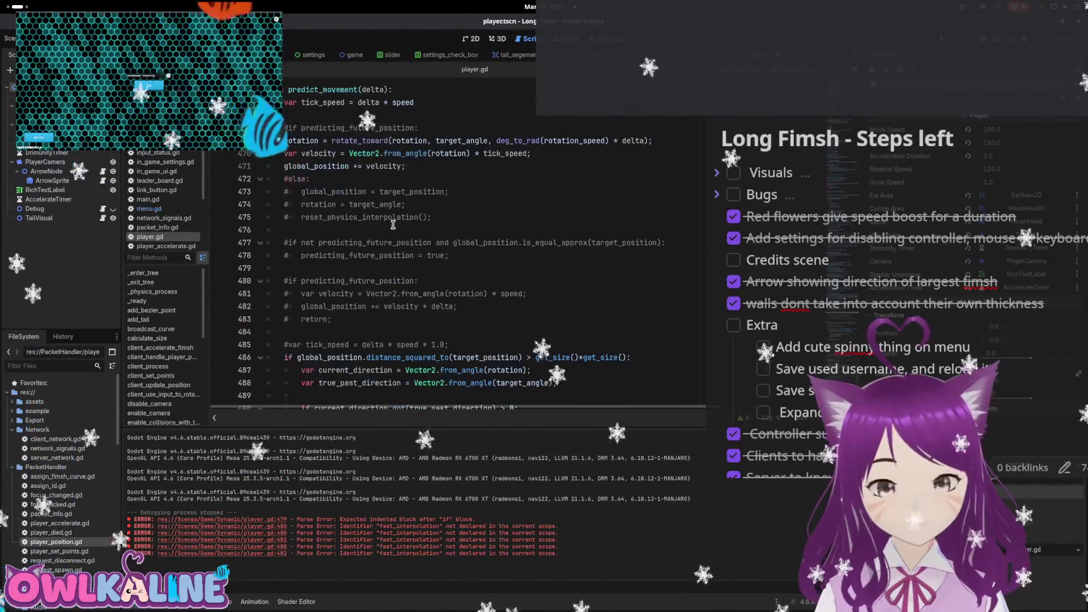
{"action": "left_click", "coordinate": [372, 154]}
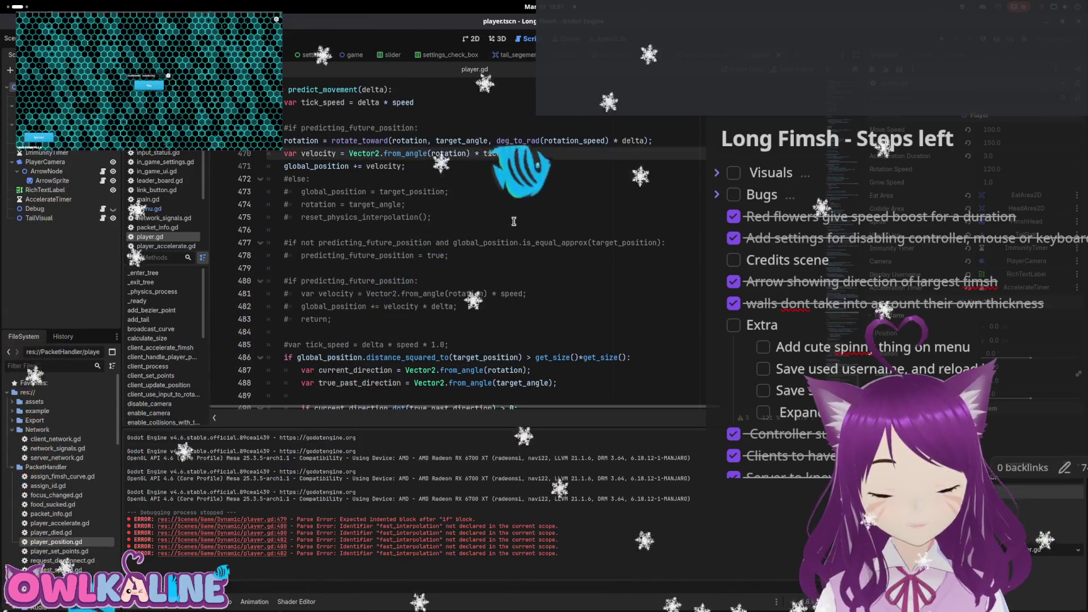
{"action": "left_click", "coordinate": [547, 165]}
{"action": "key", "text": "ctrl+shift+Return"}
{"action": "type", "text": "if fas"}
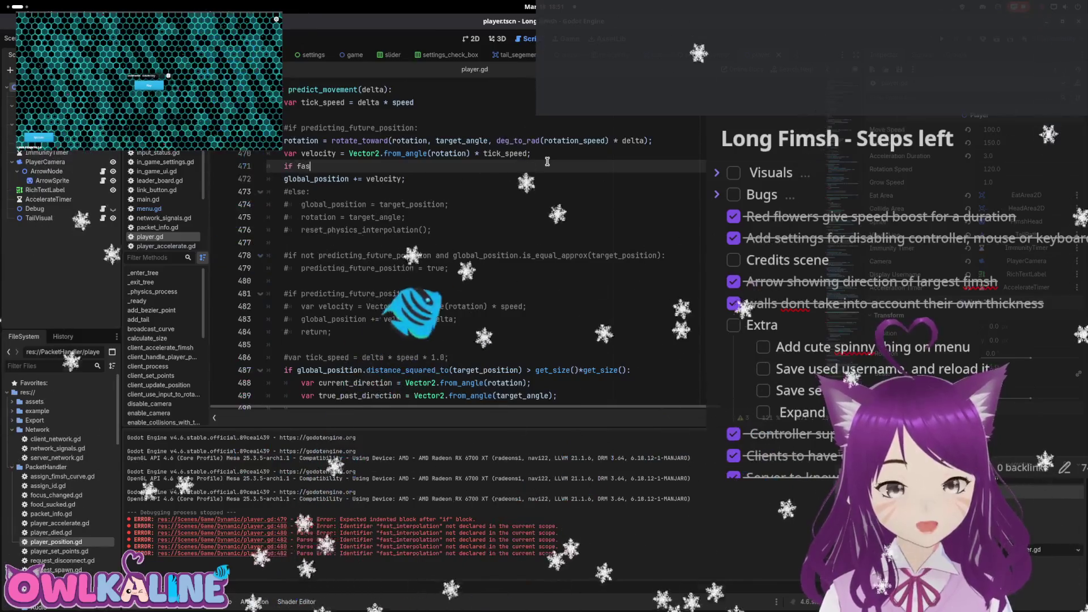
{"action": "type", "text": "t_interpolation"}
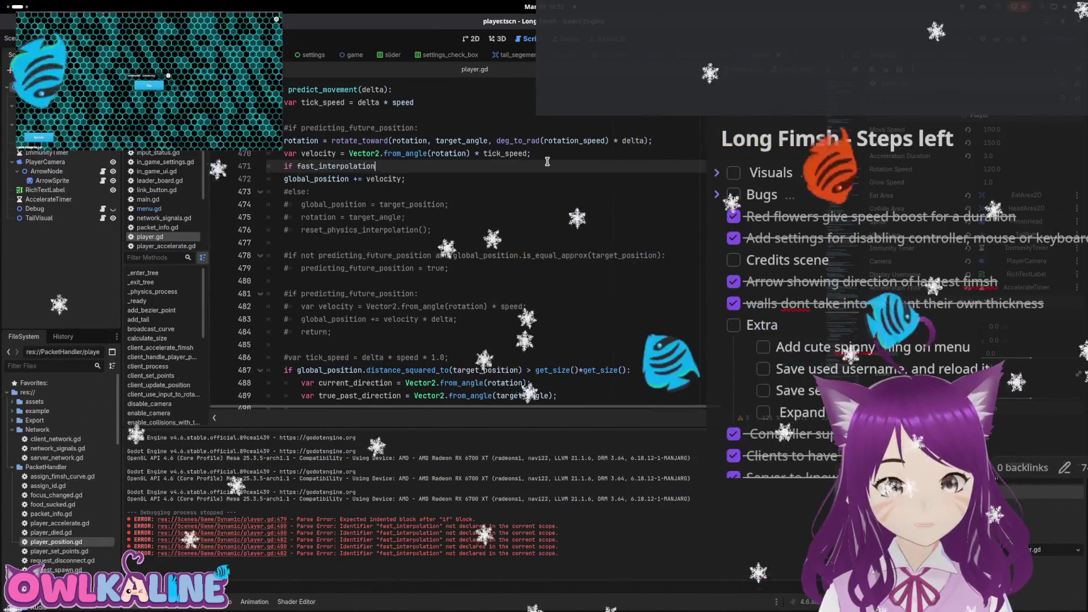
{"action": "type", "text": ":"}
{"action": "key", "text": "Return"}
{"action": "type", "text": "velocity *"}
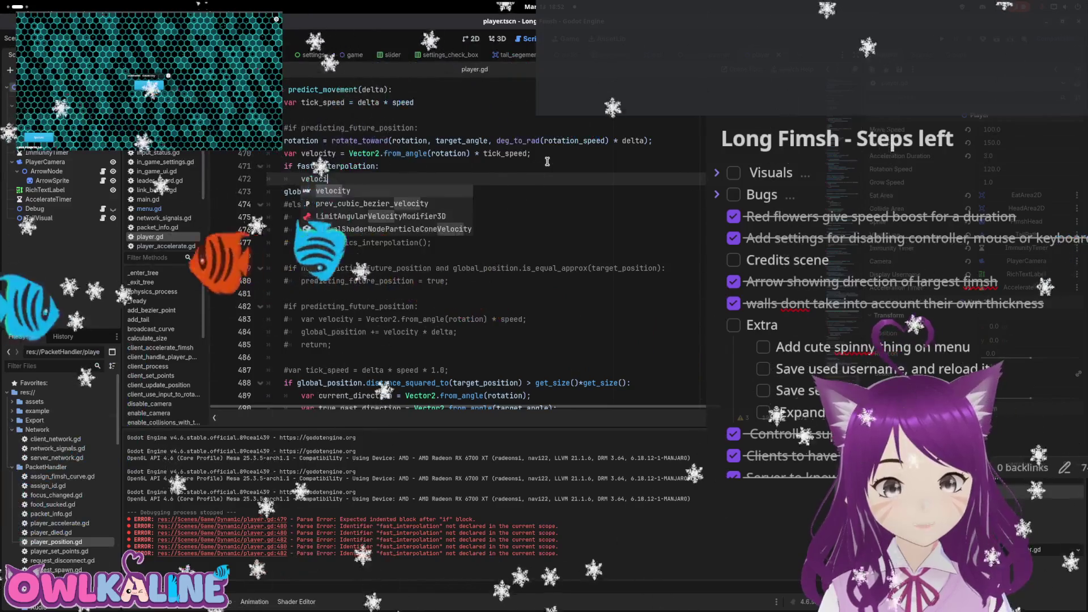
{"action": "key", "text": "BackSpace"}
{"action": "type", "text": "= 1,2;"}
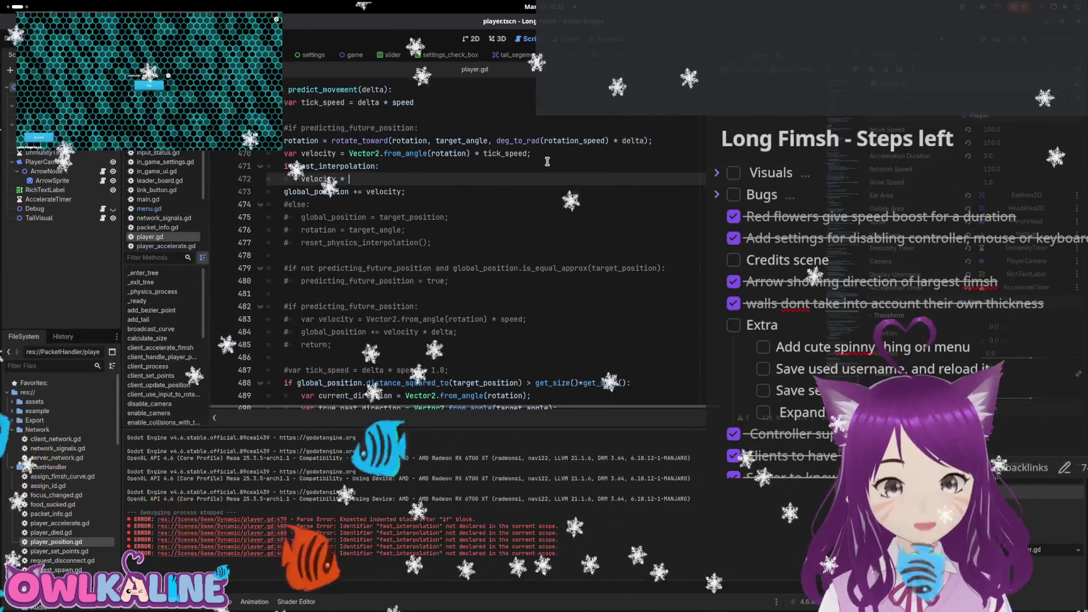
{"action": "key", "text": "BackSpace"}
{"action": "key", "text": "BackSpace"}
{"action": "key", "text": "BackSpace"}
{"action": "type", "text": ".2;"}
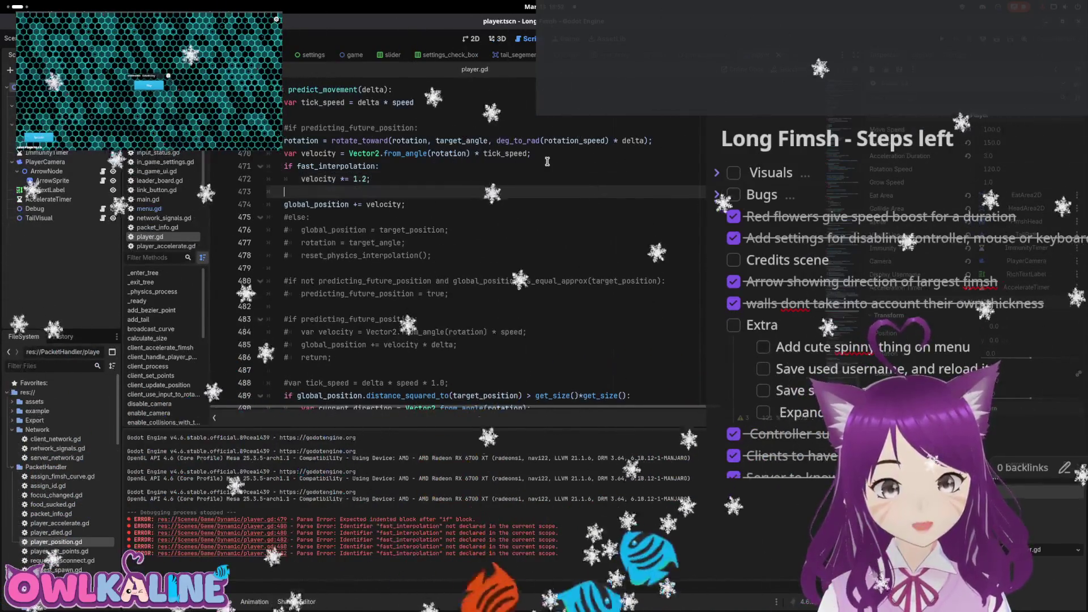
Replace the direction check inside the distance block with 'pass;' and save
{"action": "scroll", "coordinate": [404, 256], "scroll_direction": "down", "scroll_amount": 3}
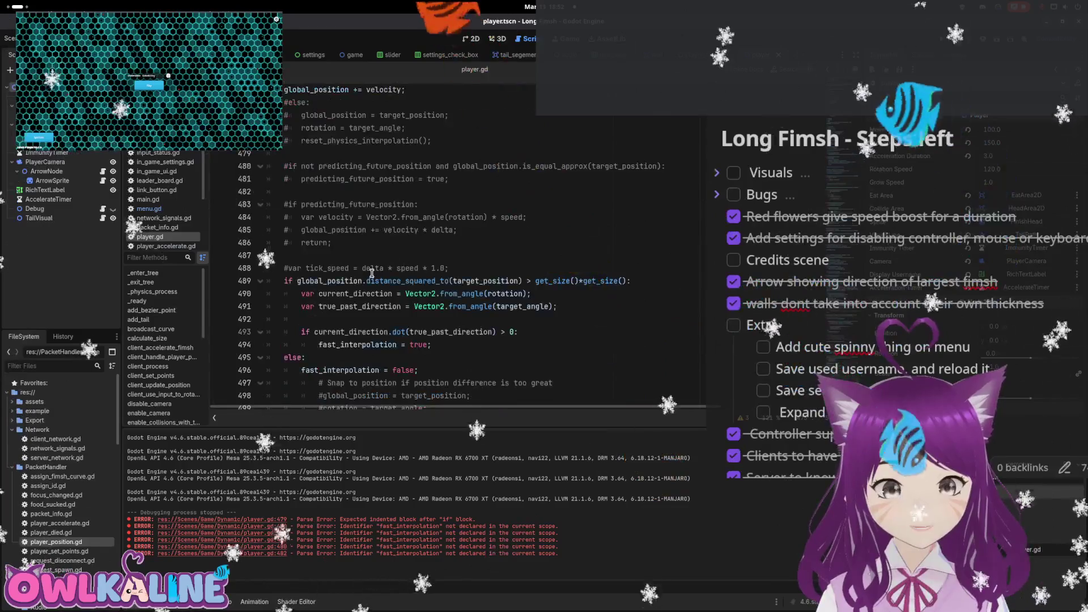
{"action": "scroll", "coordinate": [372, 273], "scroll_direction": "down", "scroll_amount": 2}
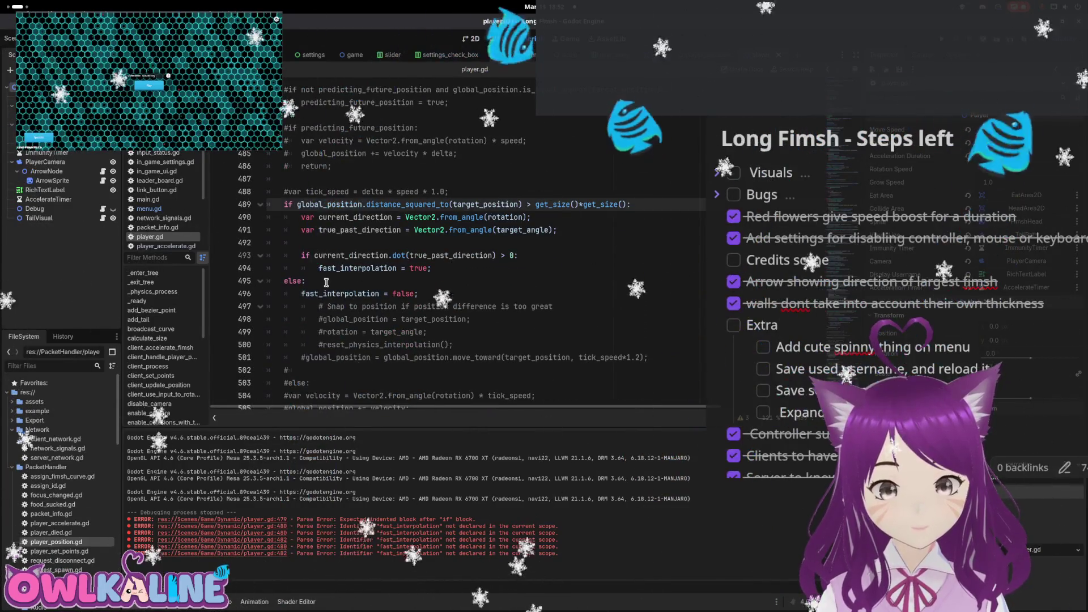
{"action": "left_click_drag", "start_coordinate": [445, 292], "coordinate": [228, 211]}
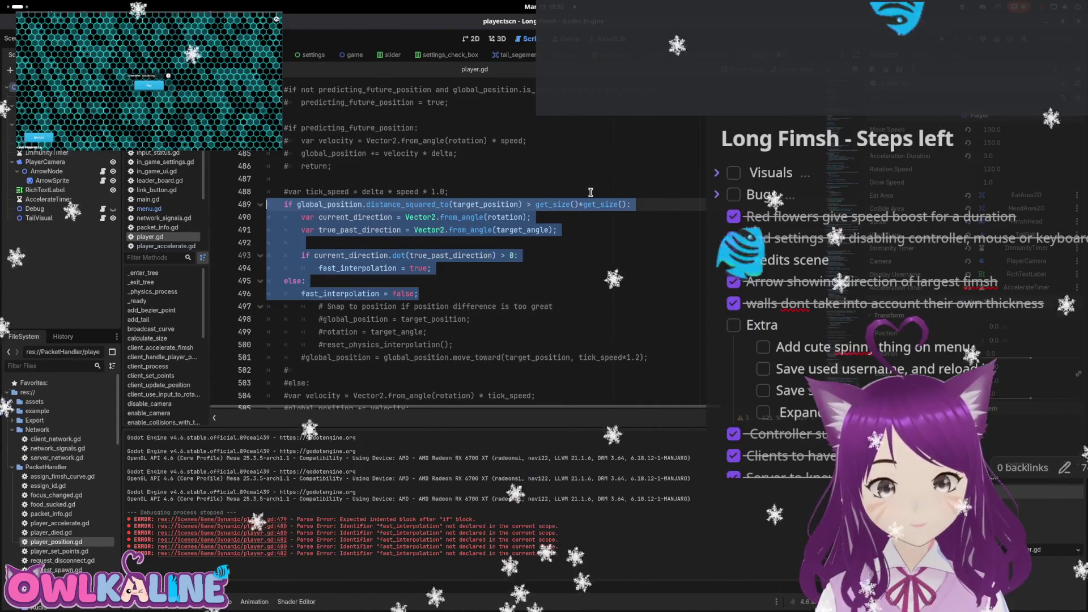
{"action": "left_click_drag", "start_coordinate": [432, 268], "coordinate": [294, 211]}
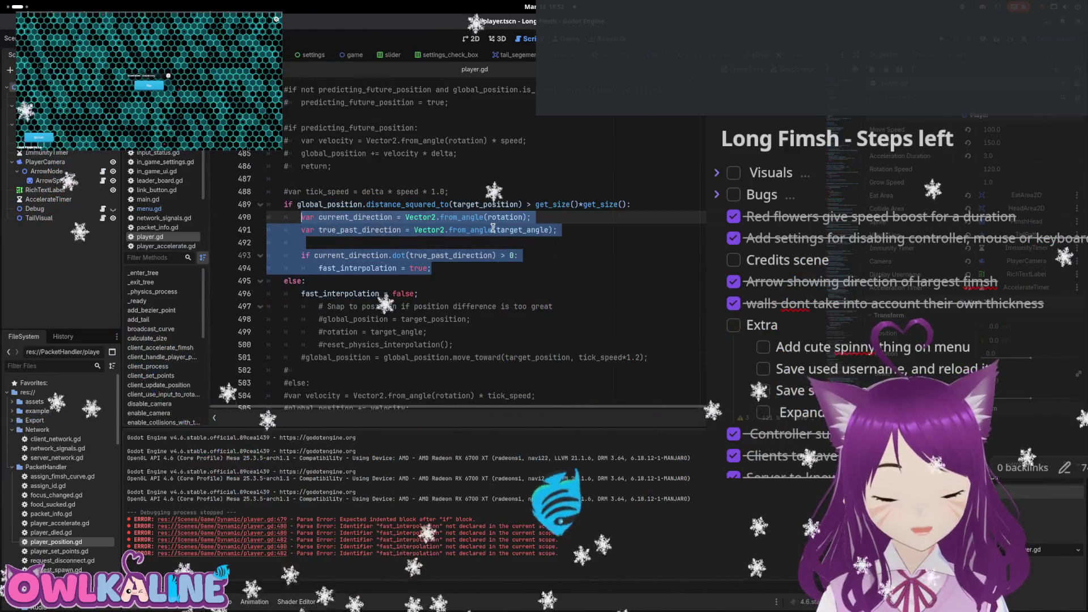
{"action": "type", "text": "pass;"}
{"action": "key", "text": "ctrl+s"}
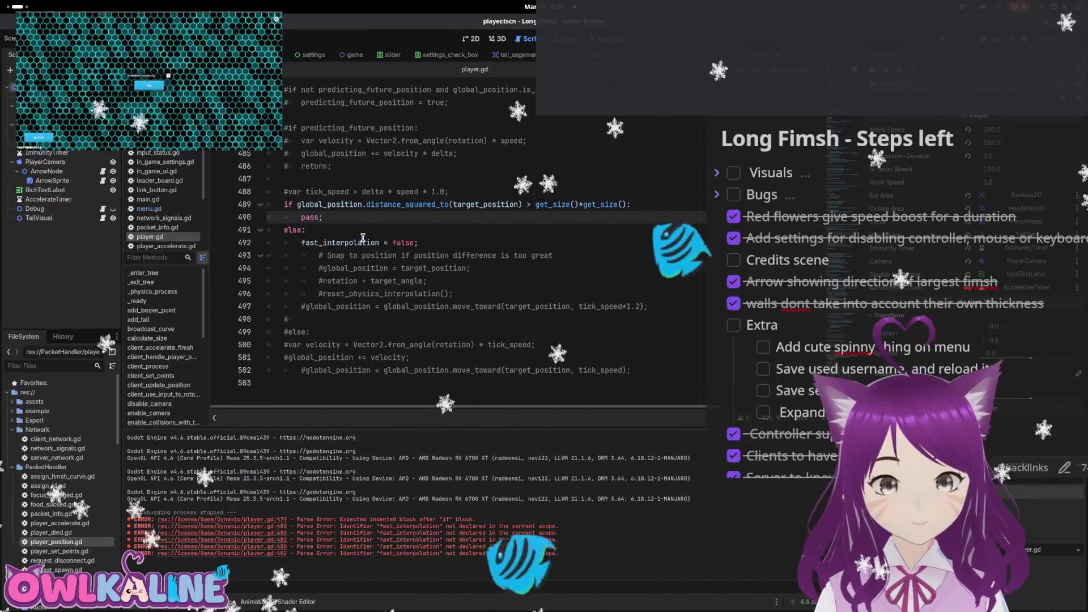
Select the whole distance_squared_to if/else block, then launch the game with F5
{"action": "left_click", "coordinate": [362, 238]}
{"action": "scroll", "coordinate": [433, 197], "scroll_direction": "up", "scroll_amount": 2}
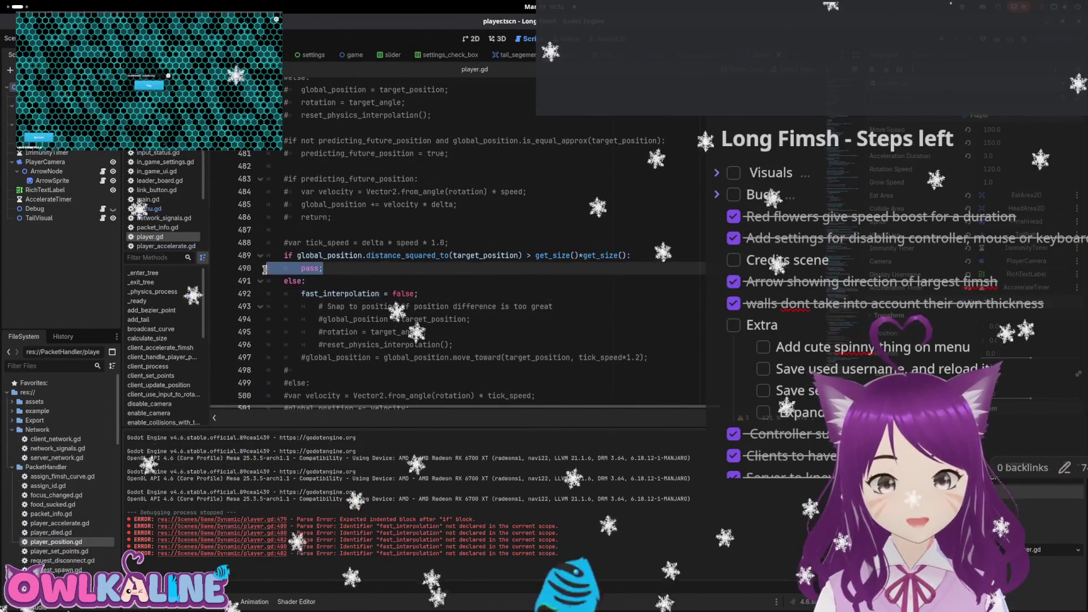
{"action": "left_click_drag", "start_coordinate": [418, 293], "coordinate": [250, 256]}
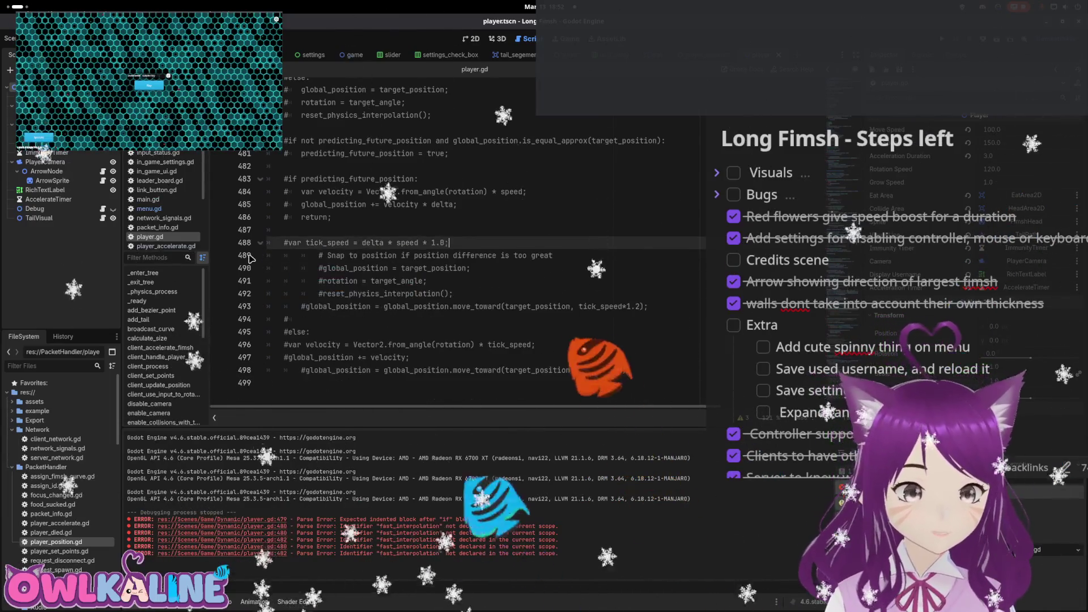
{"action": "scroll", "coordinate": [452, 269], "scroll_direction": "up", "scroll_amount": 8}
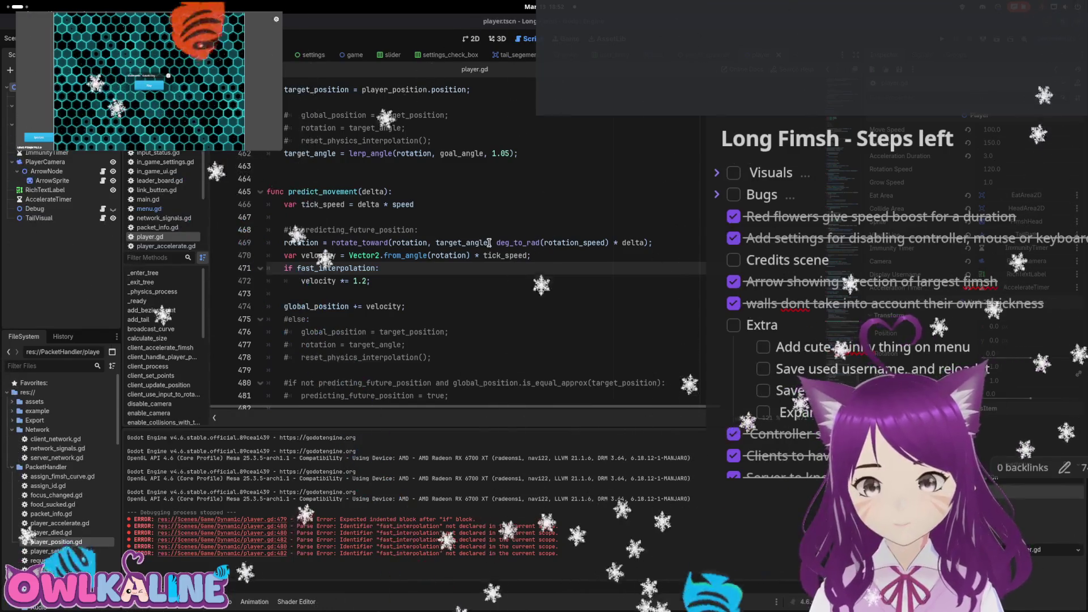
{"action": "key", "text": "F5"}
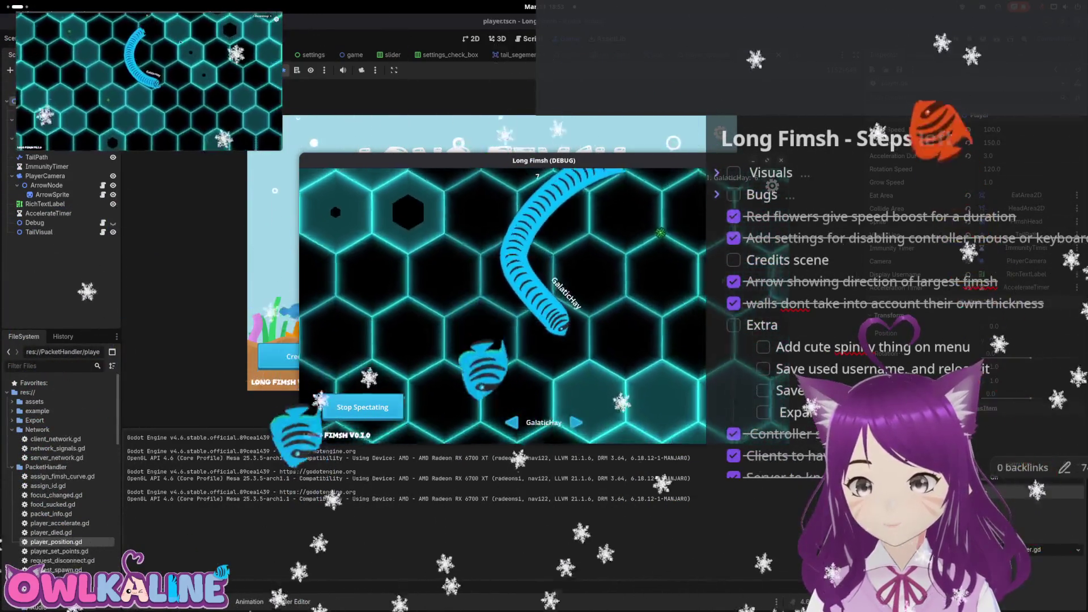
Stop the Long Fimsh debug run after briefly testing the reworked movement
{"action": "key", "text": "F8"}
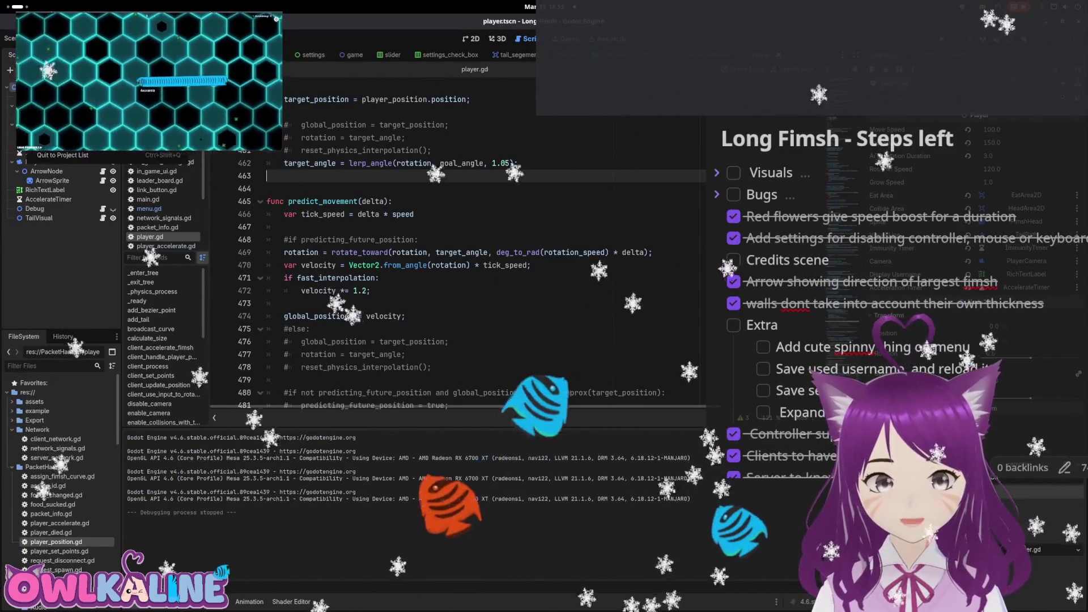
Re-export the LongFimshHtml web build, overwriting LongFimsh.html
{"action": "left_click", "coordinate": [51, 79]}
{"action": "left_click", "coordinate": [589, 480]}
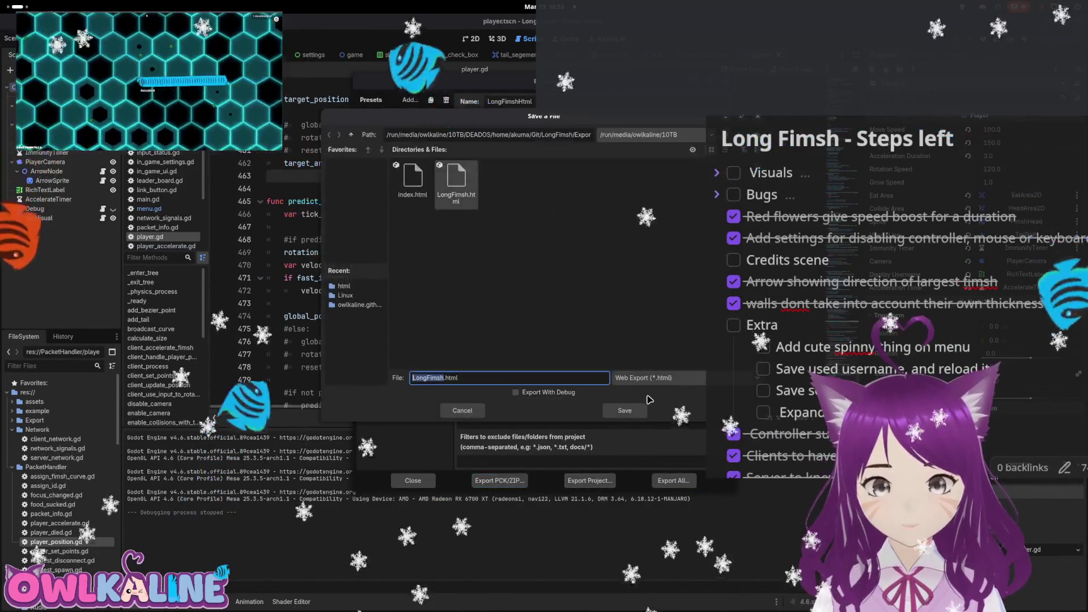
{"action": "left_click", "coordinate": [625, 412]}
{"action": "left_click", "coordinate": [607, 252]}
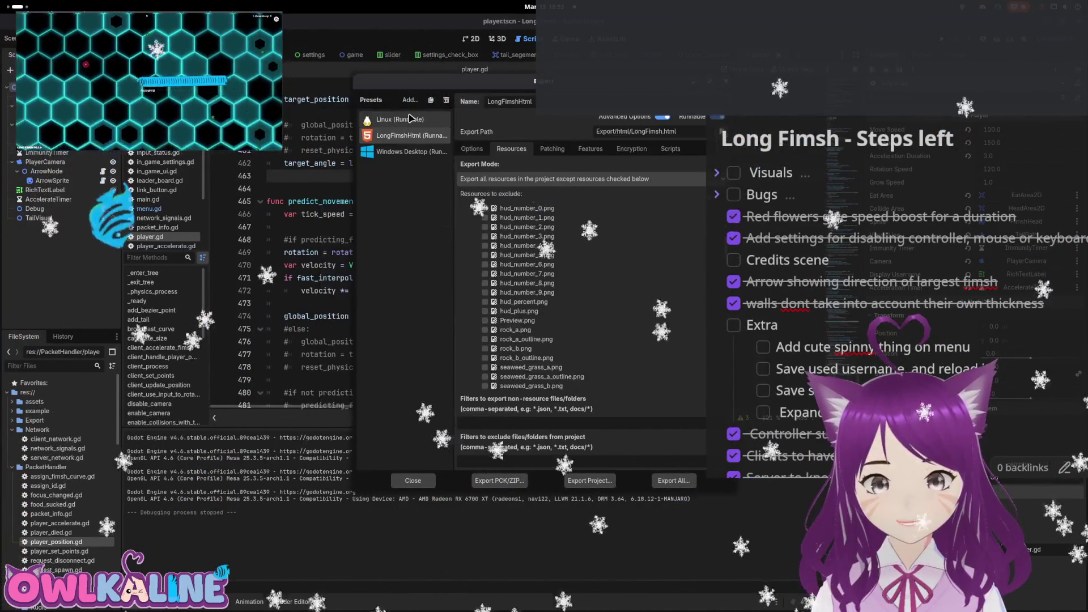
Re-export the Linux build over the existing file, close the export window, and return to 2D view
{"action": "left_click", "coordinate": [601, 485]}
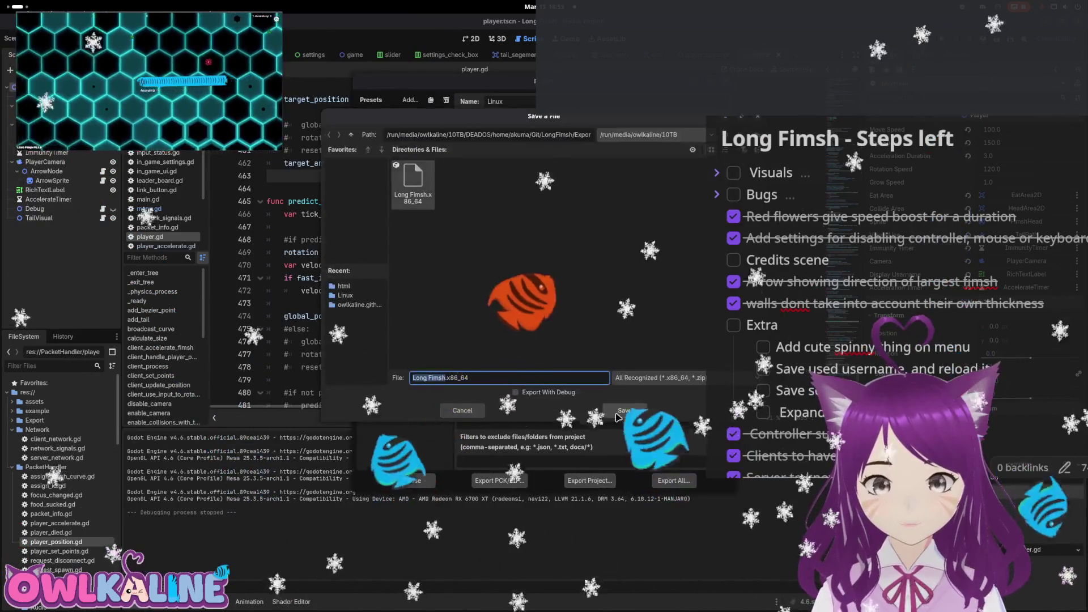
{"action": "left_click", "coordinate": [624, 411]}
{"action": "left_click", "coordinate": [607, 248]}
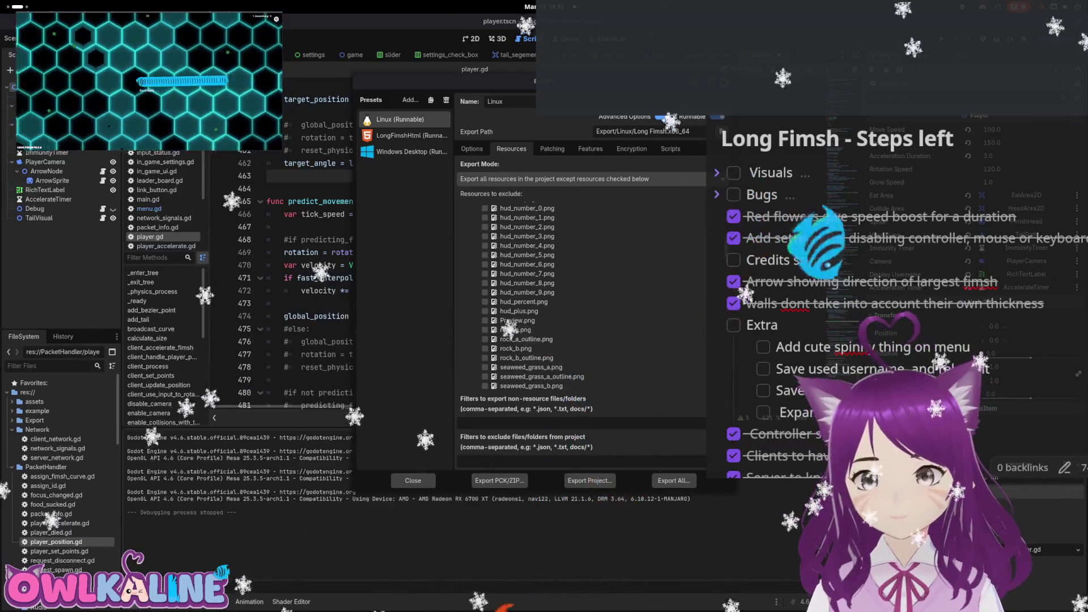
{"action": "key", "text": "Escape"}
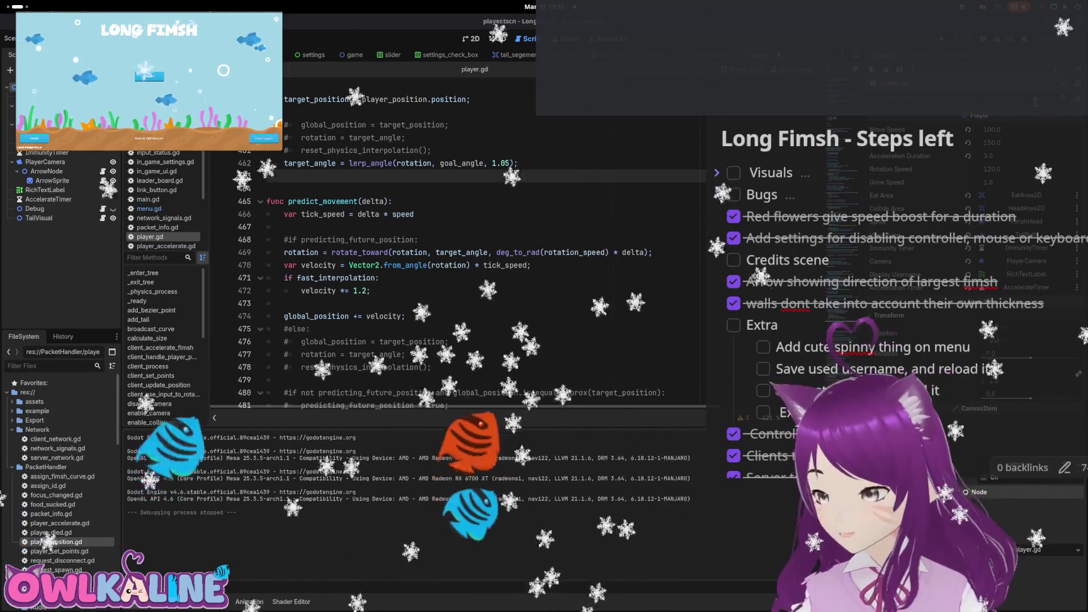
{"action": "left_click", "coordinate": [470, 39]}
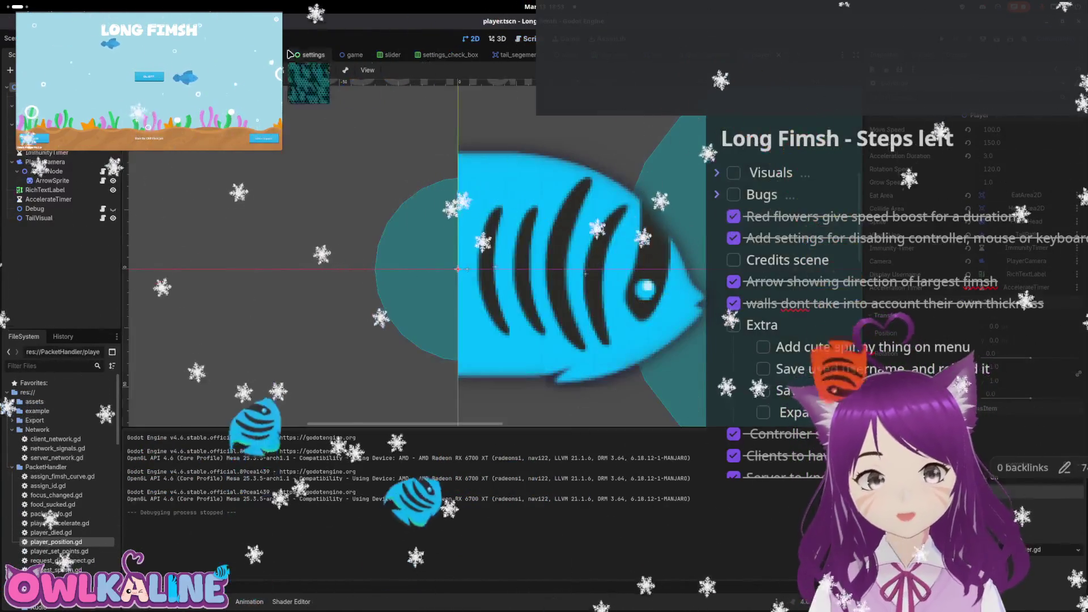
Switch to the menu scene and show the hidden credits in place of the menu buttons
{"action": "key", "text": "ctrl+shift+Tab"}
{"action": "scroll", "coordinate": [318, 206], "scroll_direction": "down", "scroll_amount": 3}
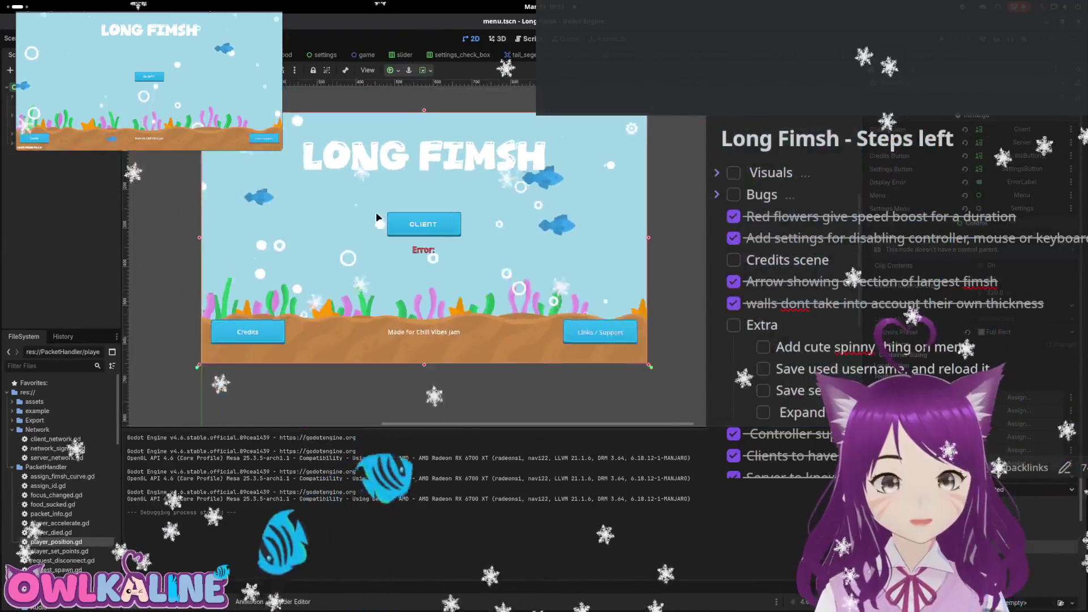
{"action": "left_click", "coordinate": [114, 152]}
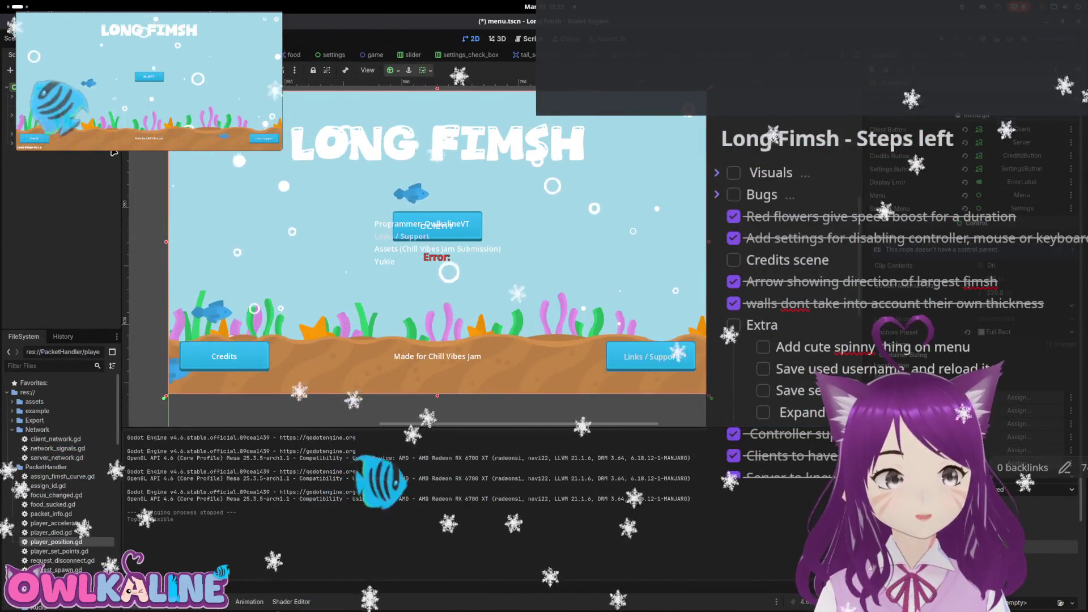
{"action": "left_click", "coordinate": [114, 152]}
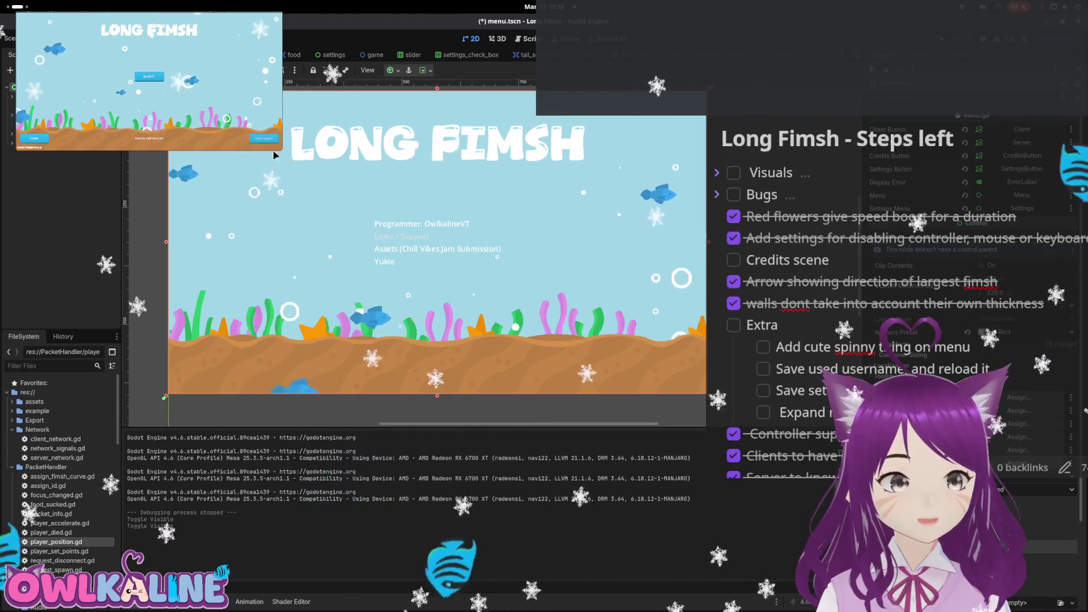
{"action": "scroll", "coordinate": [262, 153], "scroll_direction": "up", "scroll_amount": 3}
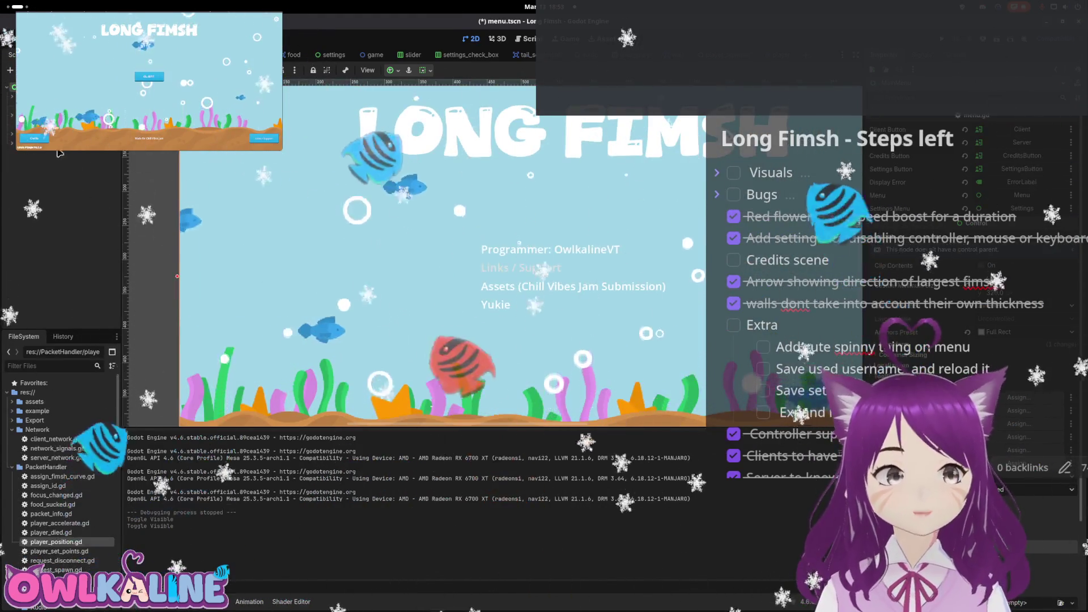
Give the Links / Support LinkButton the creator's handle as text and website URI, then save
{"action": "left_click", "coordinate": [55, 180]}
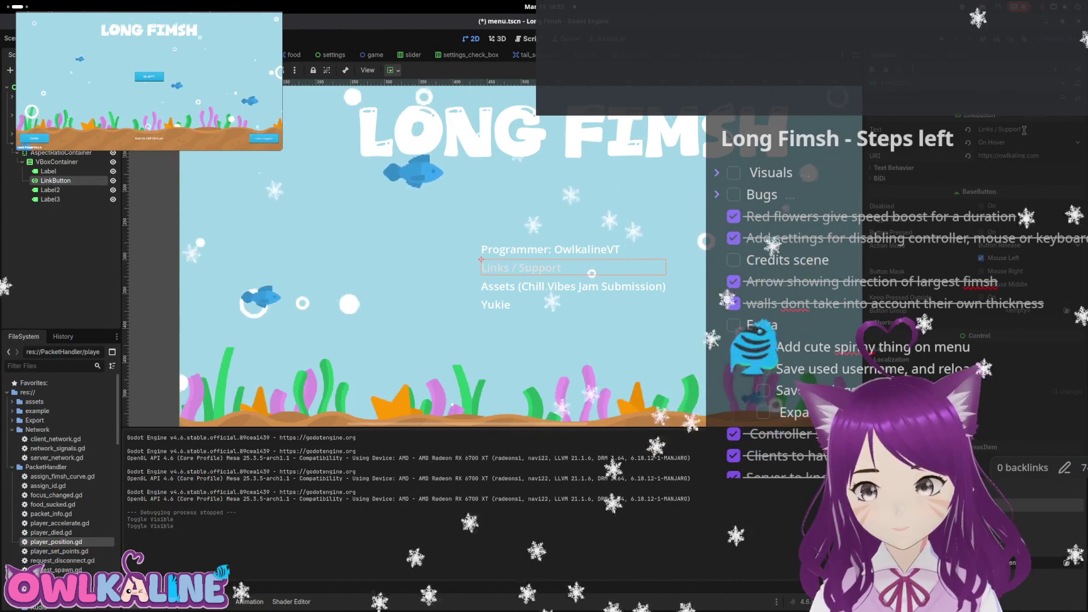
{"action": "left_click_drag", "start_coordinate": [1023, 130], "coordinate": [955, 131]}
{"action": "type", "text": "OwlkalineVT"}
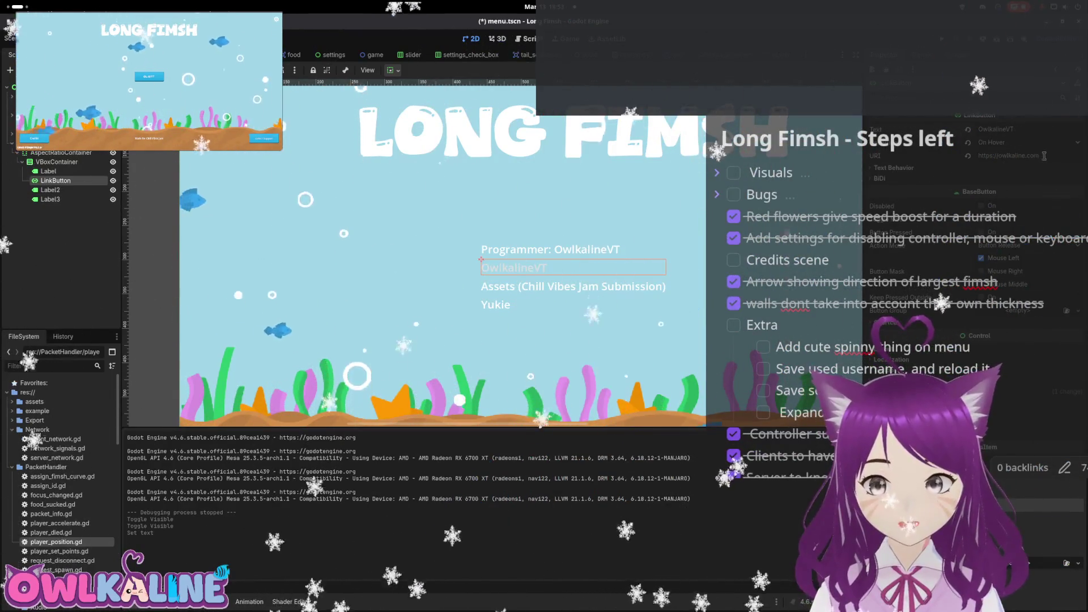
{"action": "type", "text": "twitch.tv/"}
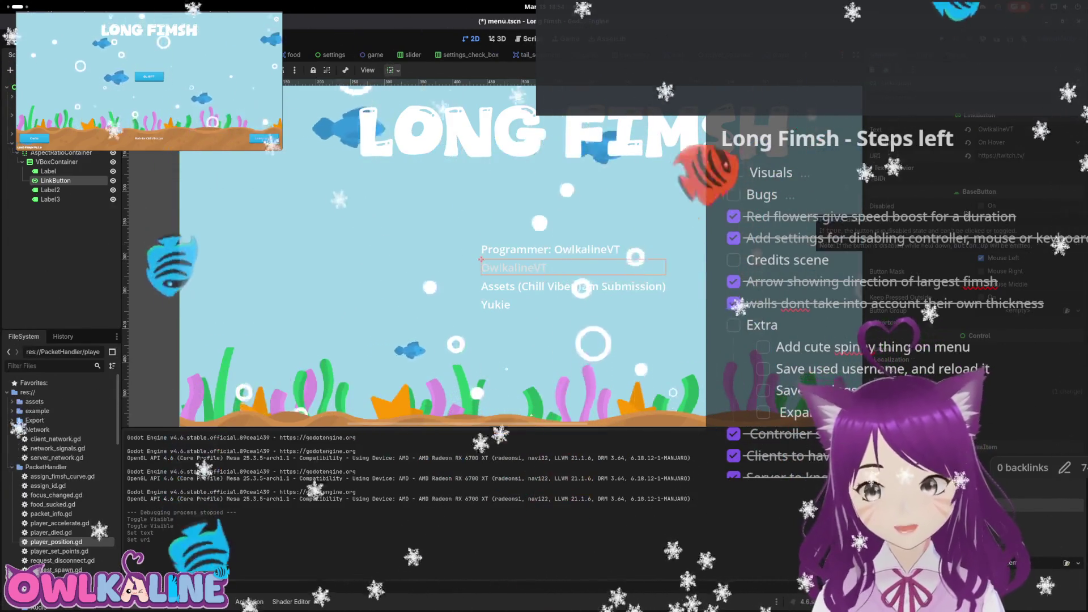
{"action": "key", "text": "Return"}
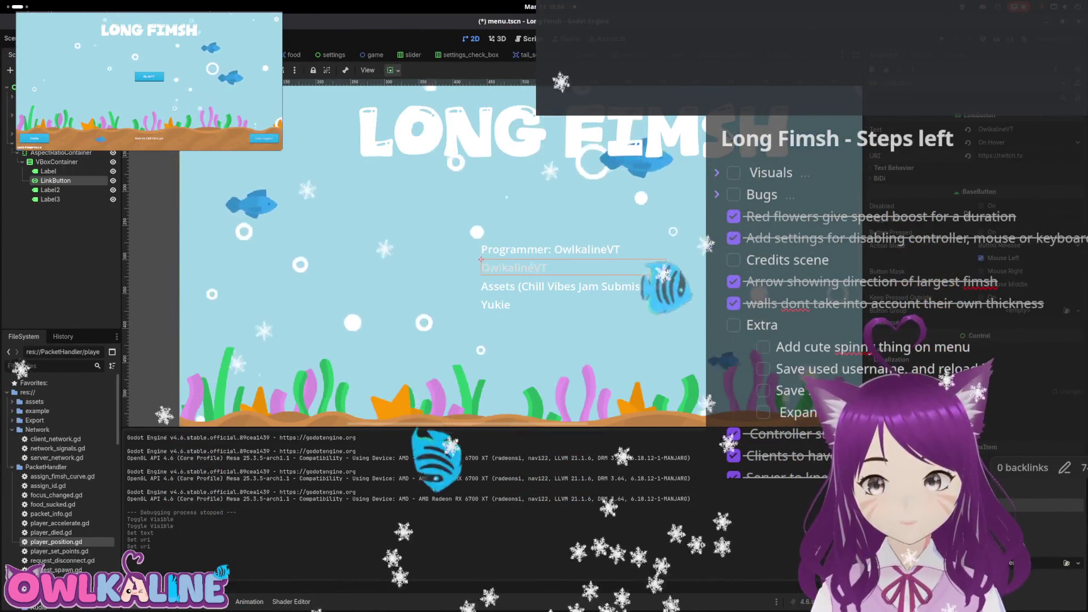
{"action": "key", "text": "BackSpace"}
{"action": "key", "text": "BackSpace"}
{"action": "key", "text": "BackSpace"}
{"action": "type", "text": "owlkaline"}
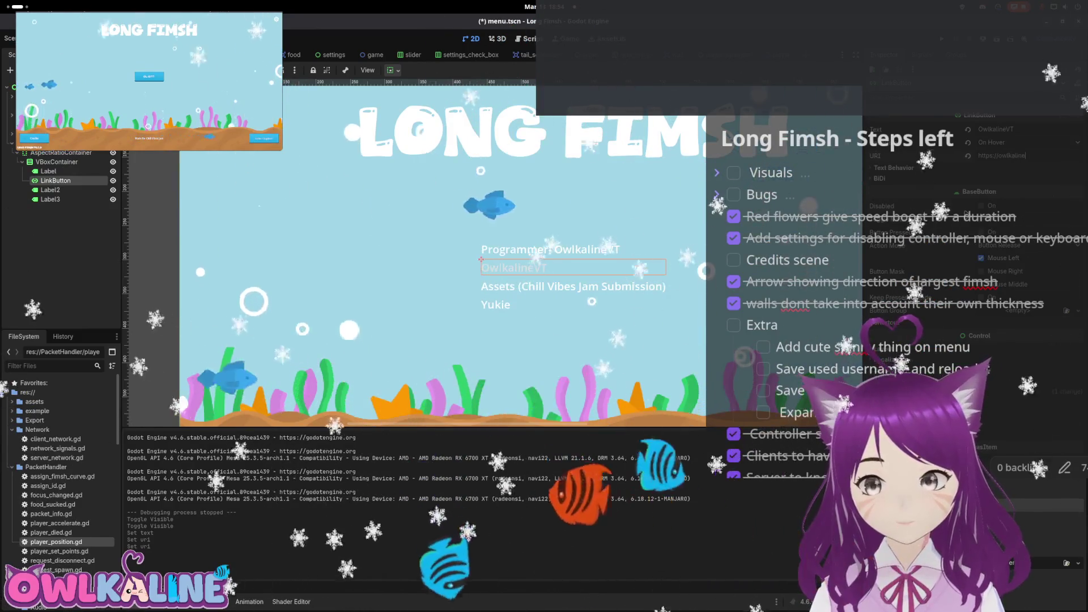
{"action": "type", "text": ".com"}
{"action": "key", "text": "ctrl+s"}
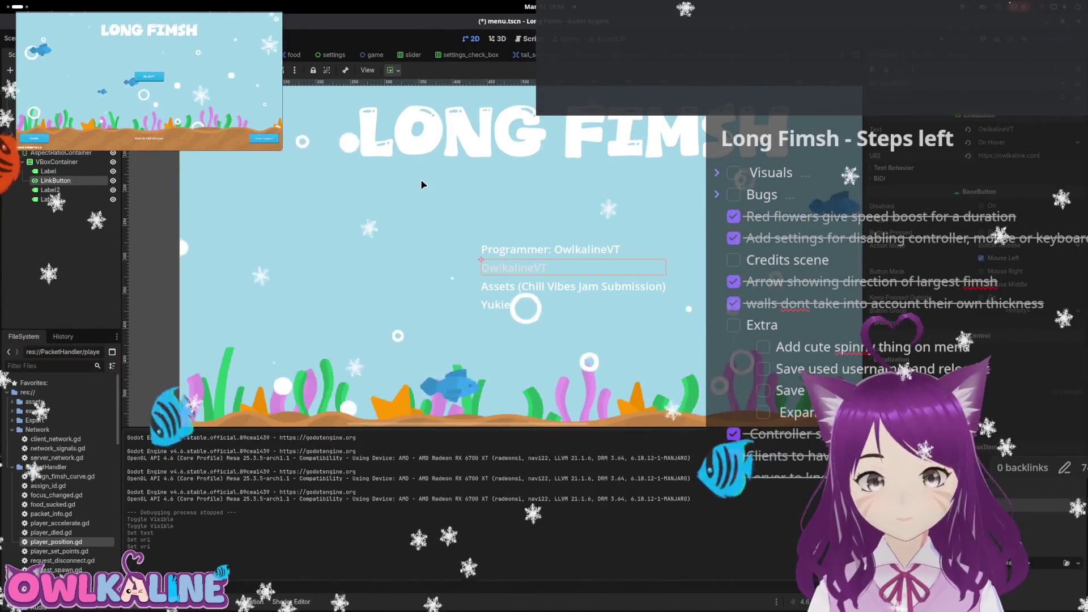
{"action": "right_click", "coordinate": [73, 162]}
Add an HBoxContainer under VBoxContainer and move it up among the credit nodes
{"action": "left_click", "coordinate": [94, 170]}
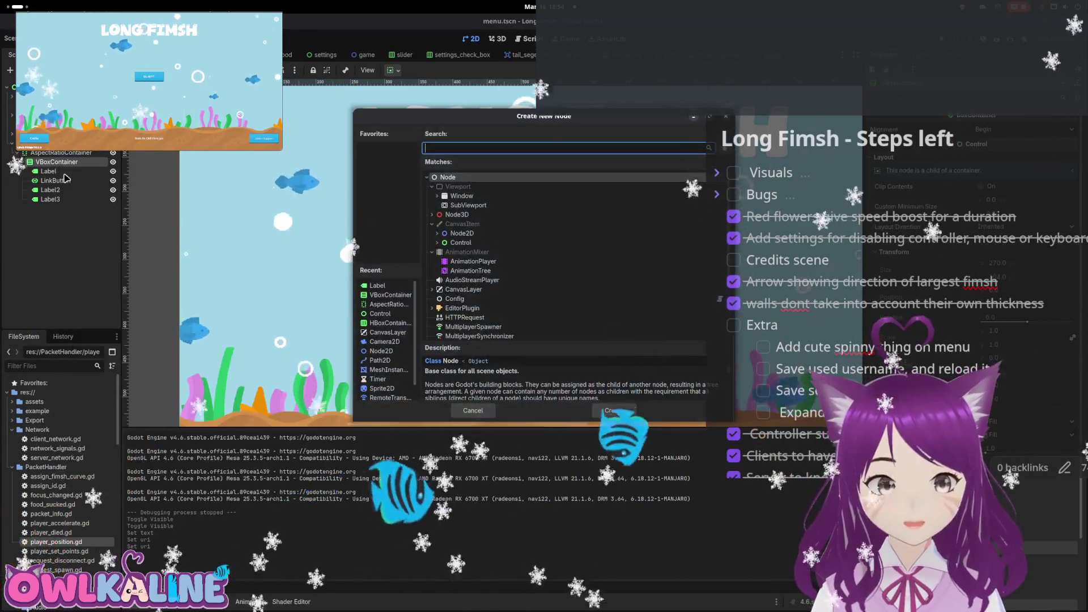
{"action": "type", "text": "HB"}
{"action": "key", "text": "Return"}
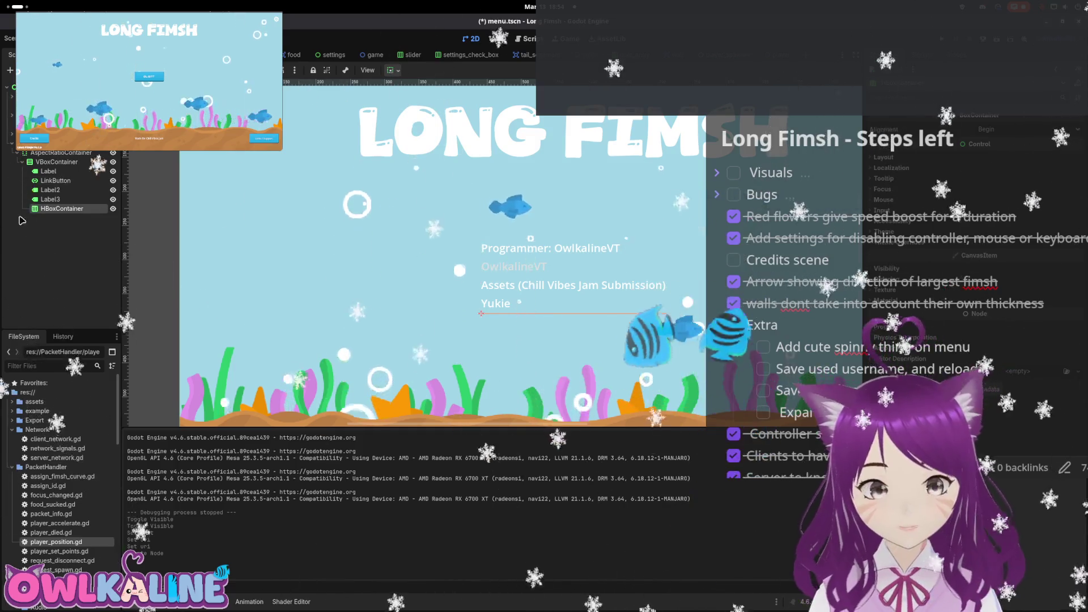
{"action": "left_click_drag", "start_coordinate": [62, 208], "coordinate": [64, 172]}
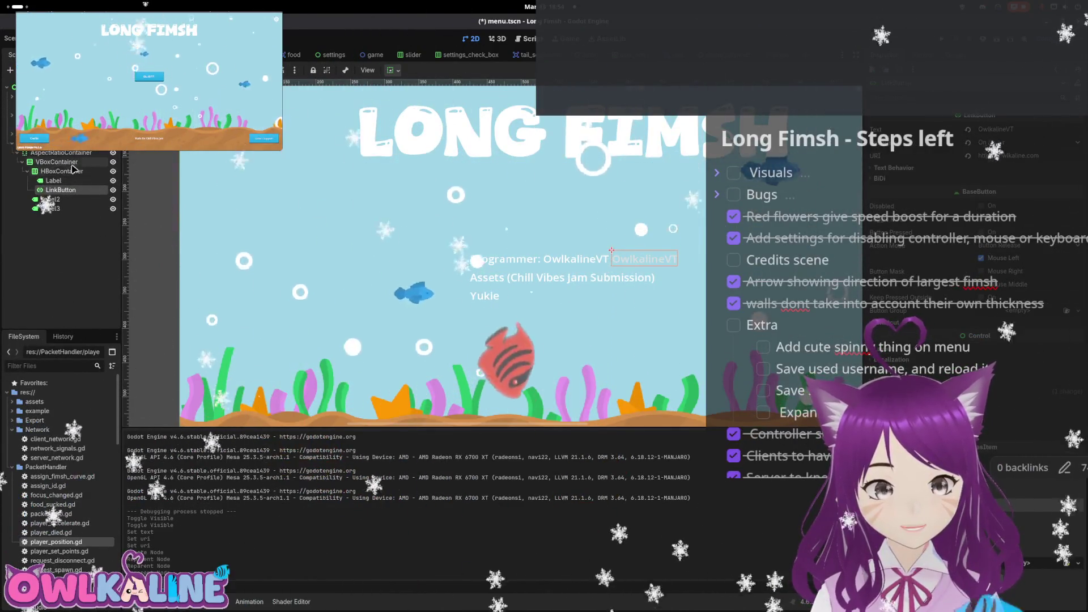
Reword the credit label to 'Programming by' and save menu.tscn
{"action": "left_click", "coordinate": [51, 182]}
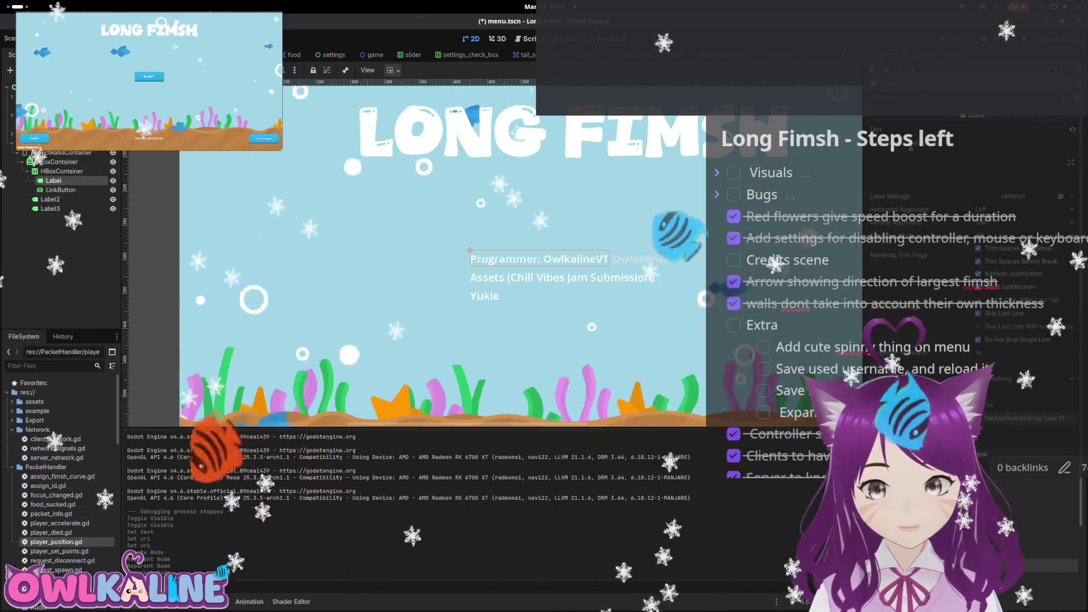
{"action": "key", "text": "BackSpace"}
{"action": "key", "text": "BackSpace"}
{"action": "key", "text": "BackSpace"}
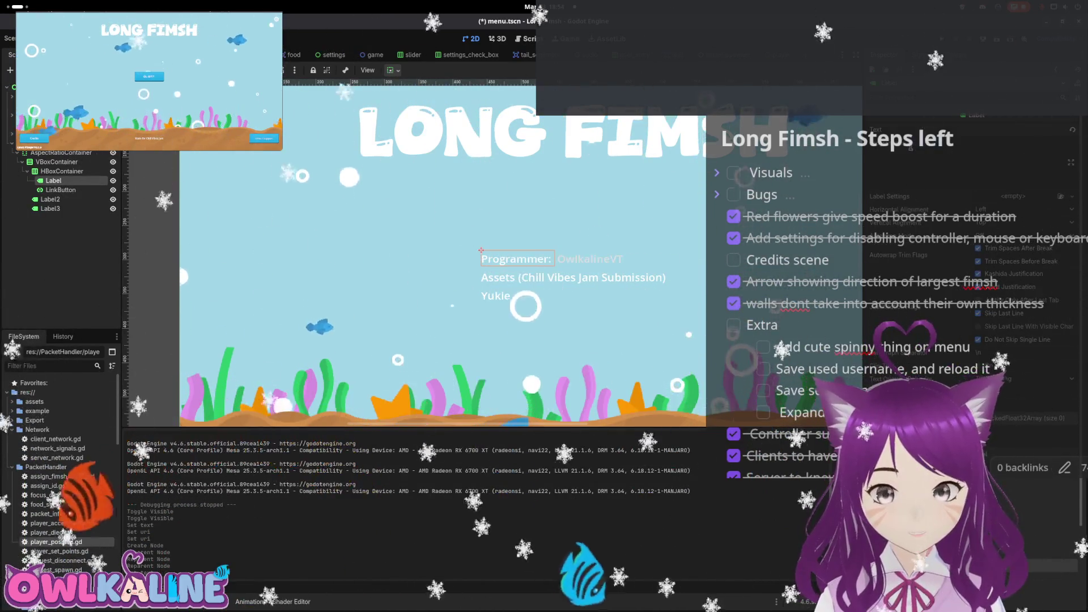
{"action": "key", "text": "BackSpace"}
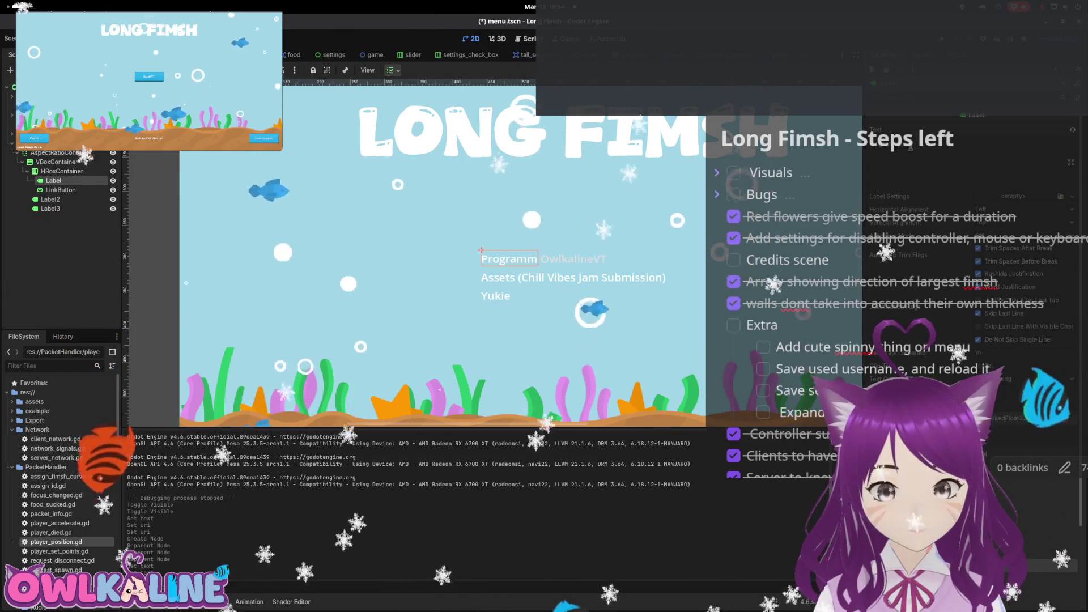
{"action": "type", "text": "ing by"}
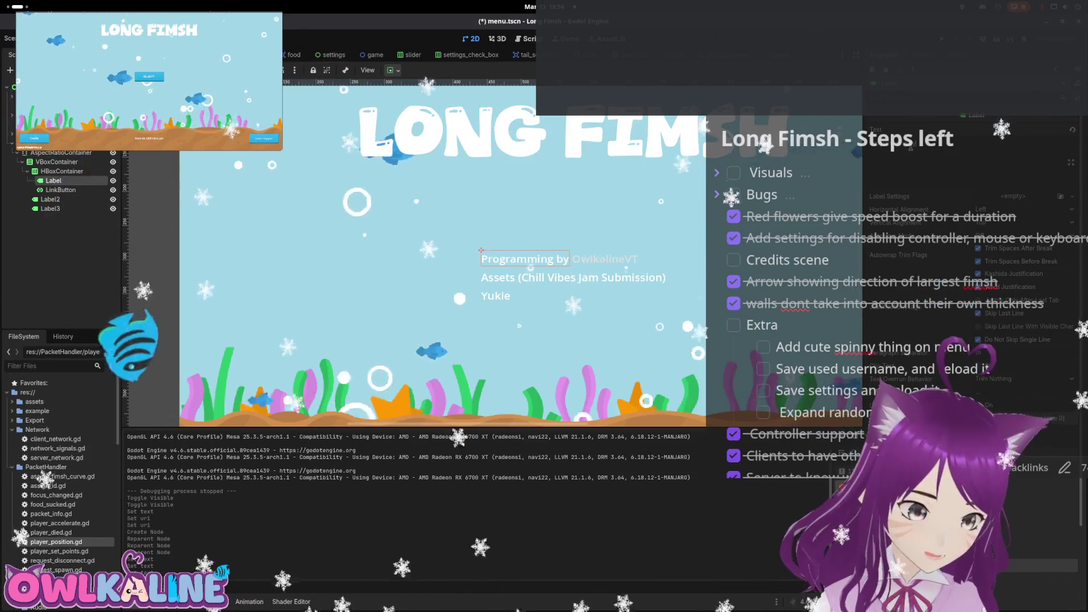
{"action": "key", "text": "ctrl+s"}
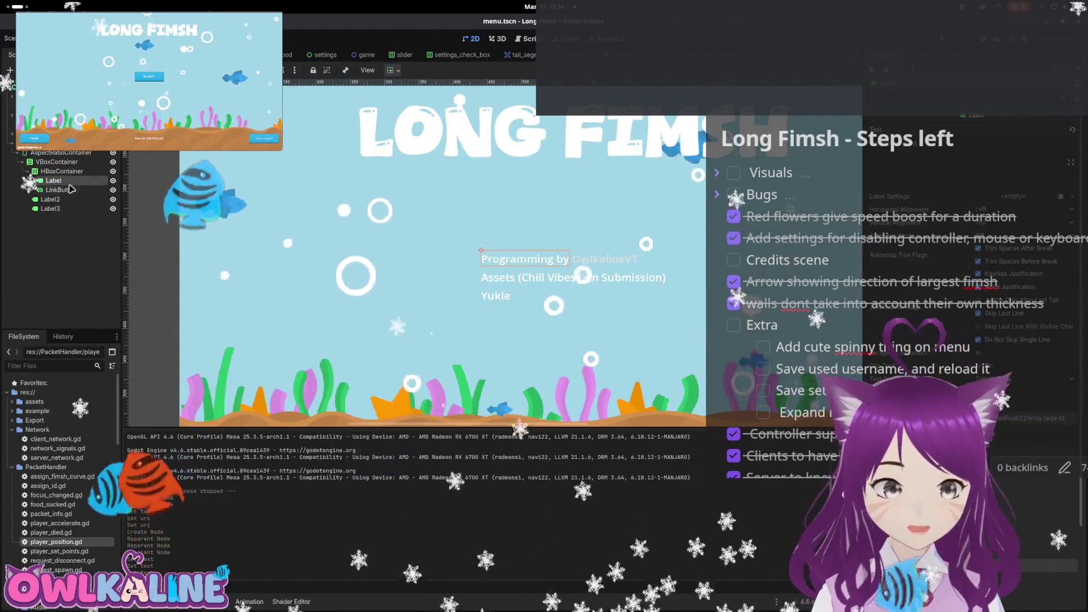
Set the handle LinkButton's Font Color theme override to a custom blue shade
{"action": "left_click", "coordinate": [72, 190]}
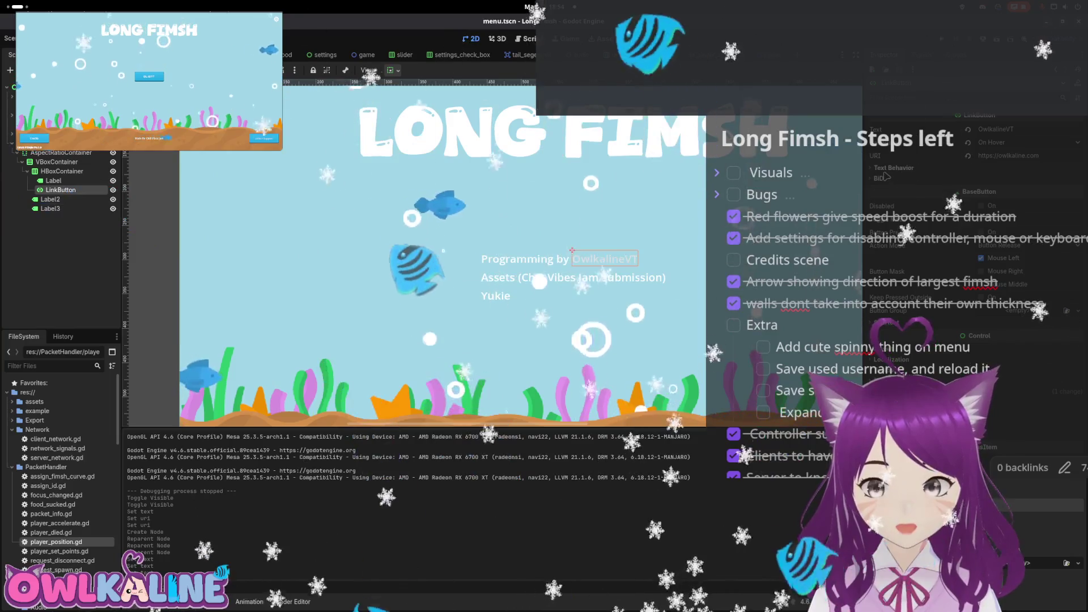
{"action": "left_click", "coordinate": [885, 170]}
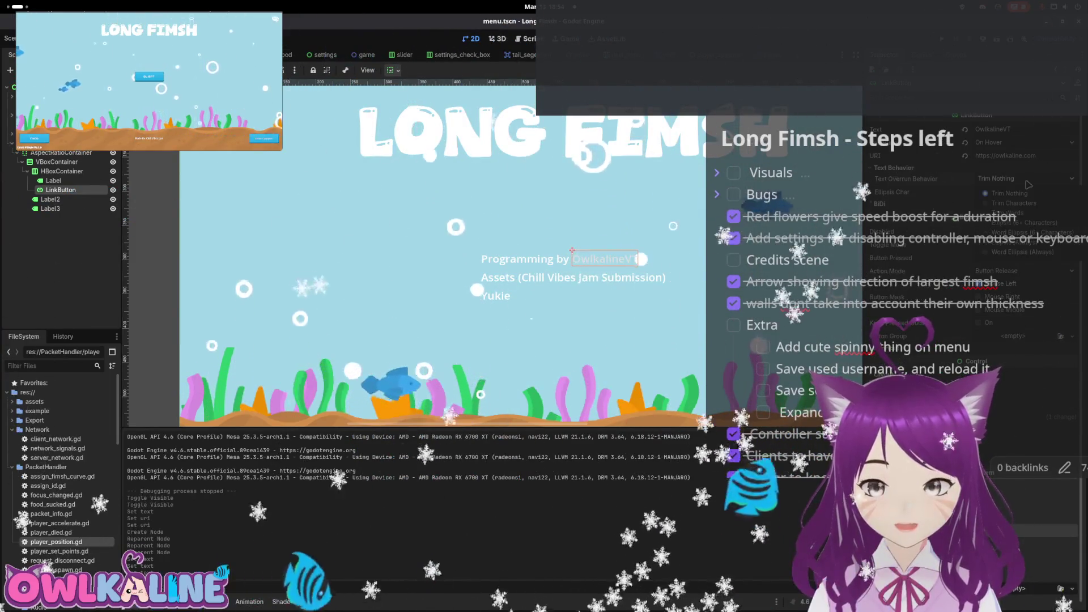
{"action": "left_click", "coordinate": [878, 204]}
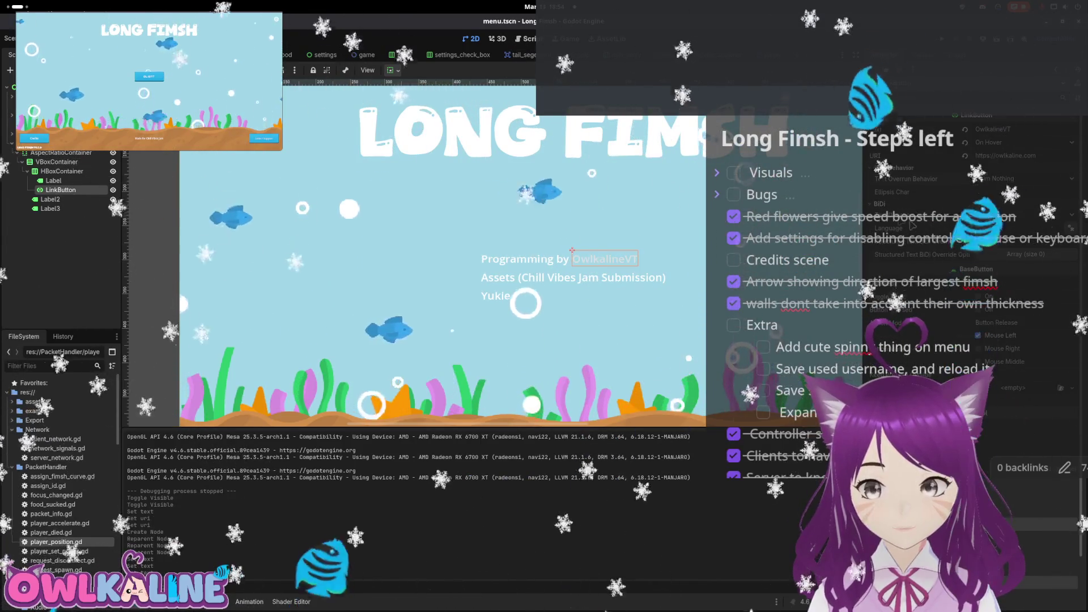
{"action": "left_click", "coordinate": [879, 204]}
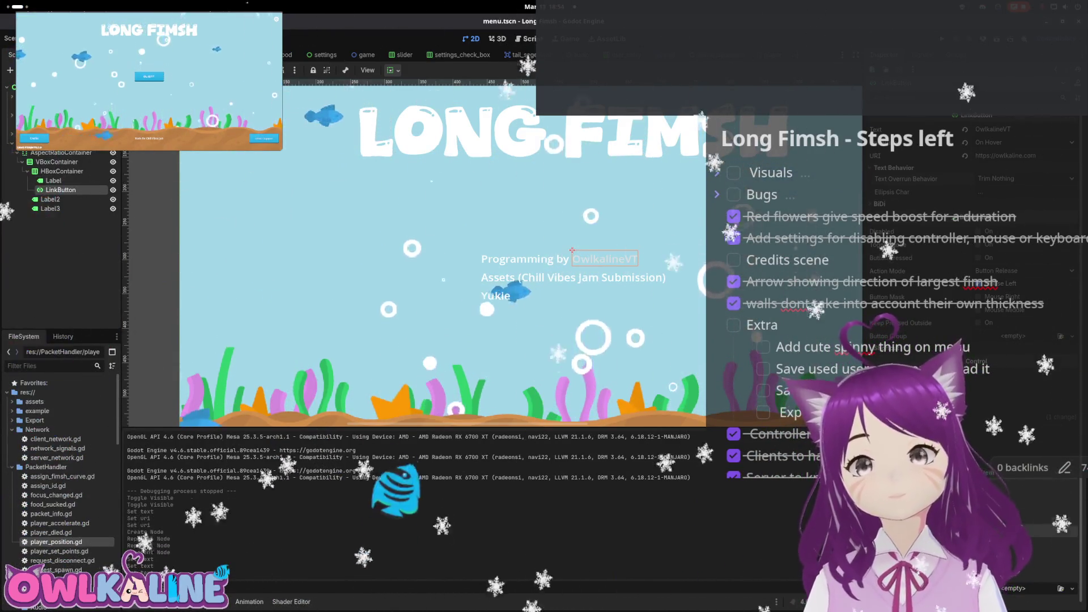
{"action": "scroll", "coordinate": [974, 255], "scroll_direction": "down", "scroll_amount": 3}
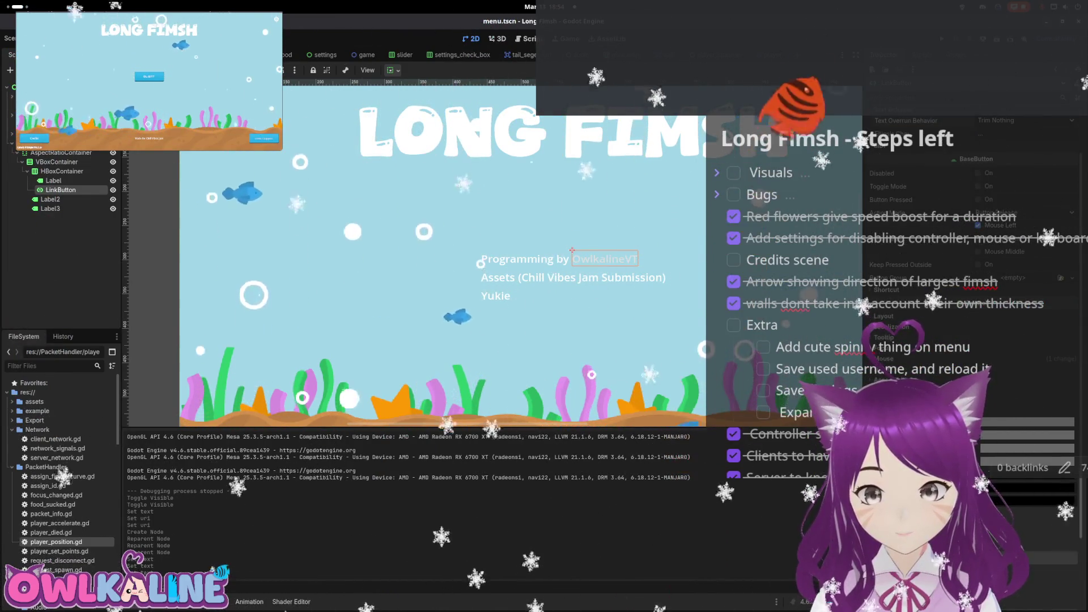
{"action": "left_click", "coordinate": [1020, 482]}
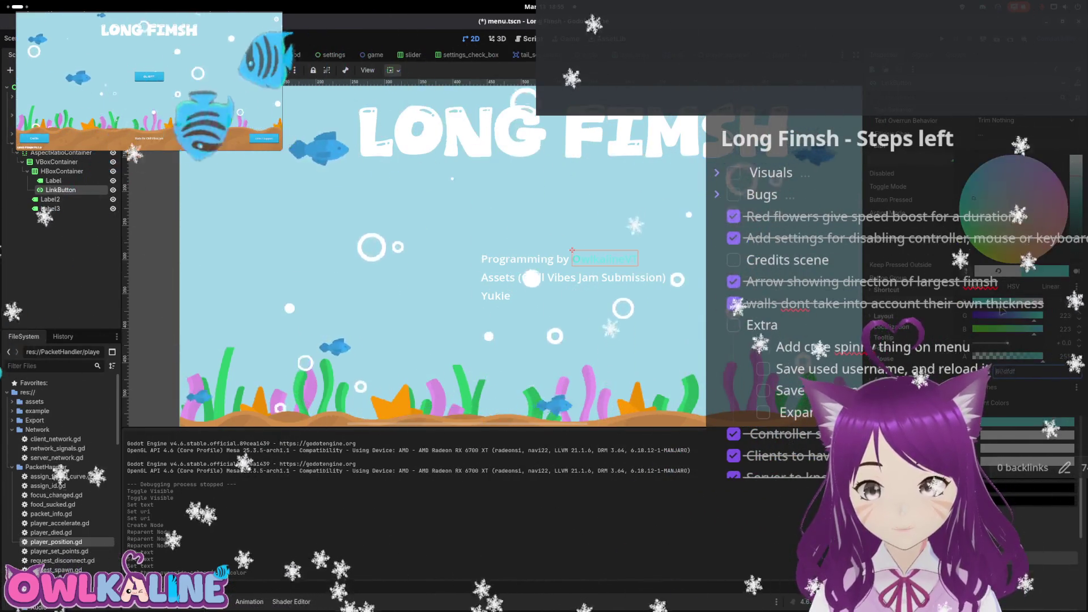
{"action": "left_click_drag", "start_coordinate": [1059, 301], "coordinate": [1055, 314]}
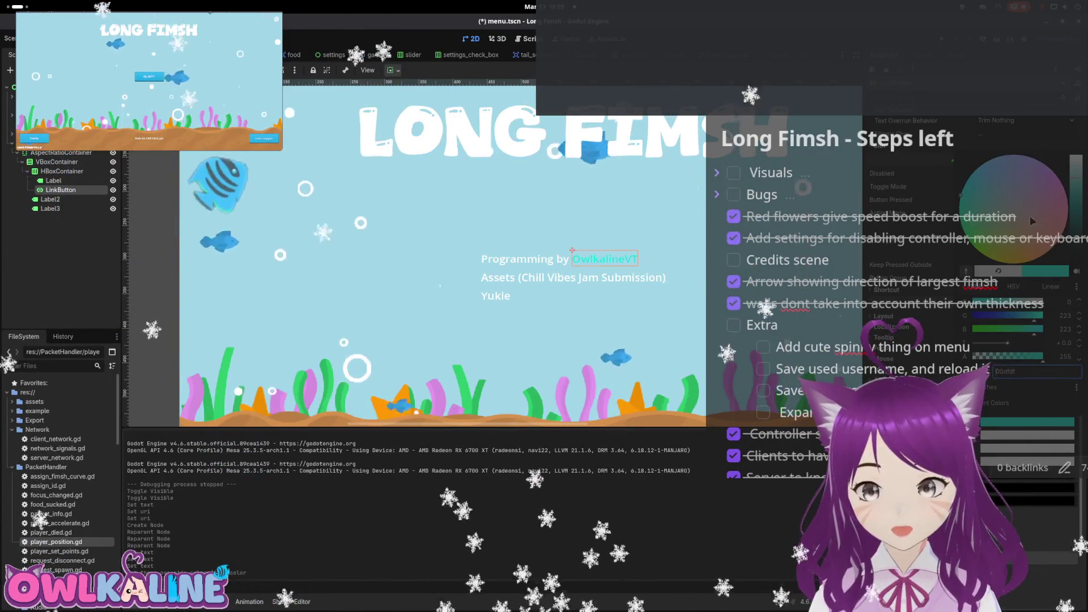
{"action": "left_click", "coordinate": [1079, 225]}
{"action": "left_click_drag", "start_coordinate": [1012, 229], "coordinate": [1030, 261]}
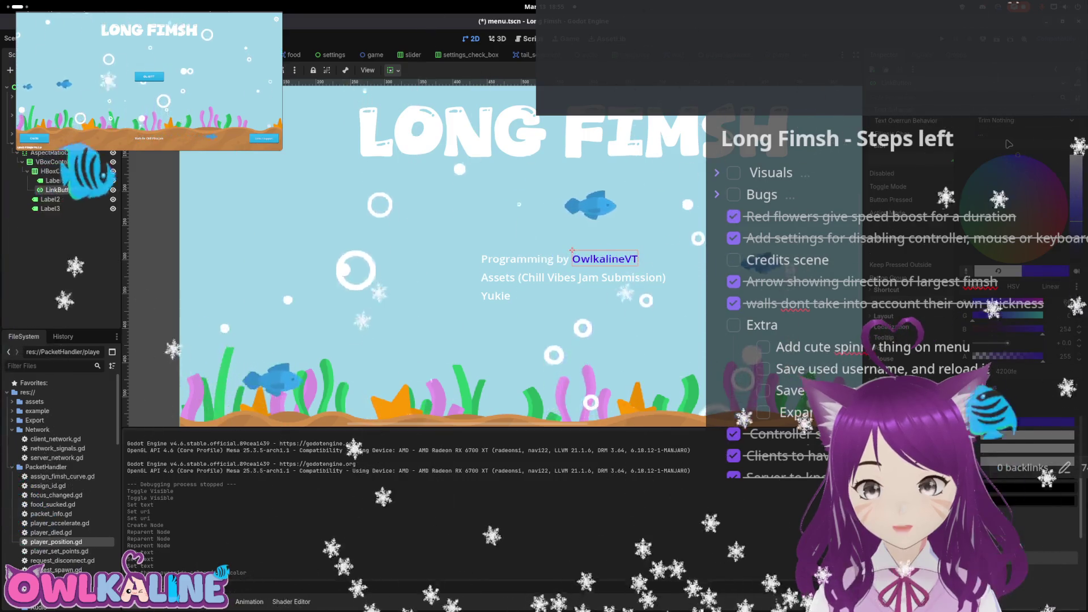
{"action": "left_click", "coordinate": [1009, 144]}
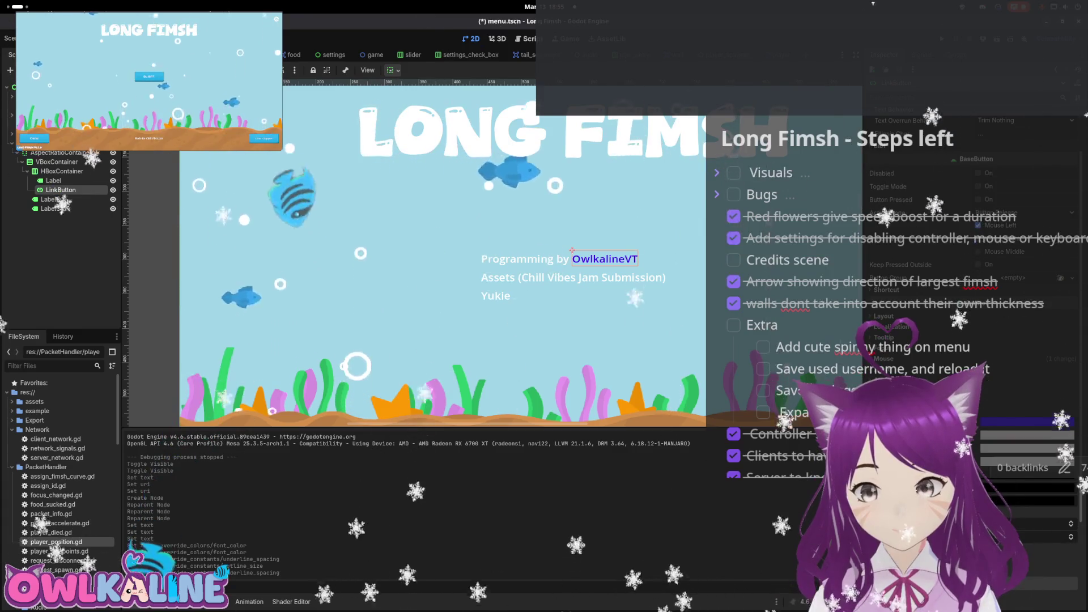
{"action": "scroll", "coordinate": [968, 284], "scroll_direction": "down", "scroll_amount": 3}
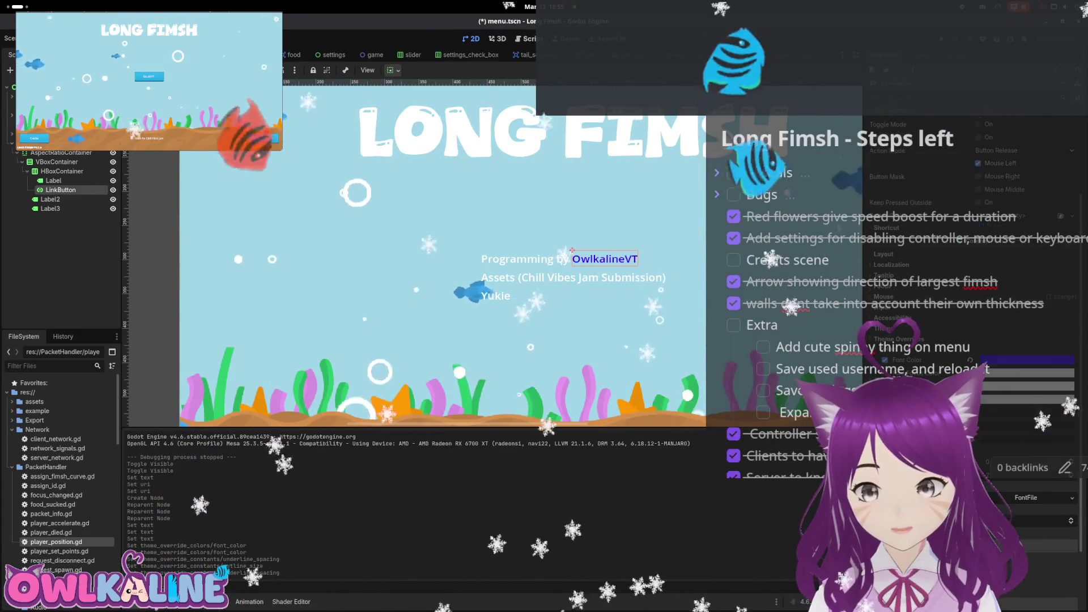
Load the Winter Tosca font as the link button's font override
{"action": "scroll", "coordinate": [969, 254], "scroll_direction": "up", "scroll_amount": 4}
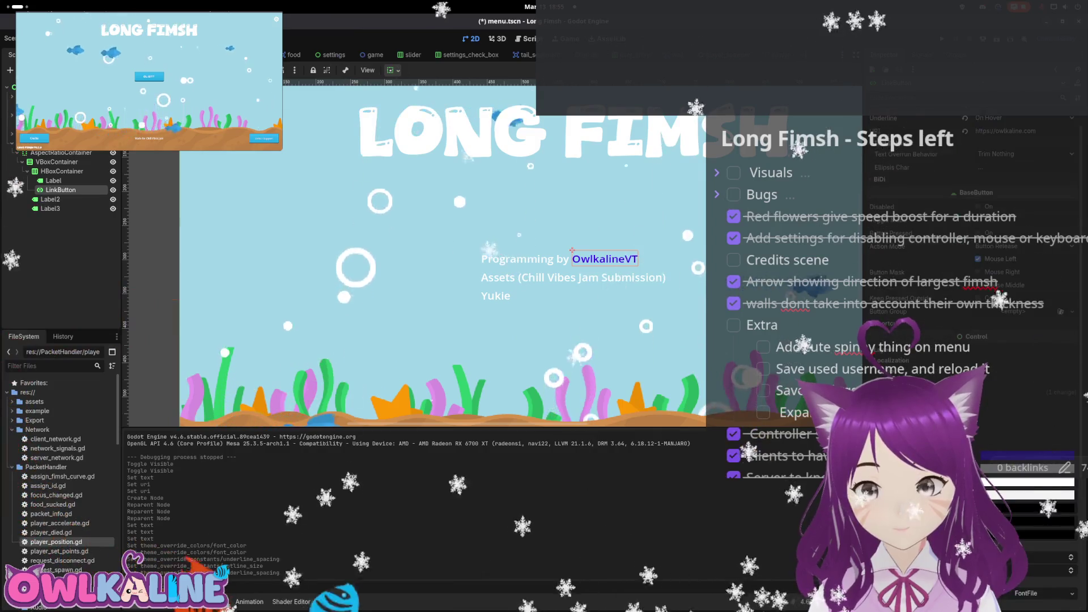
{"action": "scroll", "coordinate": [968, 283], "scroll_direction": "down", "scroll_amount": 8}
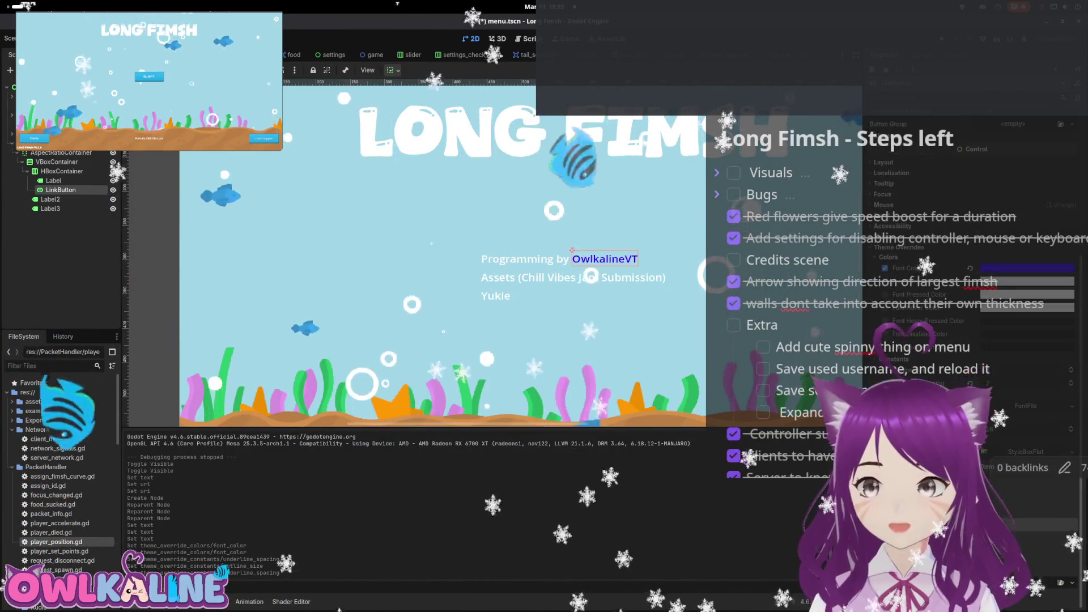
{"action": "left_click", "coordinate": [1034, 407]}
{"action": "left_click", "coordinate": [1026, 462]}
{"action": "key", "text": "Return"}
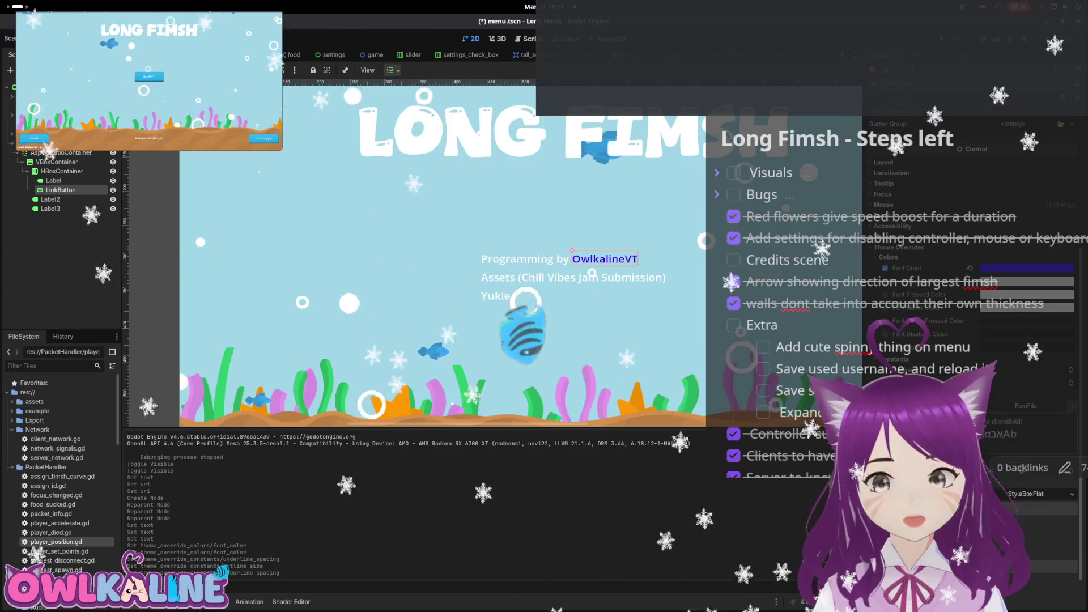
{"action": "left_click", "coordinate": [419, 181]}
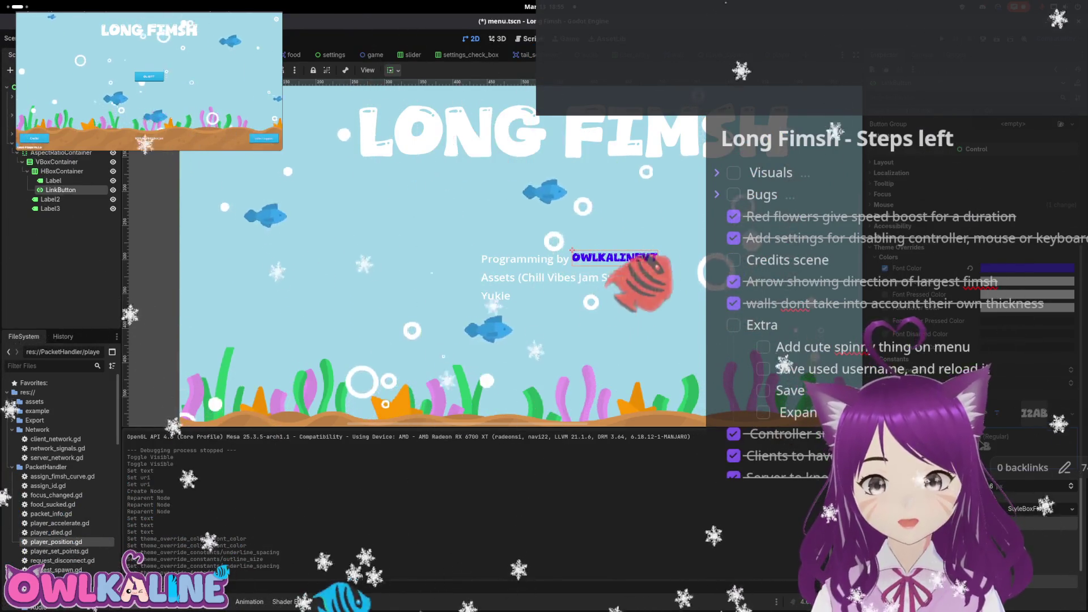
{"action": "scroll", "coordinate": [972, 283], "scroll_direction": "up", "scroll_amount": 1}
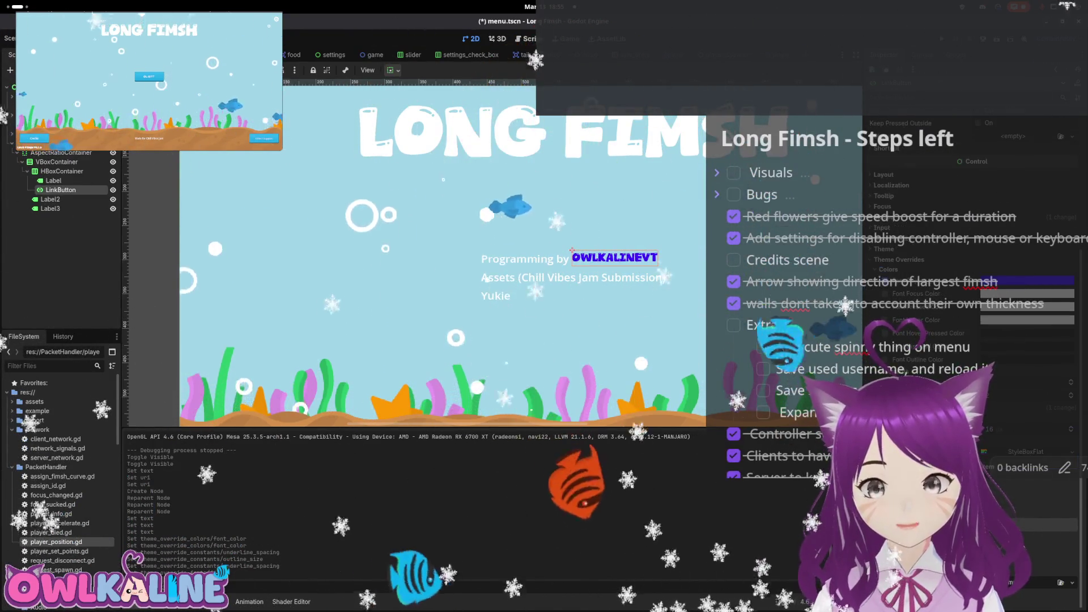
{"action": "scroll", "coordinate": [1035, 456], "scroll_direction": "down", "scroll_amount": 5}
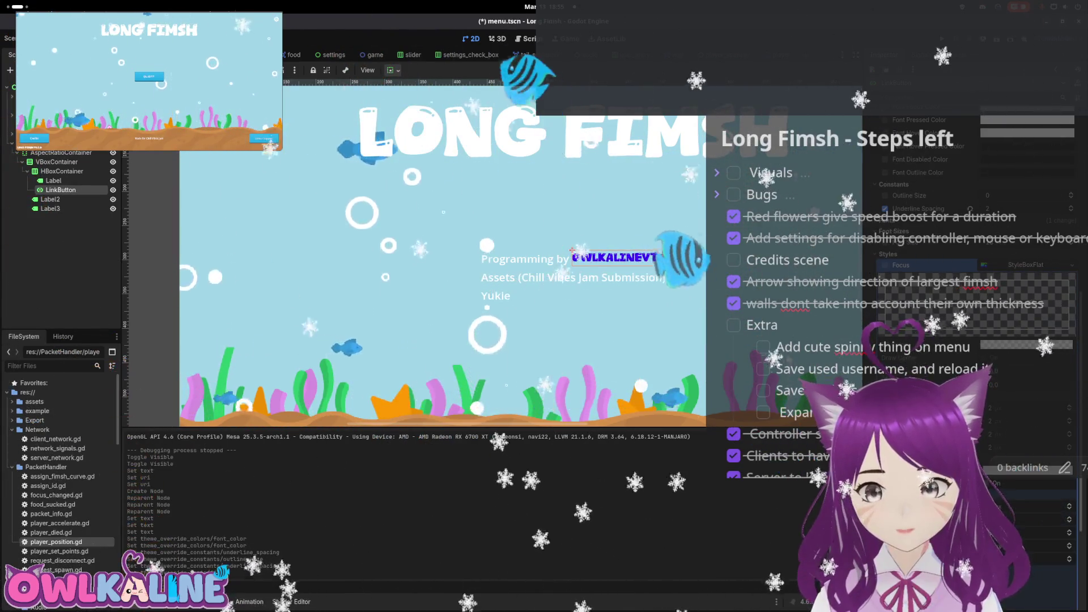
{"action": "scroll", "coordinate": [968, 284], "scroll_direction": "up", "scroll_amount": 3}
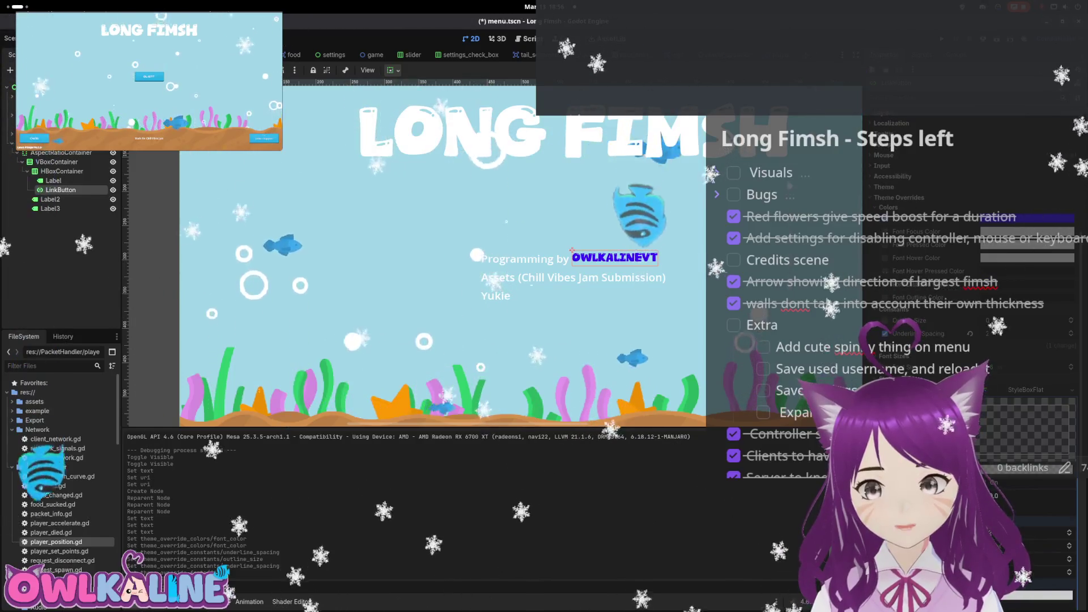
Check the link's focus stylebox options, then assign the link button a new embedded theme
{"action": "left_click", "coordinate": [1070, 391]}
{"action": "scroll", "coordinate": [1070, 395], "scroll_direction": "up", "scroll_amount": 2}
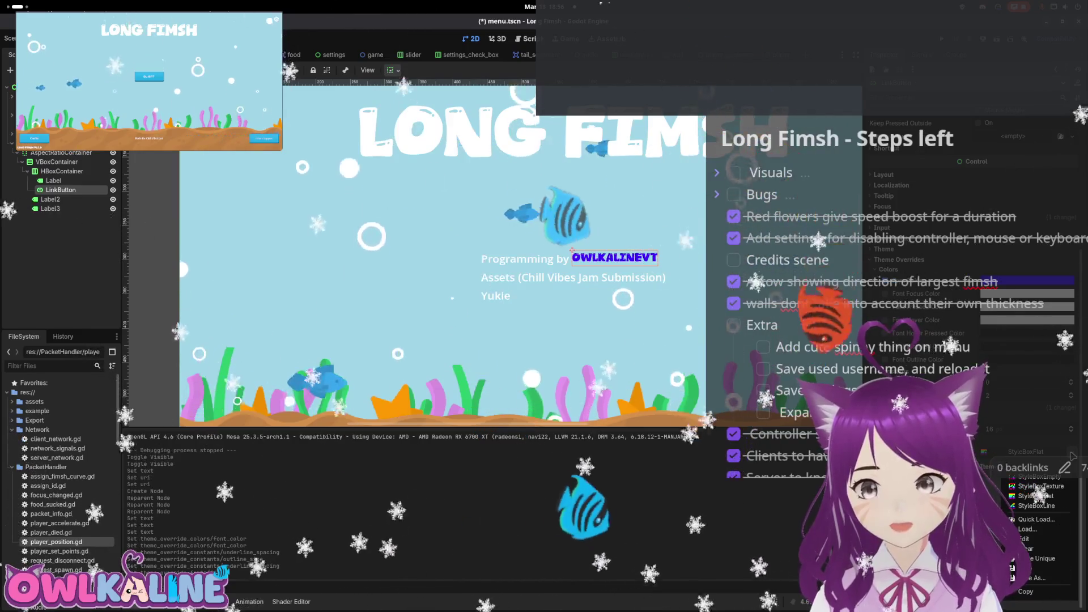
{"action": "left_click", "coordinate": [1072, 456]}
{"action": "scroll", "coordinate": [1020, 340], "scroll_direction": "up", "scroll_amount": 1}
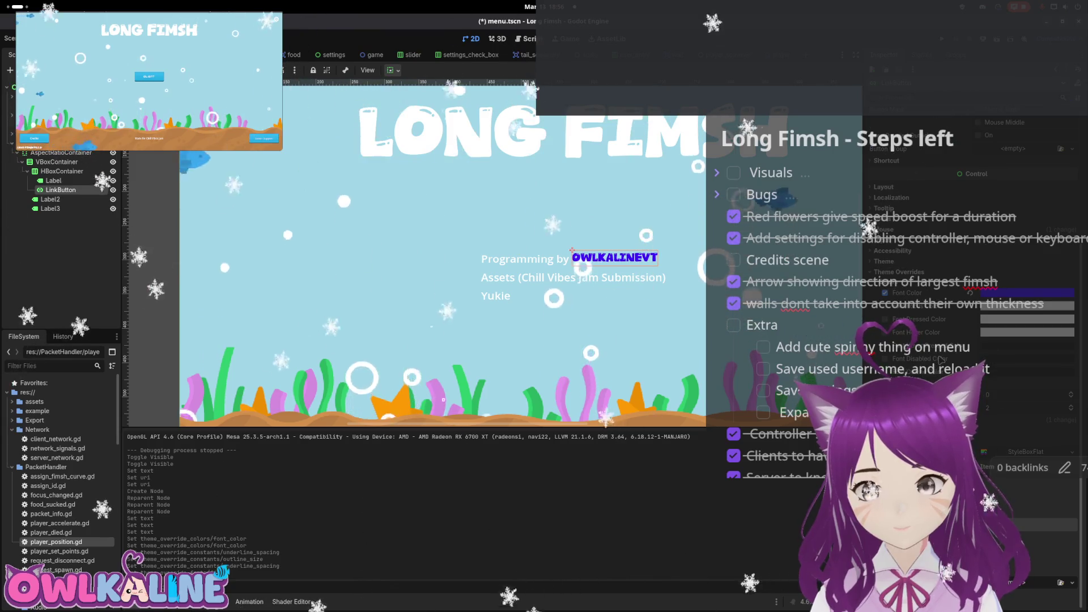
{"action": "scroll", "coordinate": [939, 358], "scroll_direction": "up", "scroll_amount": 5}
{"action": "scroll", "coordinate": [1072, 403], "scroll_direction": "up", "scroll_amount": 1}
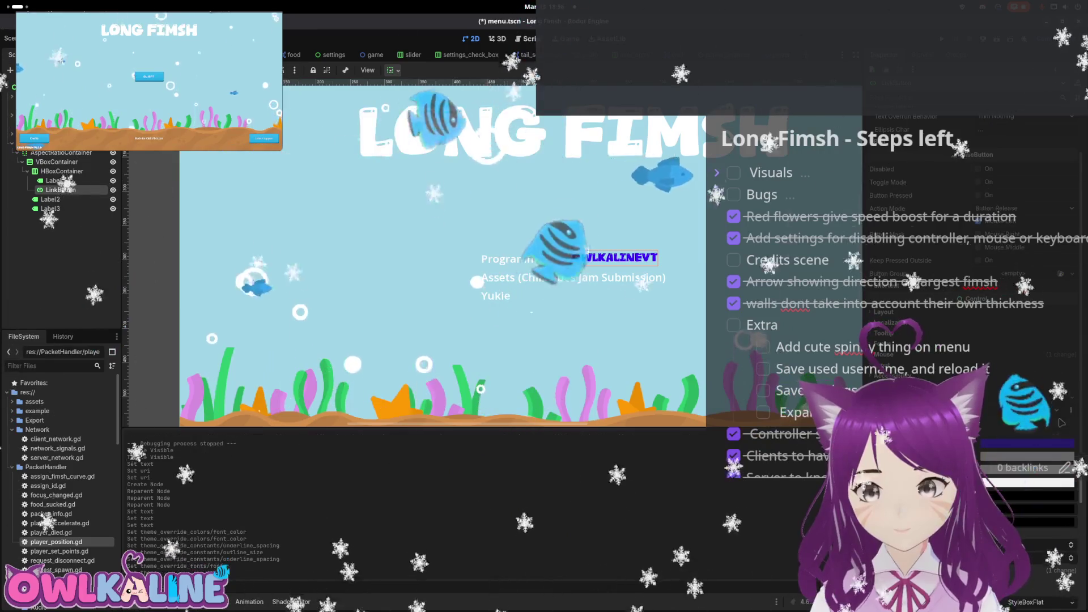
{"action": "left_click", "coordinate": [1013, 398]}
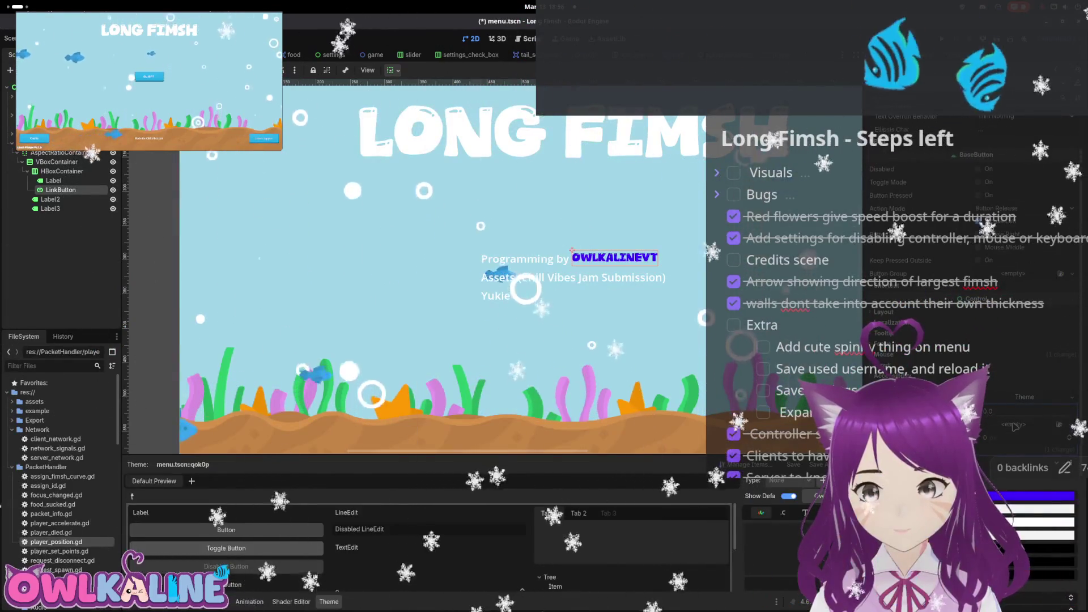
Expand the link button's Layout properties and review its Button Group options
{"action": "scroll", "coordinate": [999, 455], "scroll_direction": "down", "scroll_amount": 3}
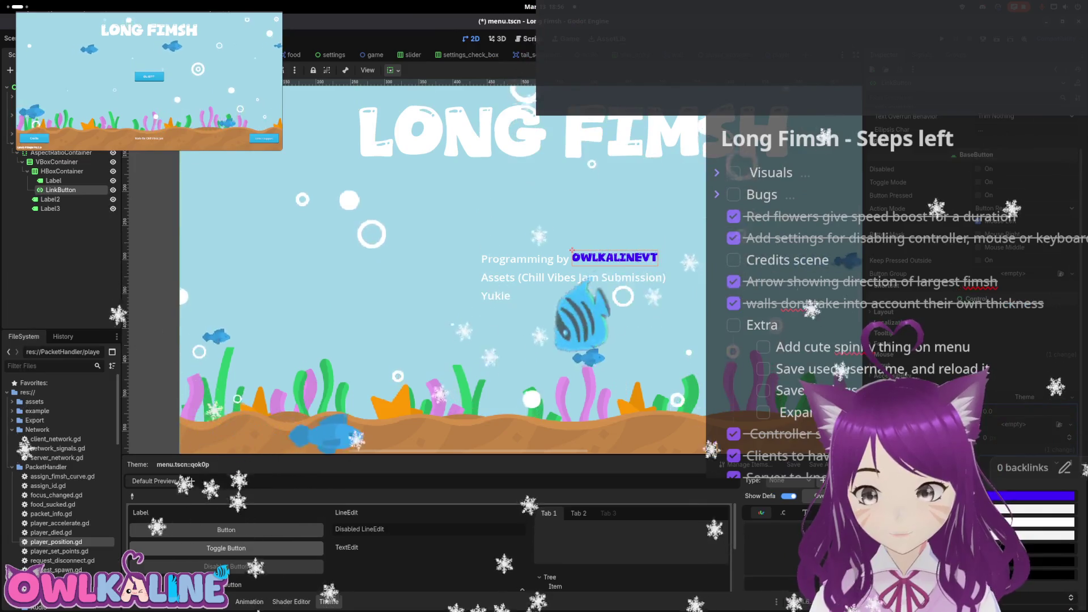
{"action": "scroll", "coordinate": [998, 454], "scroll_direction": "up", "scroll_amount": 3}
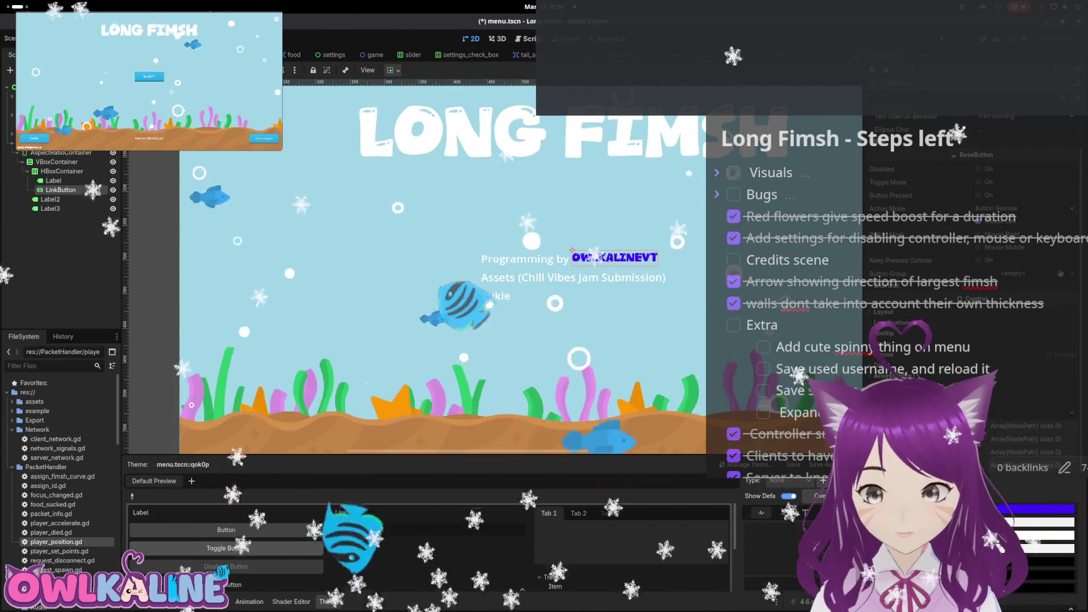
{"action": "scroll", "coordinate": [999, 455], "scroll_direction": "down", "scroll_amount": 3}
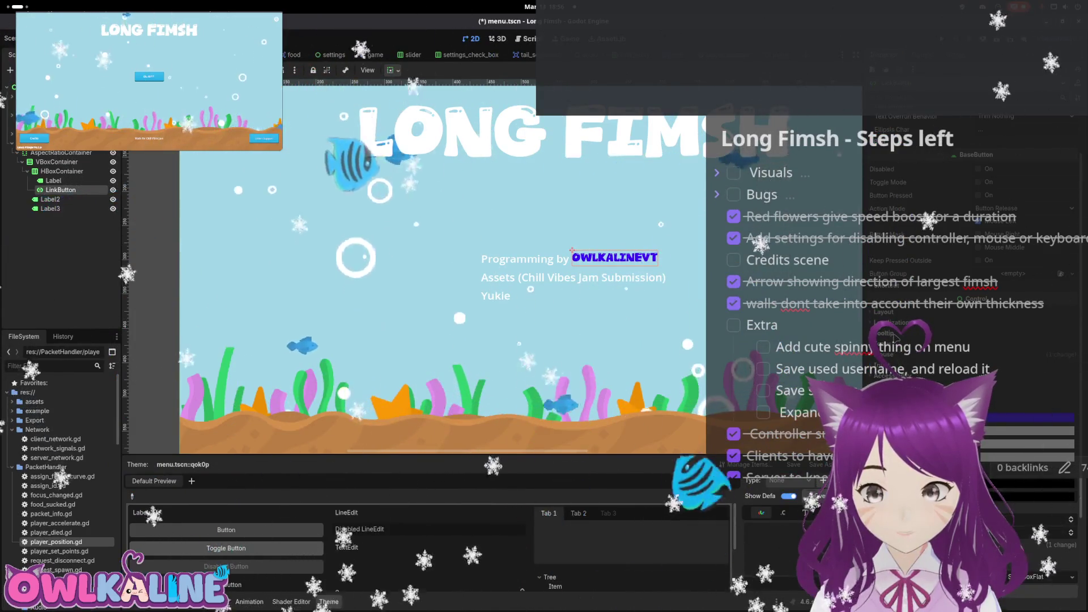
{"action": "scroll", "coordinate": [999, 455], "scroll_direction": "up", "scroll_amount": 1}
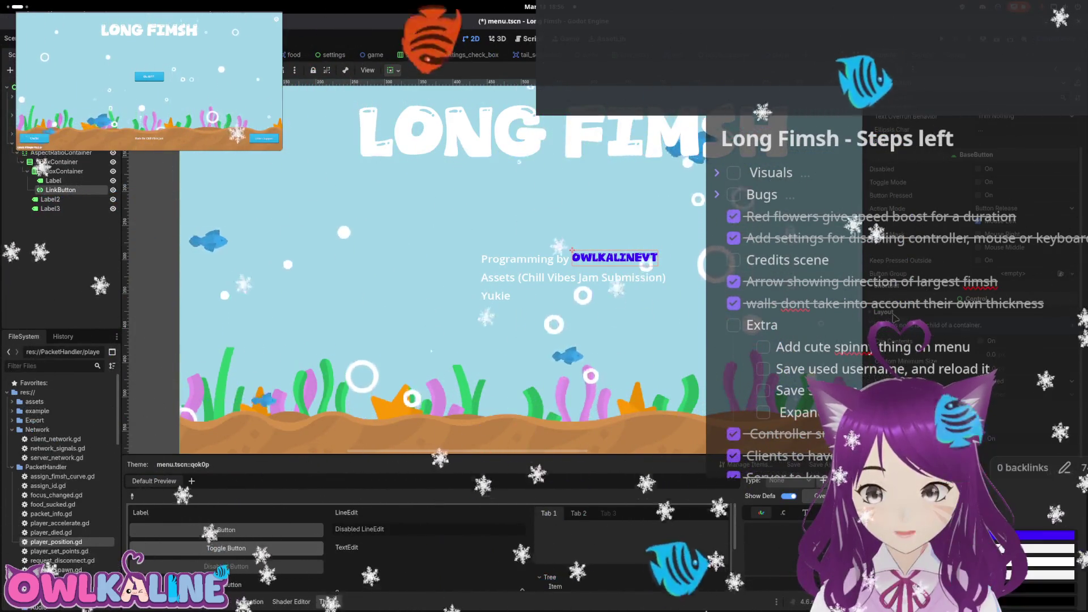
{"action": "left_click", "coordinate": [891, 312]}
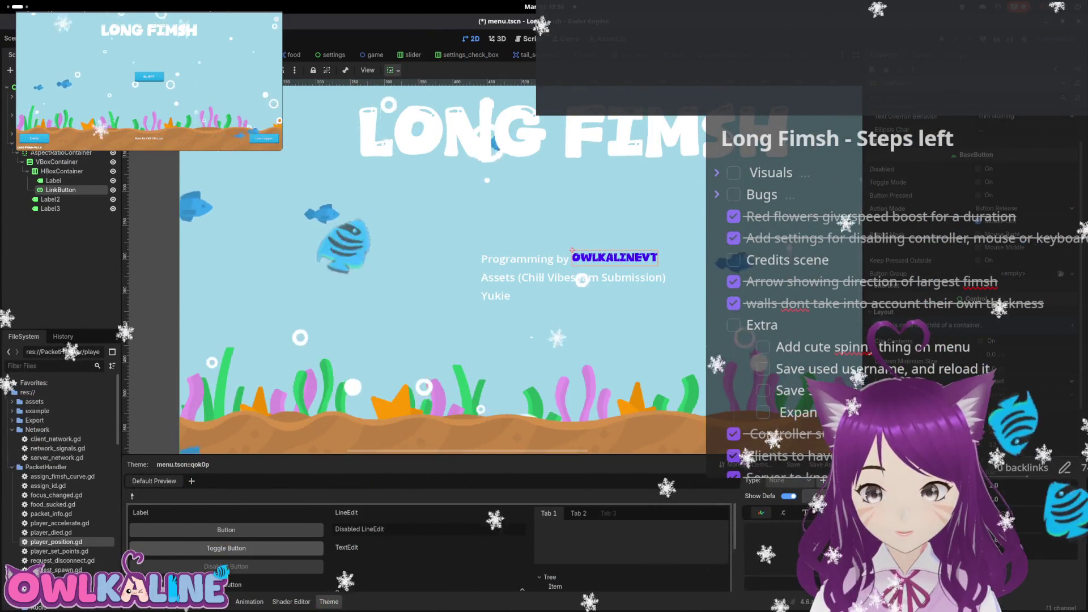
{"action": "scroll", "coordinate": [963, 352], "scroll_direction": "up", "scroll_amount": 3}
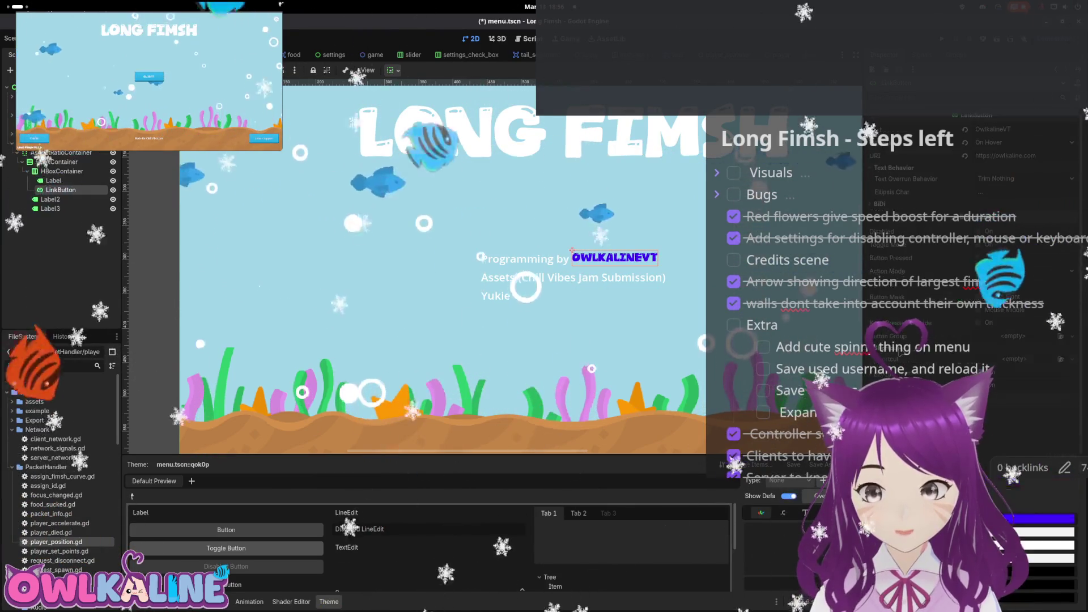
{"action": "left_click", "coordinate": [982, 348]}
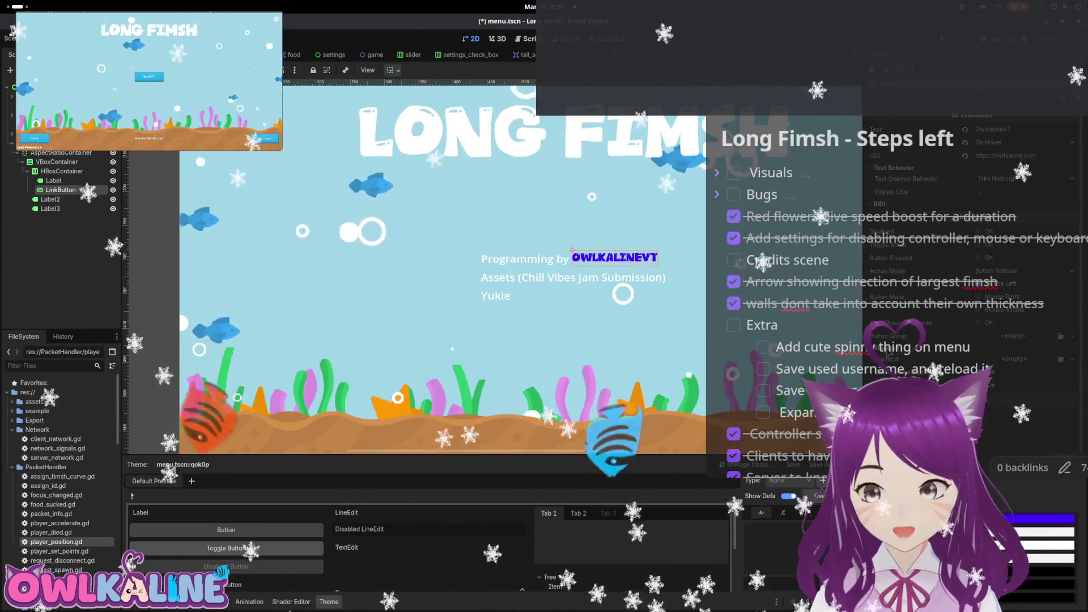
{"action": "left_click", "coordinate": [1012, 337]}
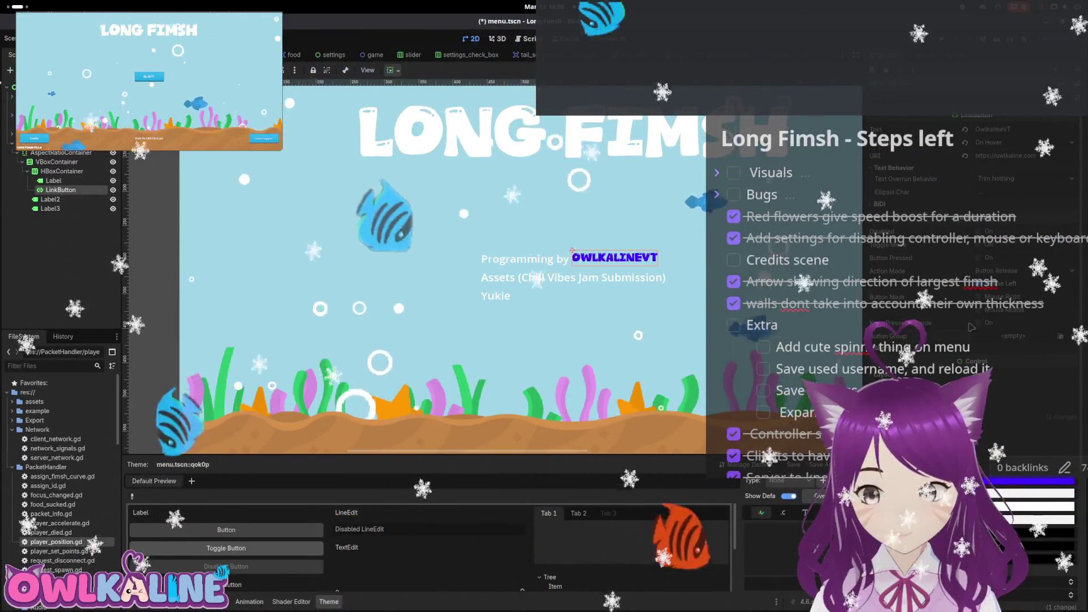
{"action": "left_click", "coordinate": [989, 327]}
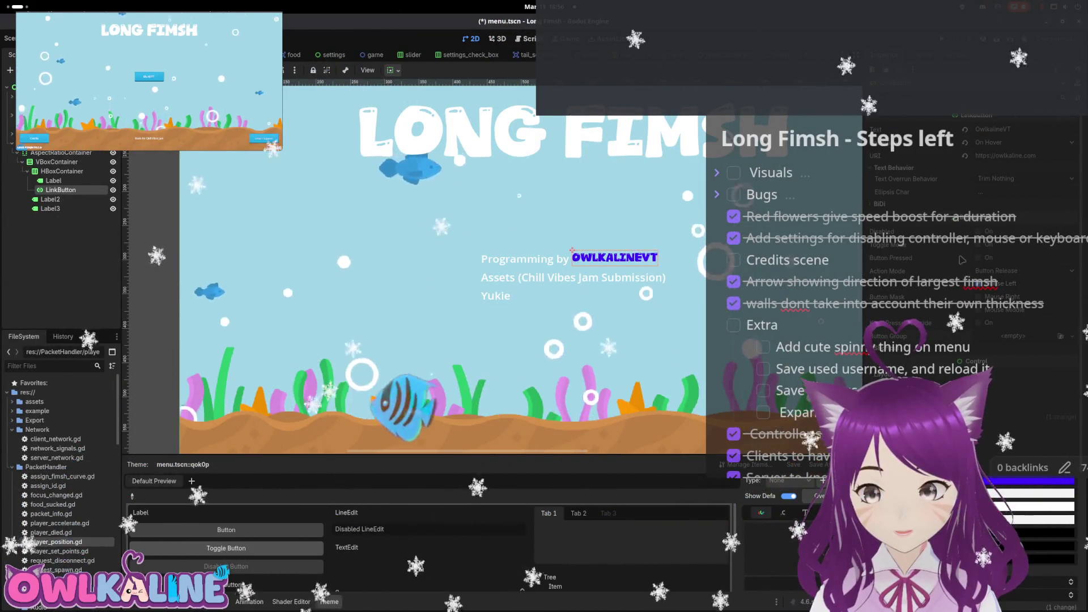
Review the BiDi structured text override and Text Direction choices, then collapse BiDi
{"action": "left_click", "coordinate": [879, 203]}
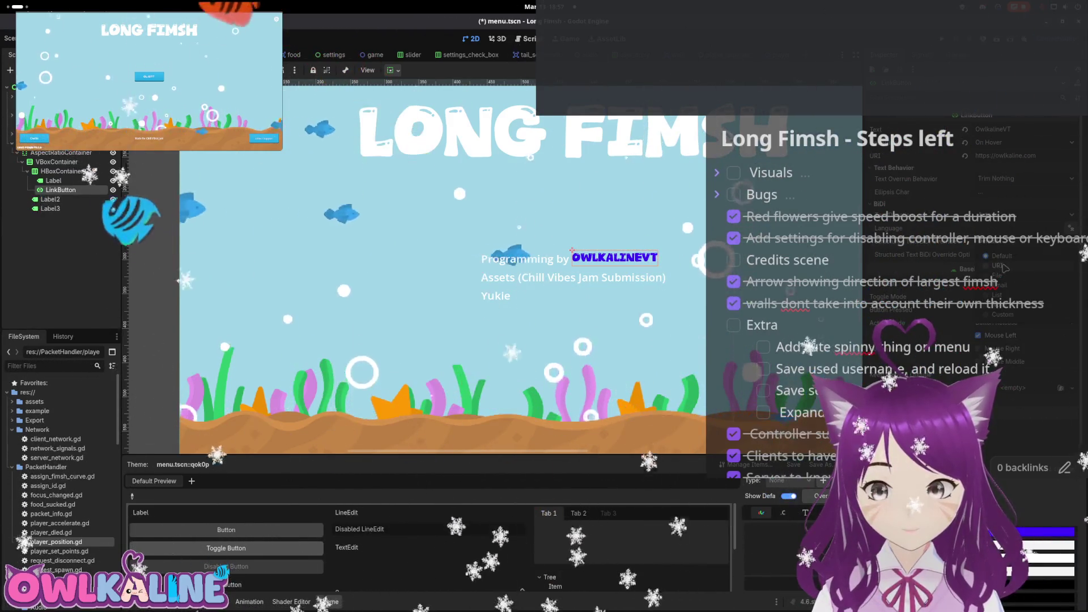
{"action": "left_click", "coordinate": [999, 266]}
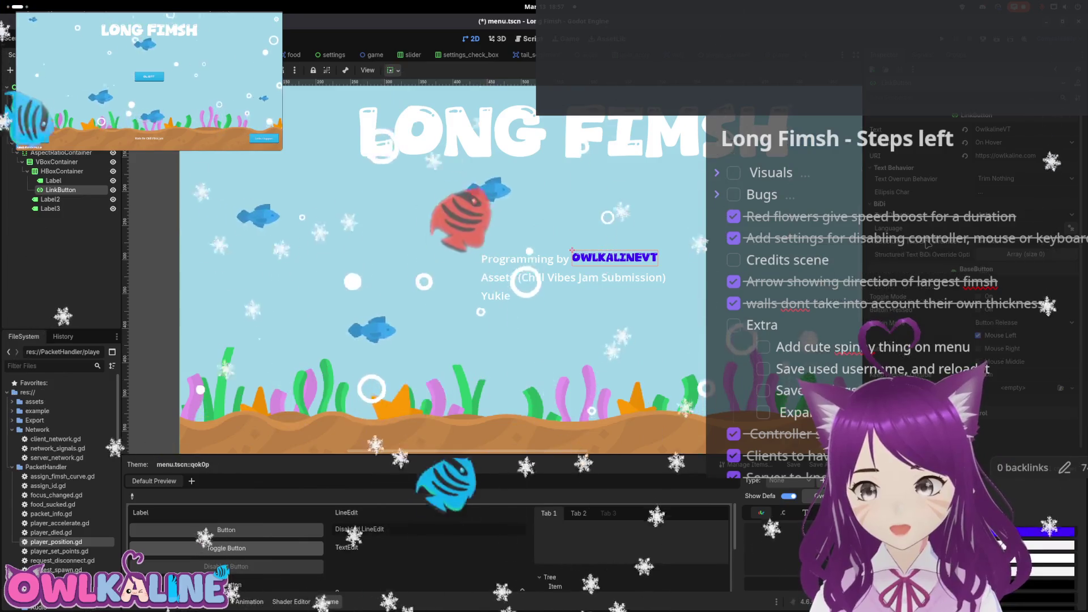
{"action": "left_click", "coordinate": [978, 231]}
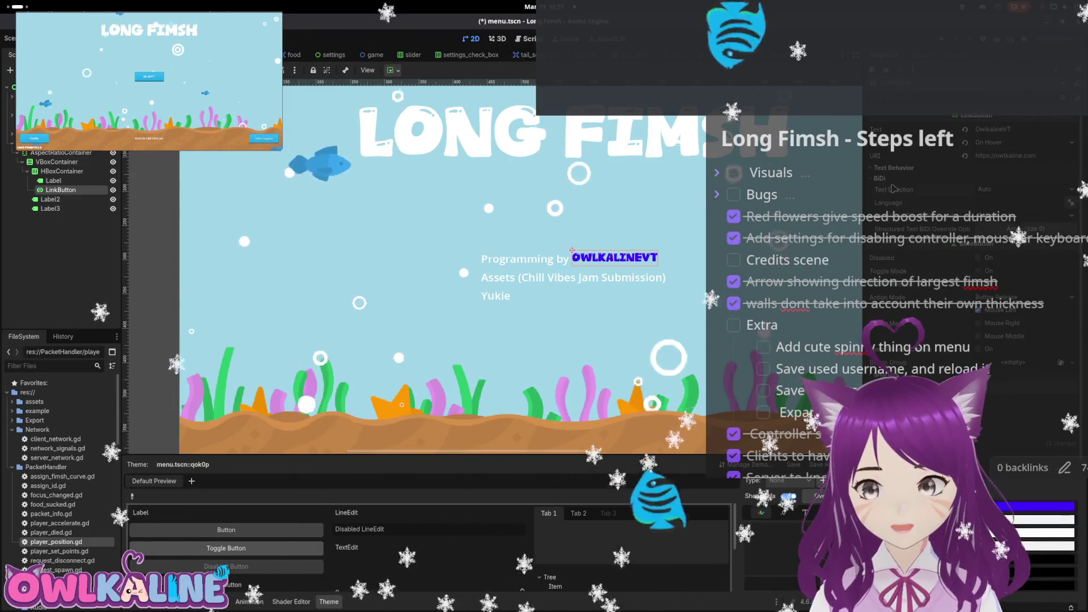
{"action": "left_click", "coordinate": [881, 178]}
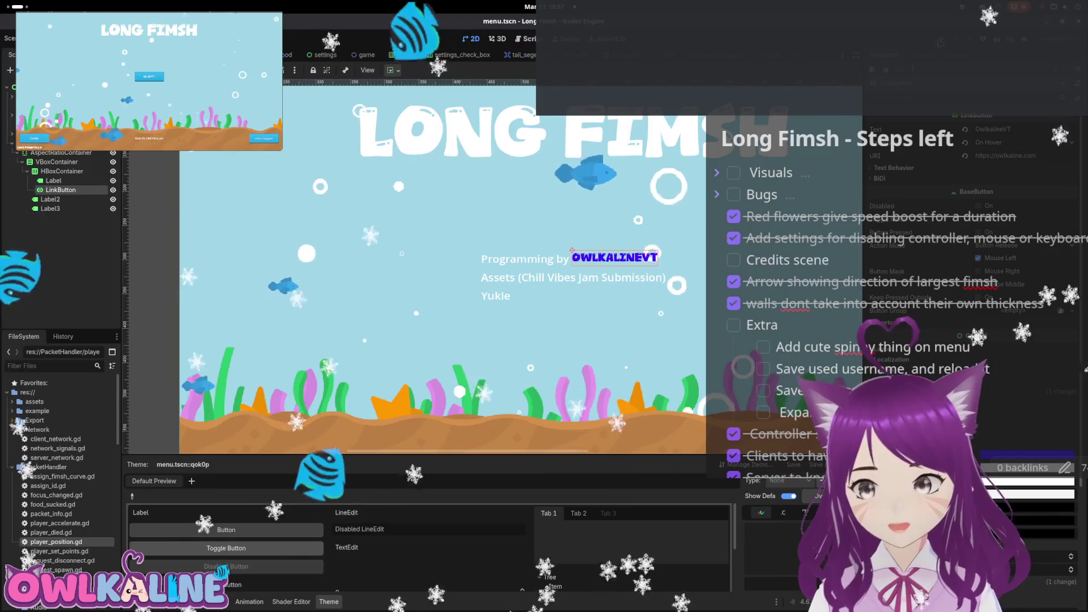
Run the game to view the credits screen with the handle link, then stop it
{"action": "key", "text": "F5"}
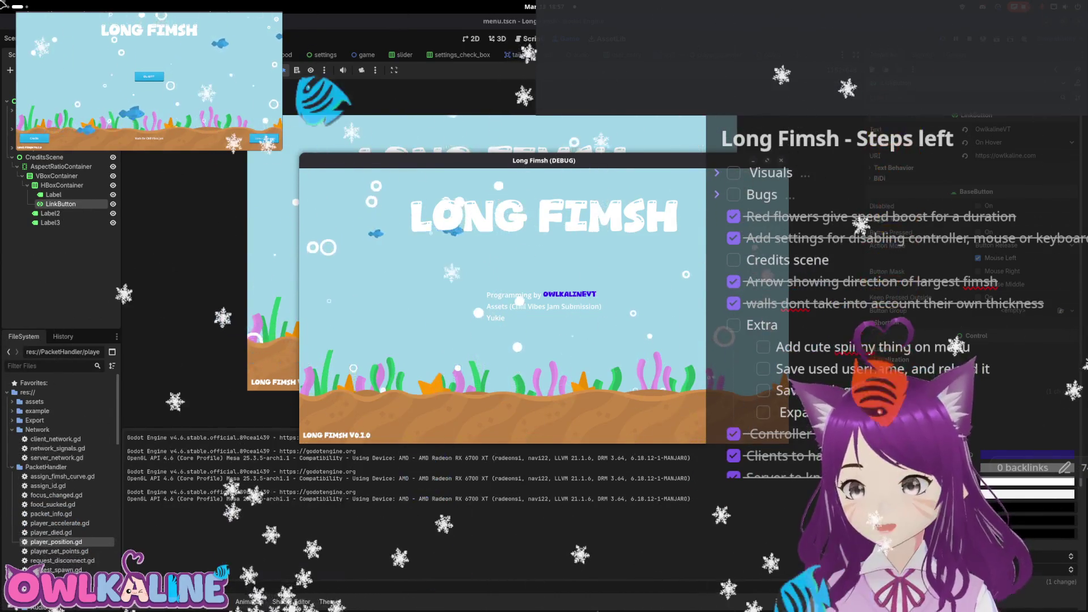
{"action": "mouse_move", "coordinate": [2, 3]}
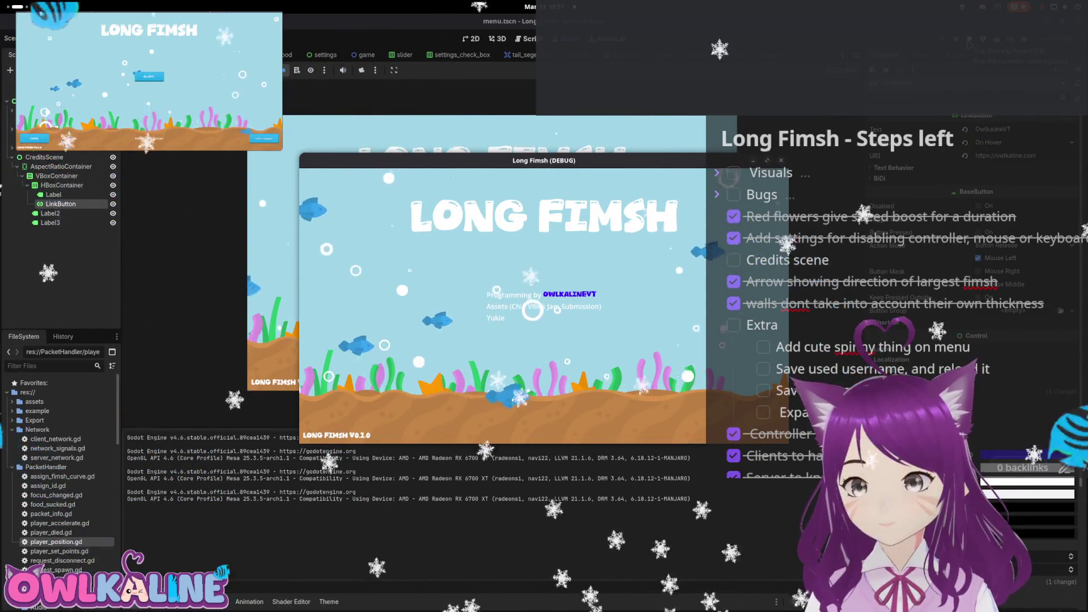
{"action": "key", "text": "F8"}
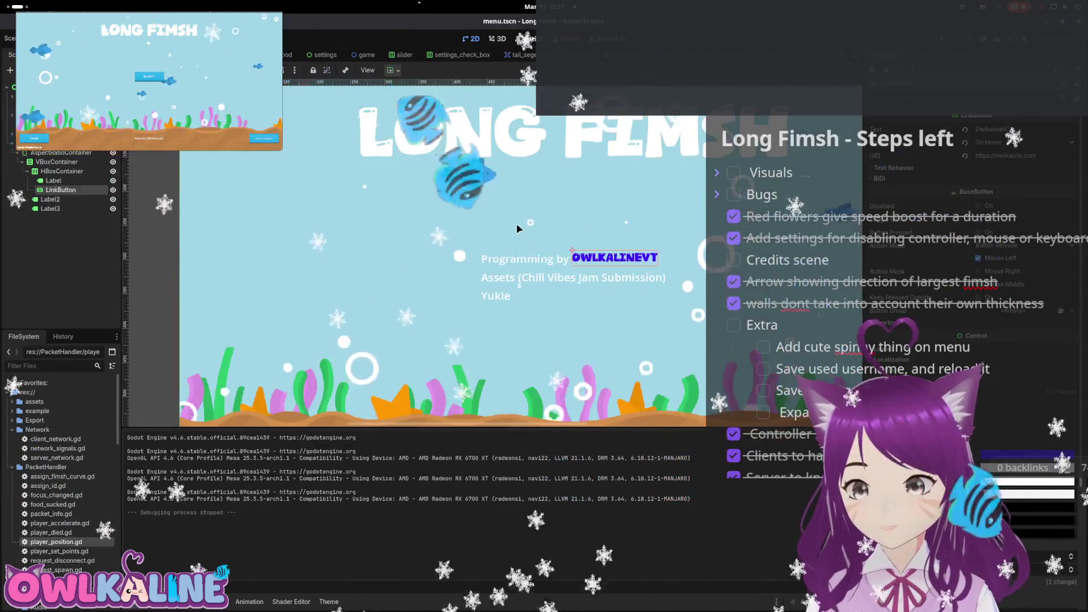
{"action": "scroll", "coordinate": [562, 209], "scroll_direction": "down", "scroll_amount": 2}
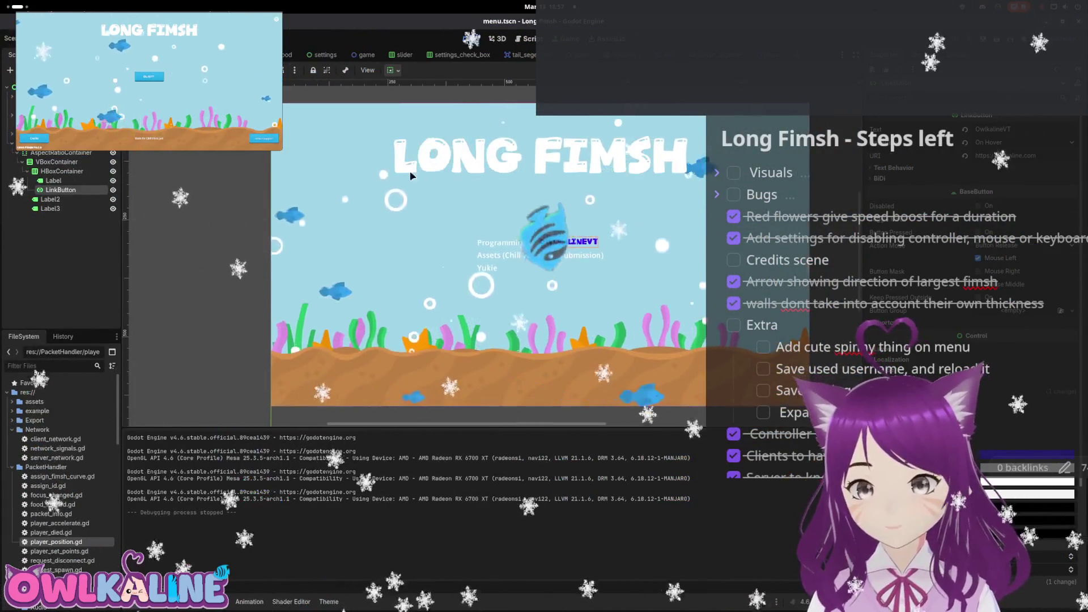
Collapse the credits branches, hide CreditsScene, and save menu.tscn
{"action": "left_click", "coordinate": [54, 180]}
{"action": "left_click", "coordinate": [27, 171]}
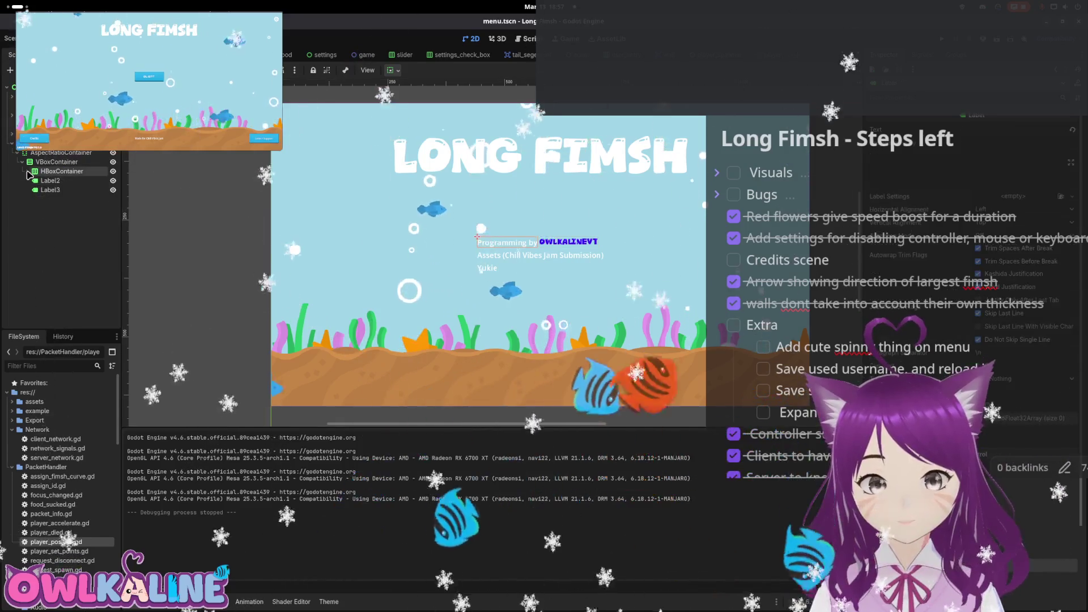
{"action": "left_click", "coordinate": [13, 152]}
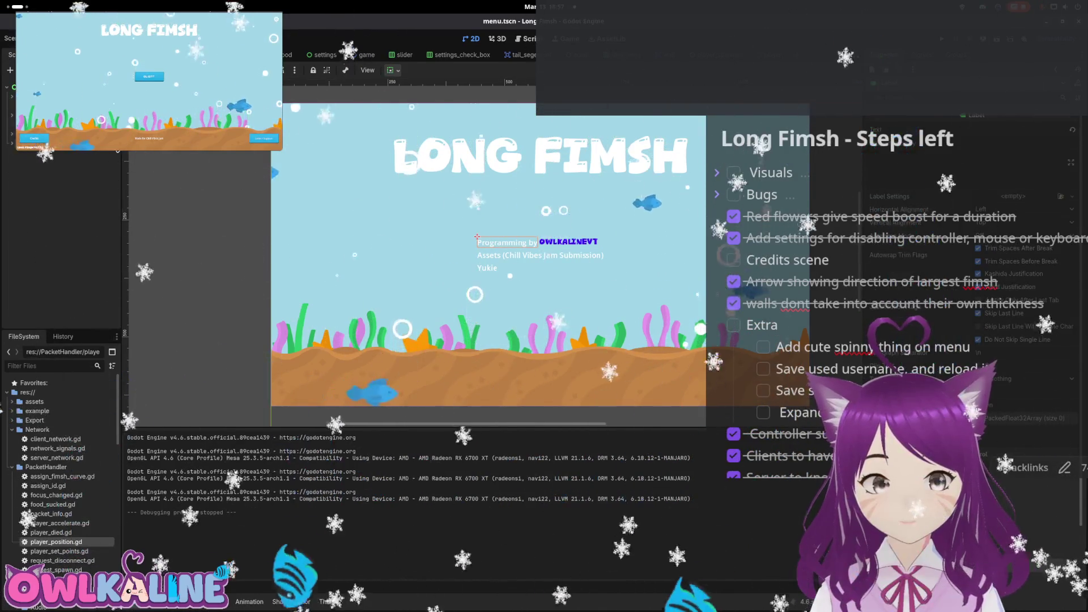
{"action": "key", "text": "h"}
{"action": "key", "text": "ctrl+s"}
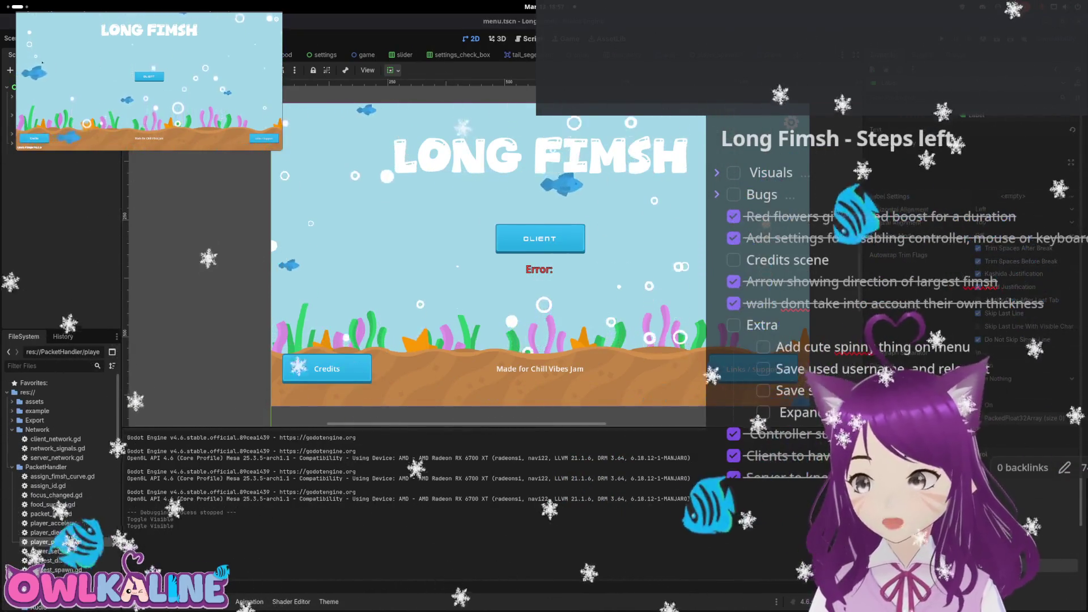
Run the game, go to the client screen, and restart the game
{"action": "key", "text": "F5"}
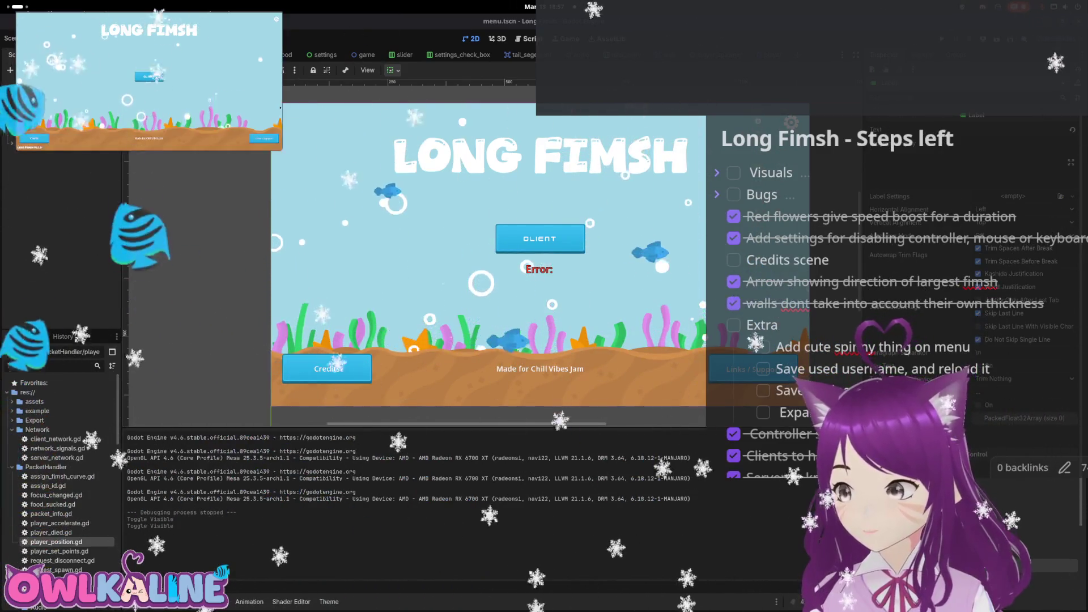
{"action": "left_click", "coordinate": [150, 79]}
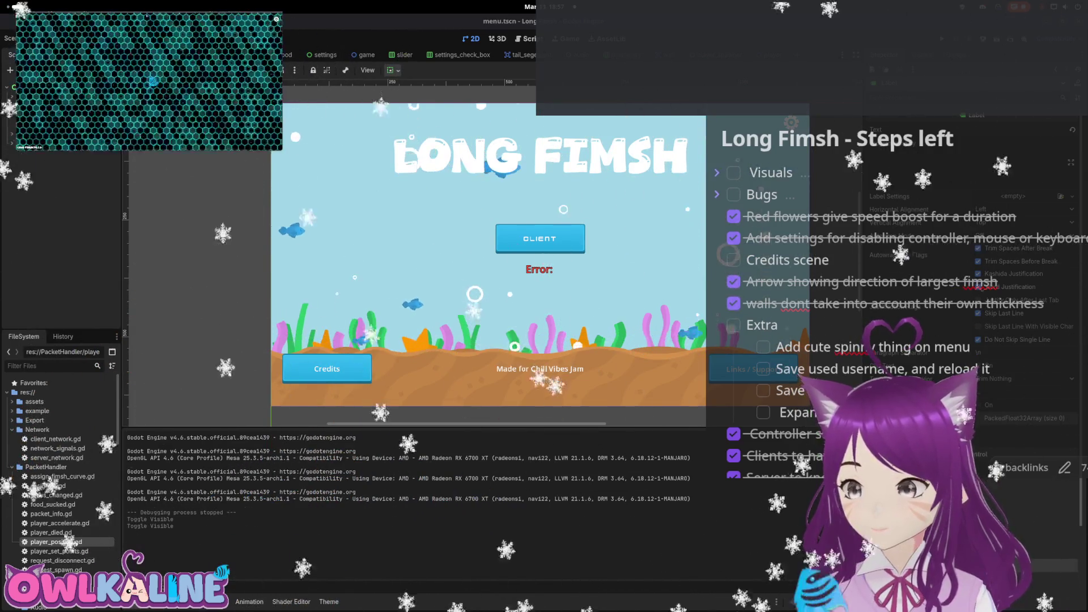
{"action": "key", "text": "F5"}
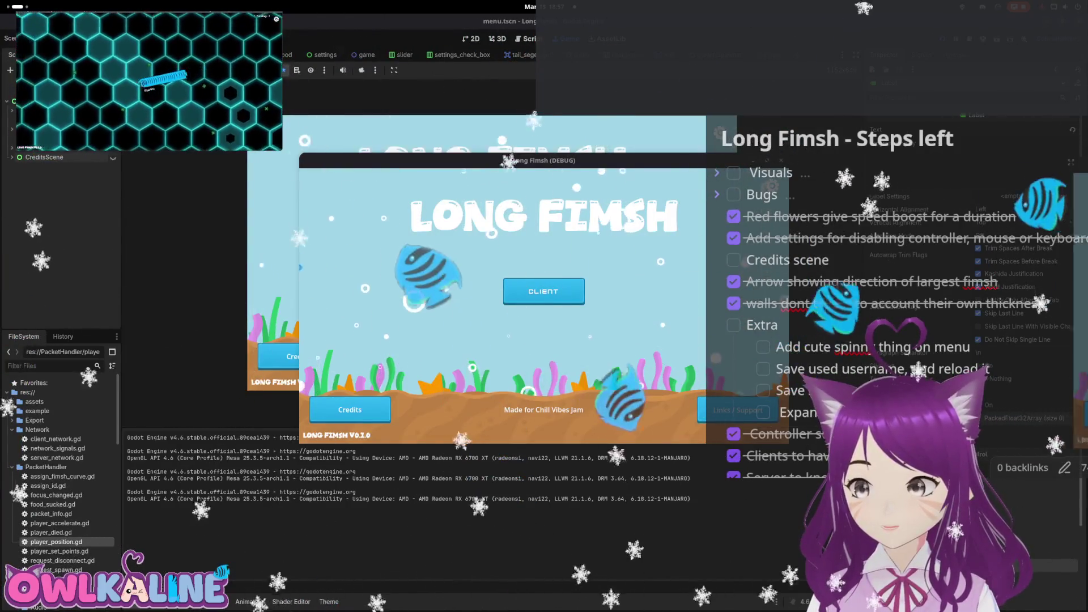
Join as a client and spectate a match, then stop the game and switch to menu.gd
{"action": "left_click", "coordinate": [534, 266]}
{"action": "left_click", "coordinate": [522, 291]}
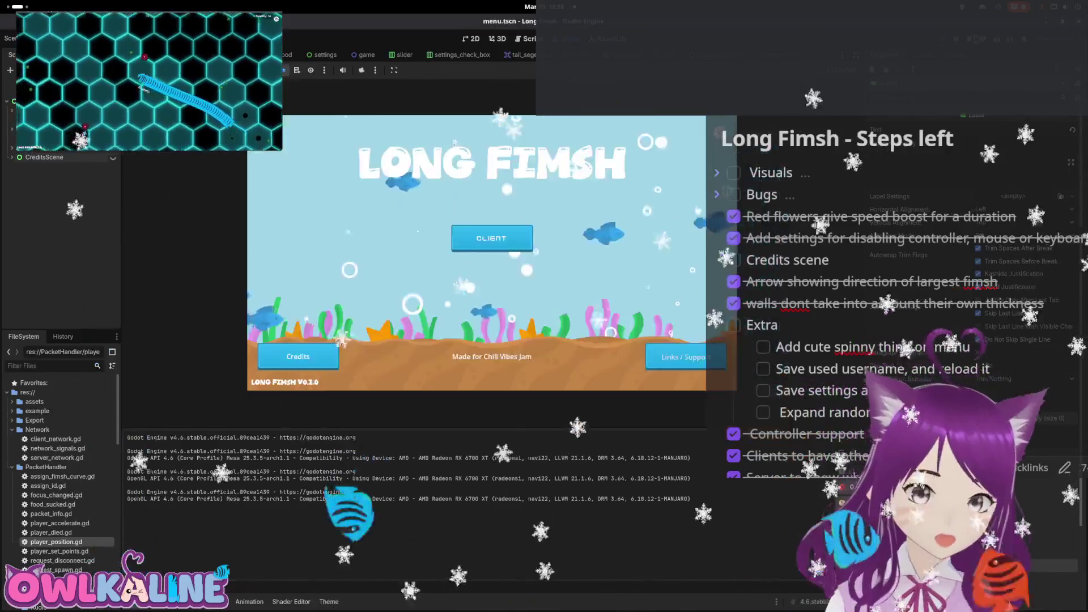
{"action": "key", "text": "F8"}
{"action": "key", "text": "ctrl+F3"}
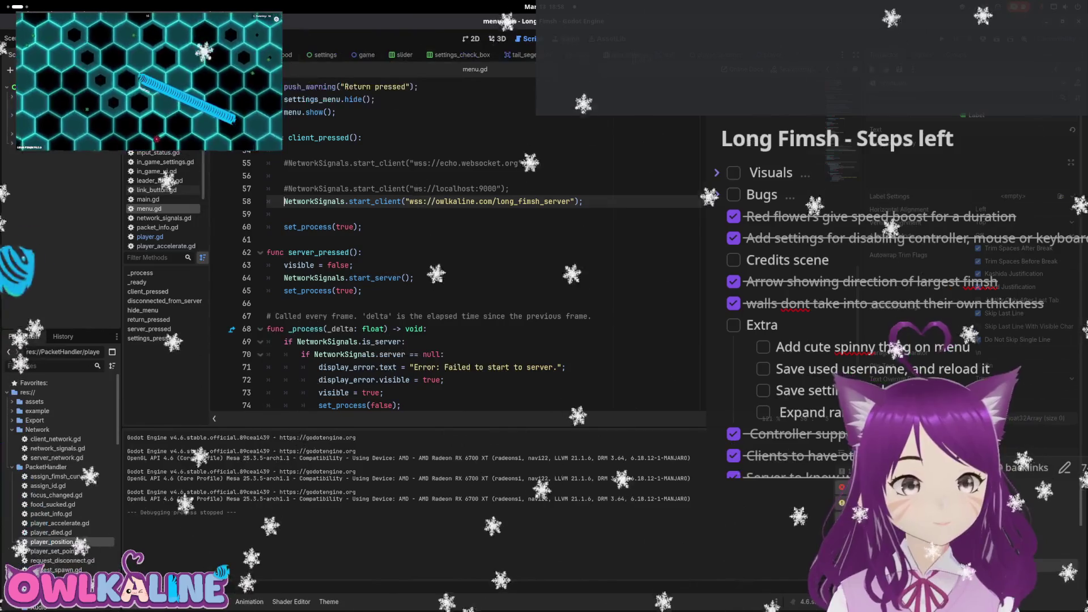
Open player.gd and remove the stray blank line after the fast_interpolation assignment
{"action": "left_click", "coordinate": [149, 237]}
{"action": "scroll", "coordinate": [506, 242], "scroll_direction": "up", "scroll_amount": 4}
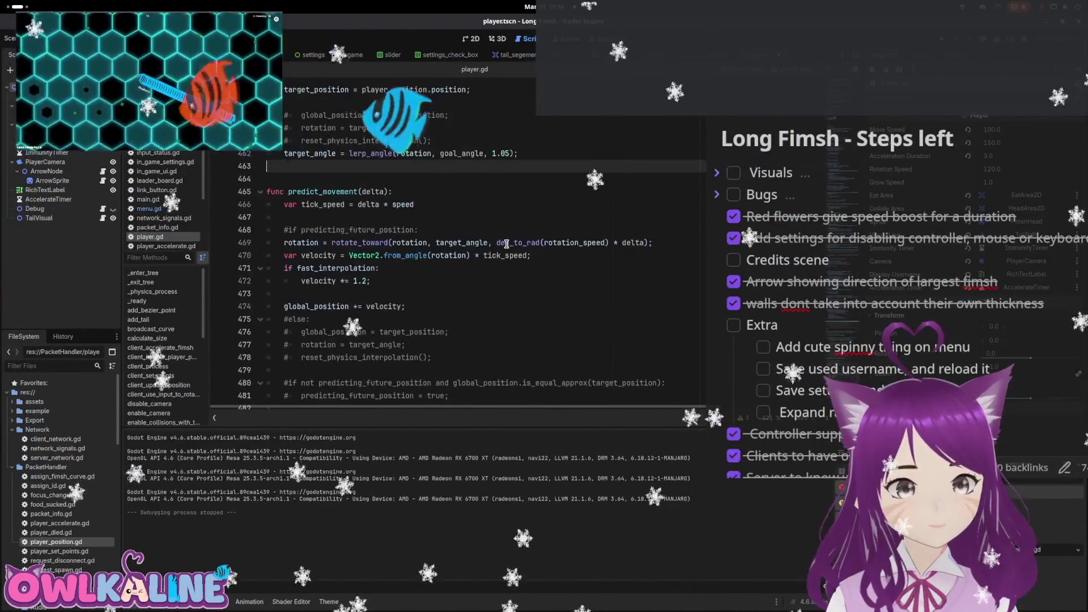
{"action": "left_click", "coordinate": [493, 269]}
{"action": "scroll", "coordinate": [457, 284], "scroll_direction": "up", "scroll_amount": 1}
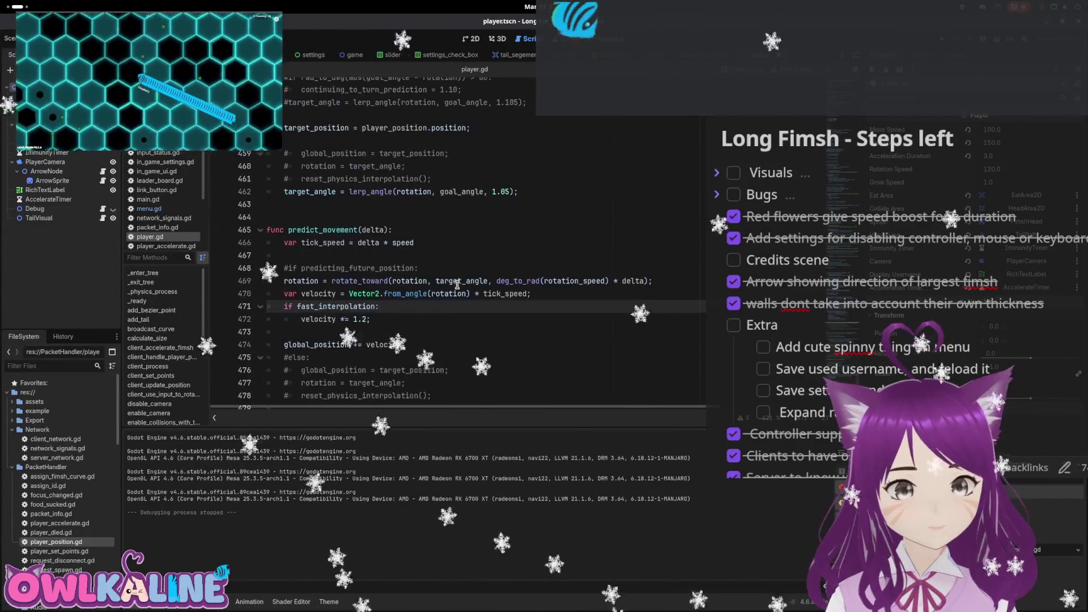
{"action": "scroll", "coordinate": [458, 284], "scroll_direction": "up", "scroll_amount": 7}
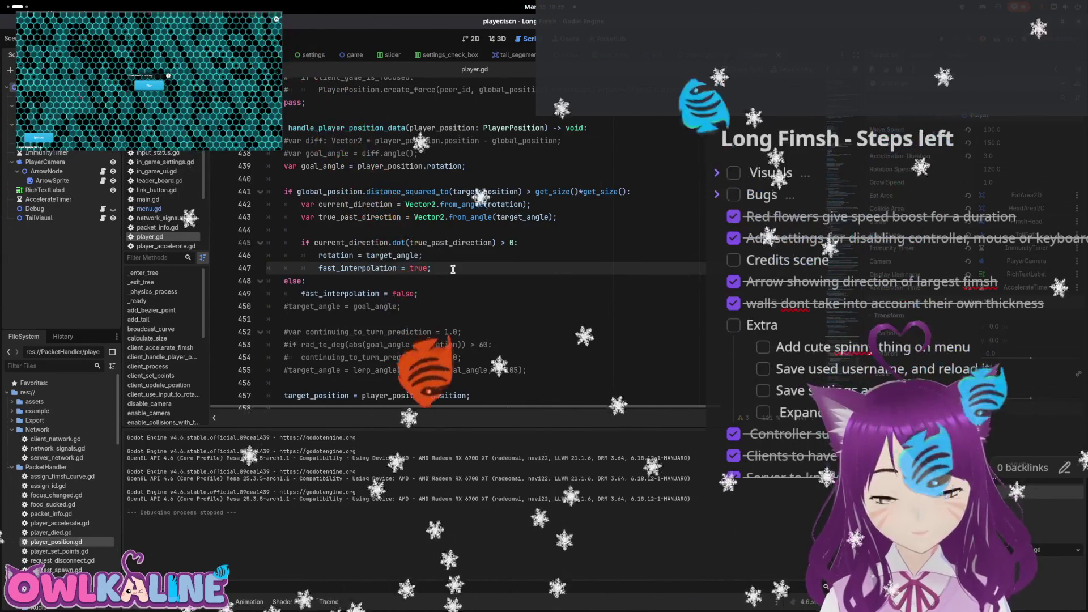
{"action": "key", "text": "Return"}
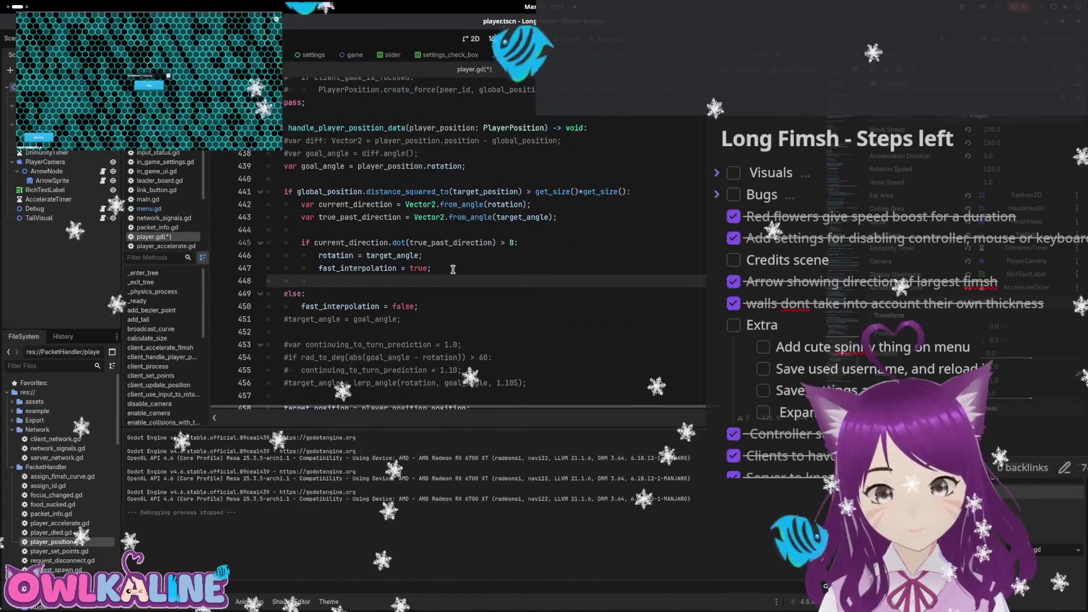
{"action": "key", "text": "ctrl+z"}
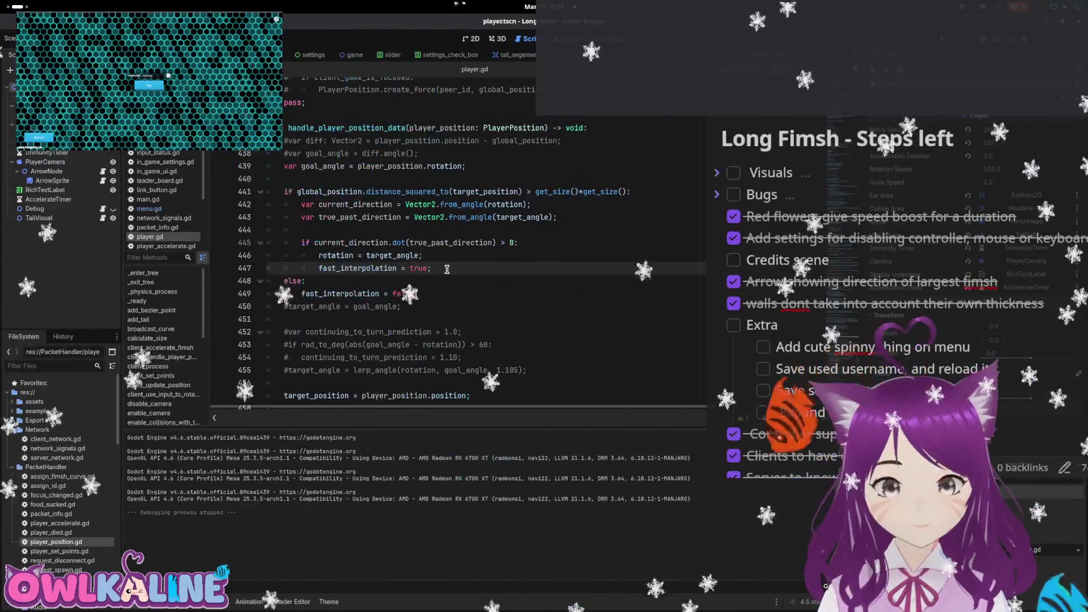
Highlight target_position and scroll through the script to review its uses
{"action": "scroll", "coordinate": [453, 269], "scroll_direction": "down", "scroll_amount": 2}
{"action": "double_click", "coordinate": [315, 319]}
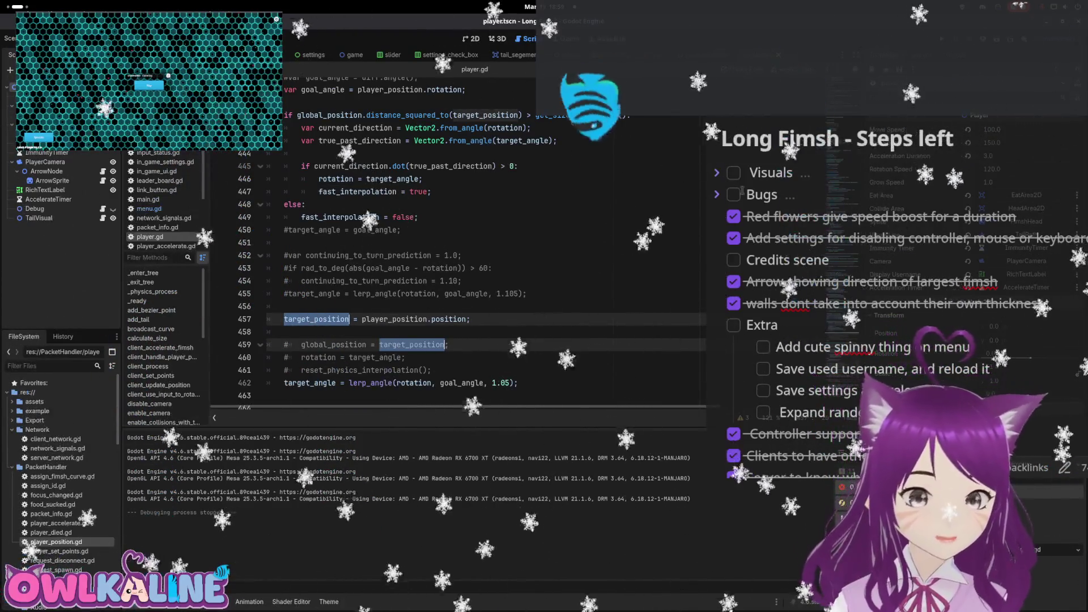
{"action": "scroll", "coordinate": [422, 282], "scroll_direction": "down", "scroll_amount": 12}
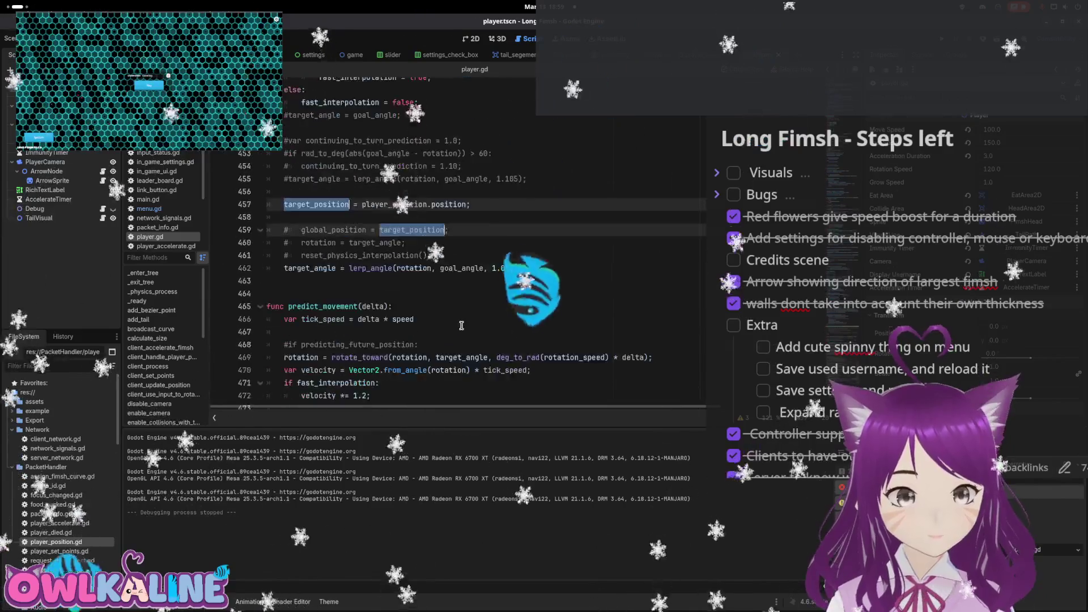
{"action": "scroll", "coordinate": [518, 322], "scroll_direction": "up", "scroll_amount": 6}
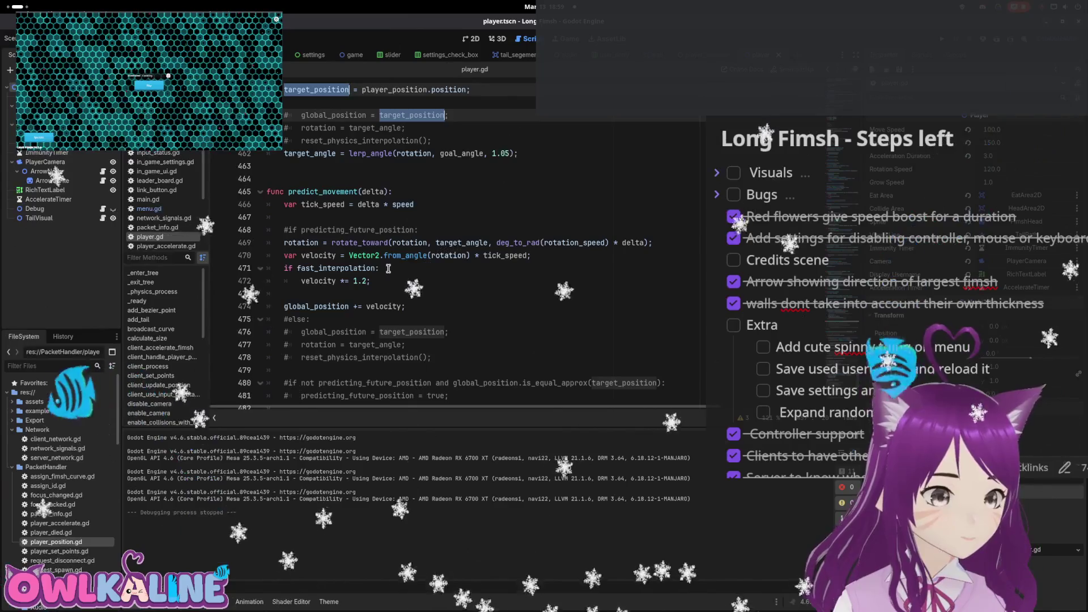
{"action": "scroll", "coordinate": [388, 270], "scroll_direction": "up", "scroll_amount": 7}
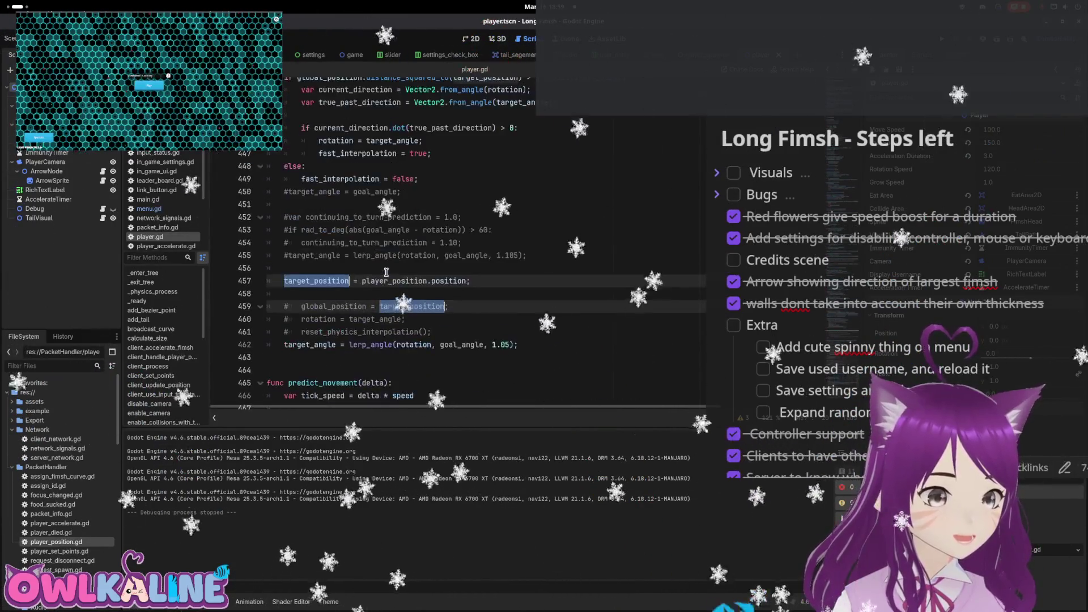
{"action": "scroll", "coordinate": [386, 273], "scroll_direction": "down", "scroll_amount": 6}
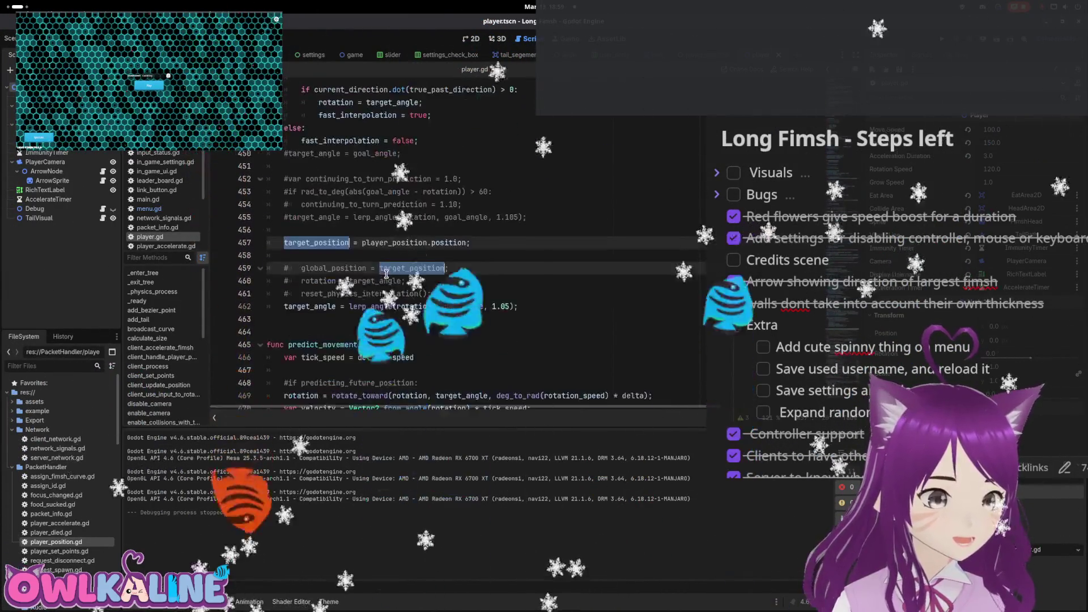
{"action": "scroll", "coordinate": [387, 274], "scroll_direction": "down", "scroll_amount": 1}
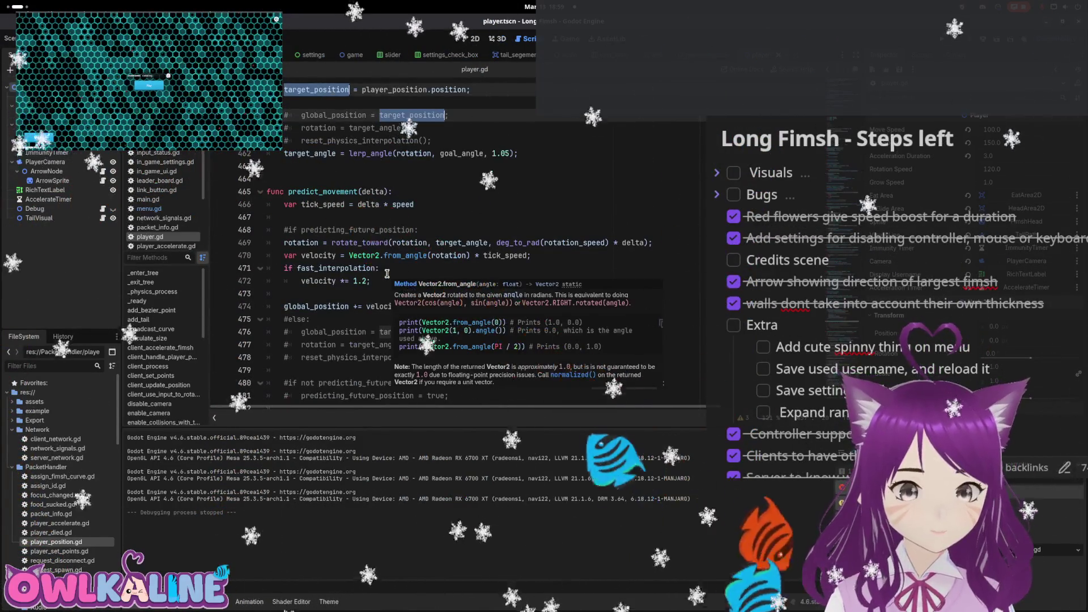
Comment out the old velocity line and begin a new velocity assignment below it
{"action": "left_click", "coordinate": [382, 260]}
{"action": "scroll", "coordinate": [380, 267], "scroll_direction": "down", "scroll_amount": 1}
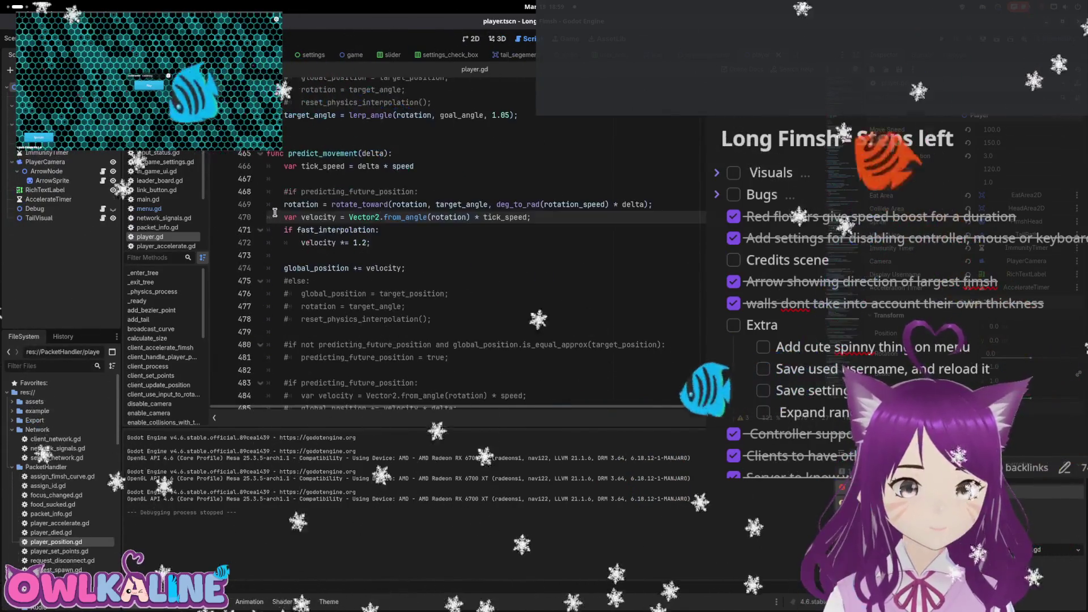
{"action": "key", "text": "ctrl+k"}
{"action": "key", "text": "End"}
{"action": "key", "text": "Return"}
{"action": "key", "text": "Return"}
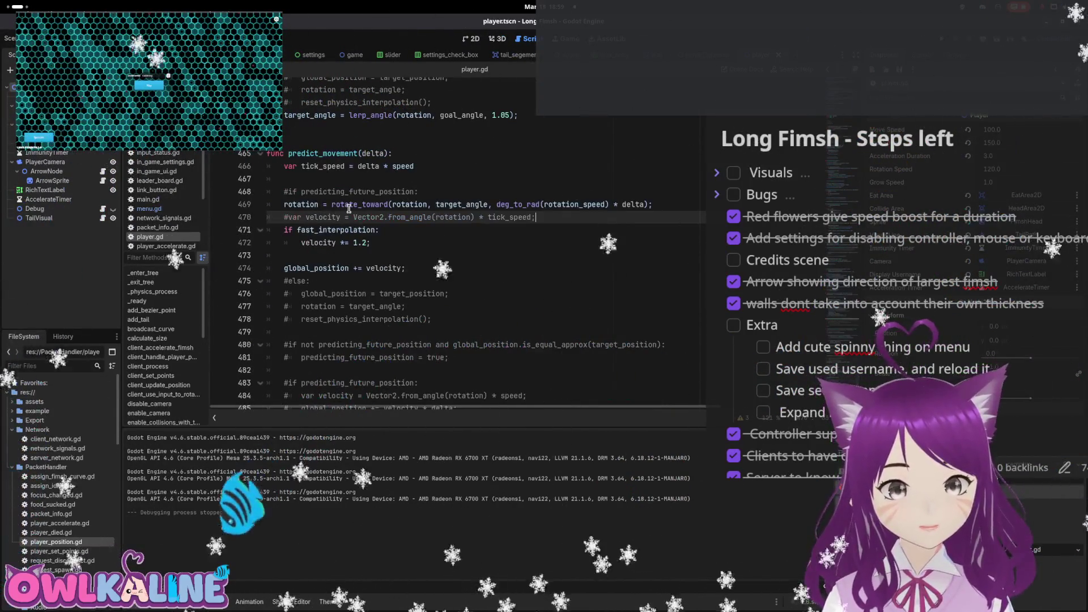
{"action": "key", "text": "Return"}
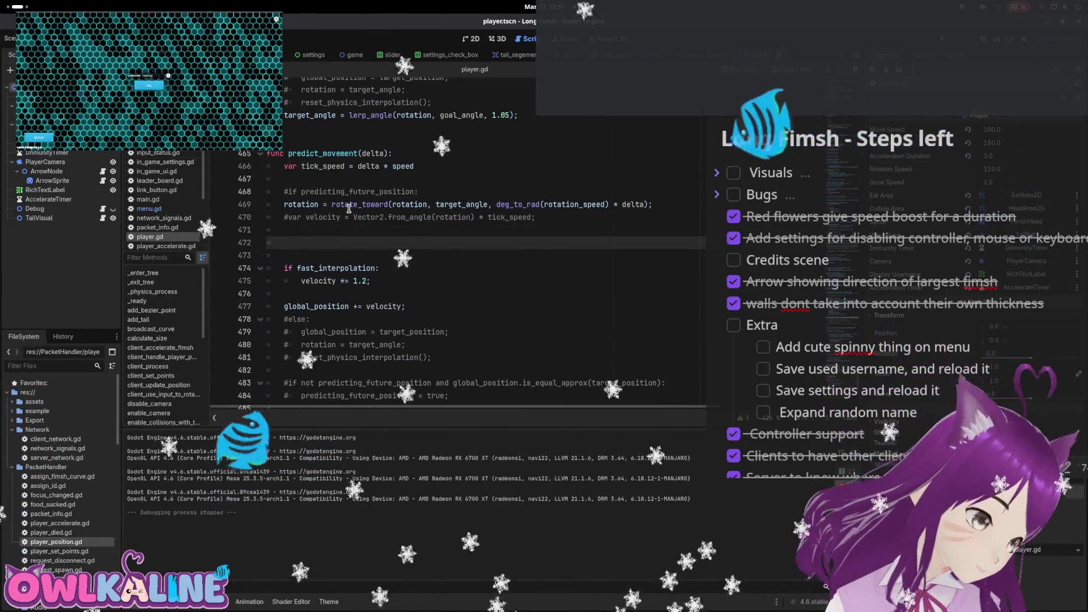
{"action": "type", "text": "var"}
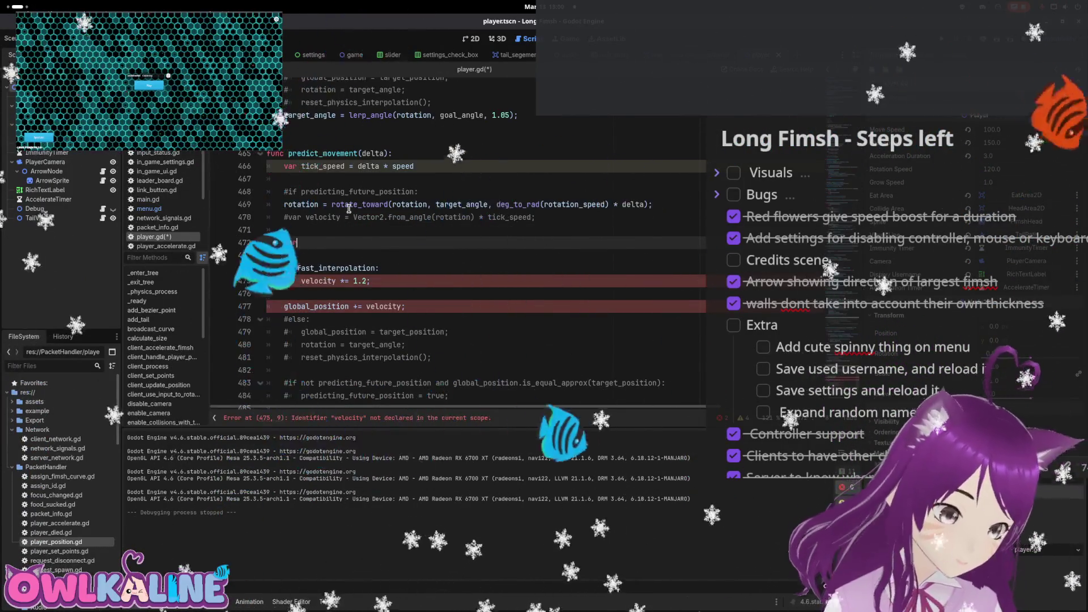
{"action": "type", "text": " velocity = Vector2."}
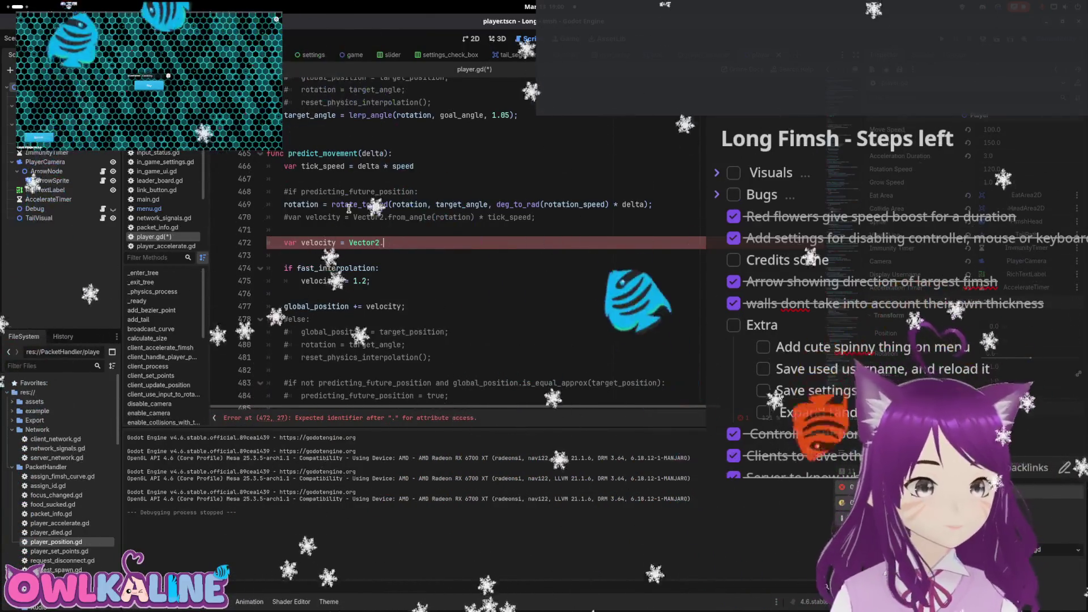
{"action": "type", "text": "spee"}
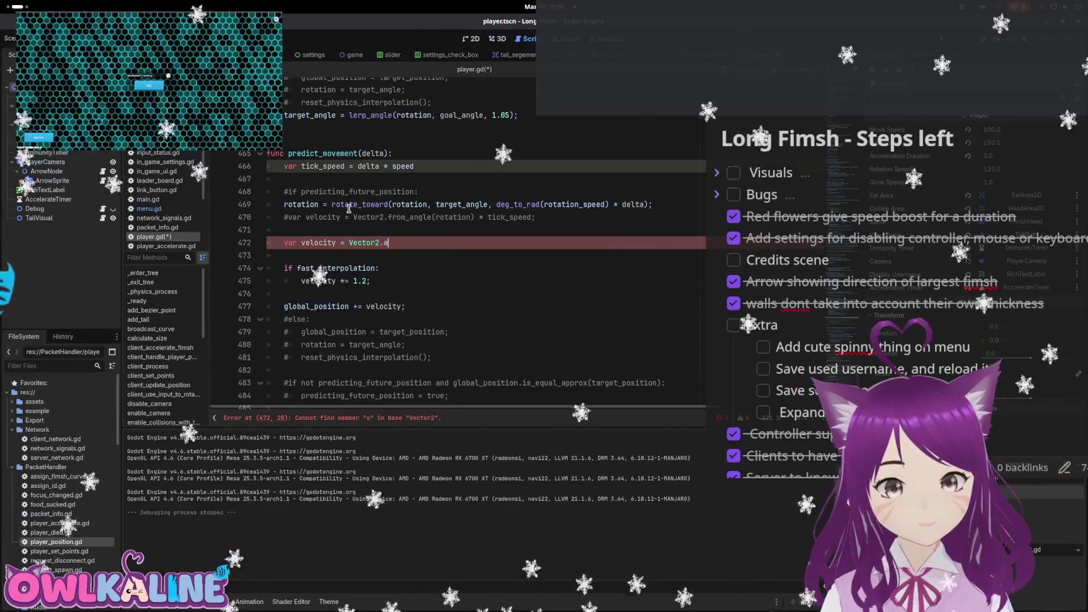
{"action": "type", "text": "d"}
{"action": "key", "text": "BackSpace"}
{"action": "key", "text": "BackSpace"}
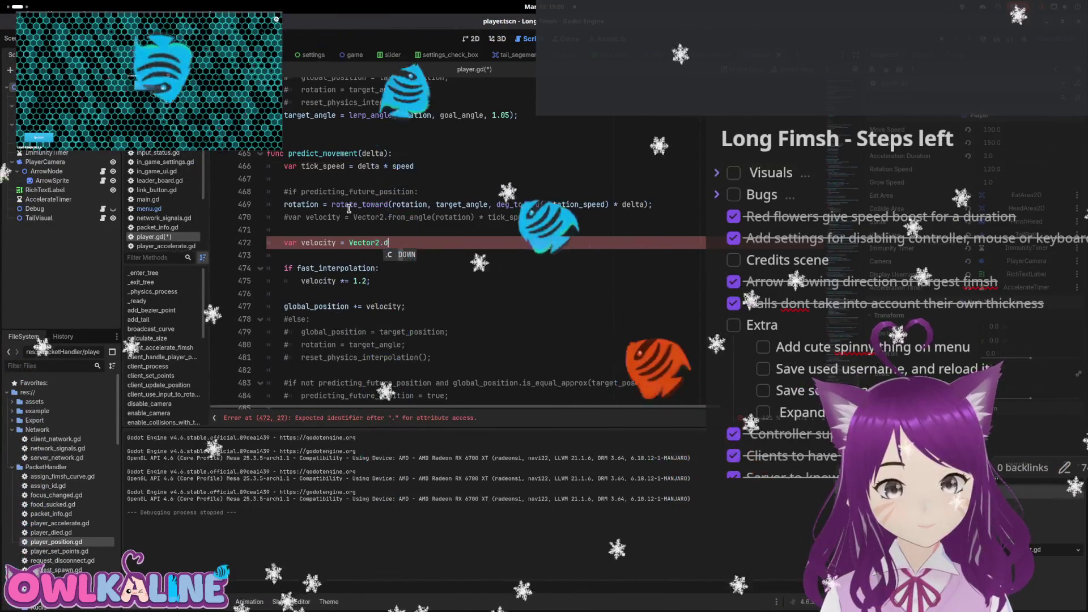
{"action": "key", "text": "BackSpace"}
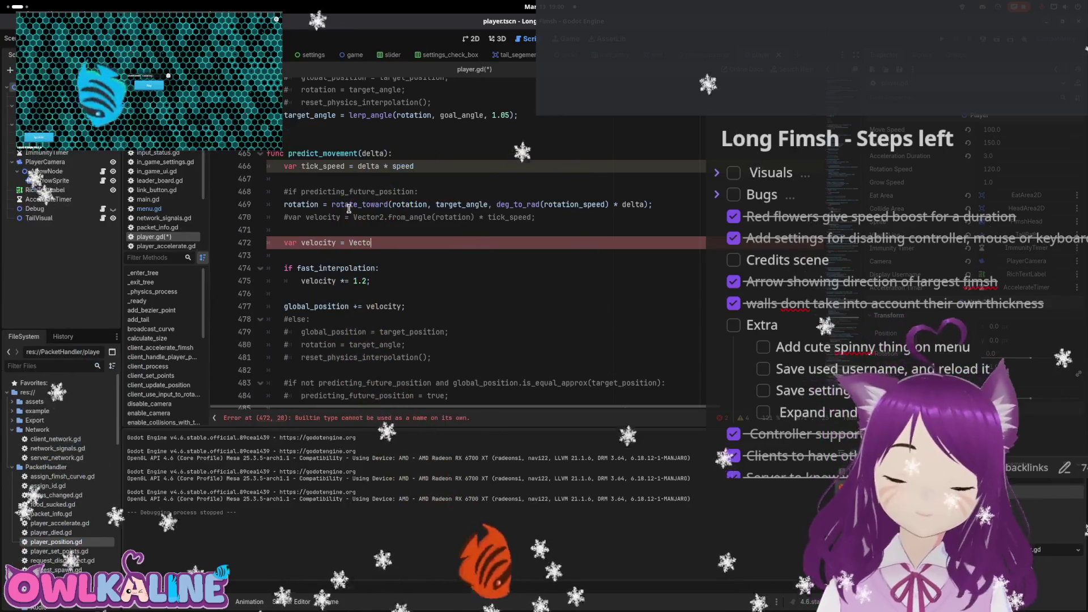
{"action": "key", "text": "BackSpace"}
{"action": "key", "text": "BackSpace"}
{"action": "key", "text": "BackSpace"}
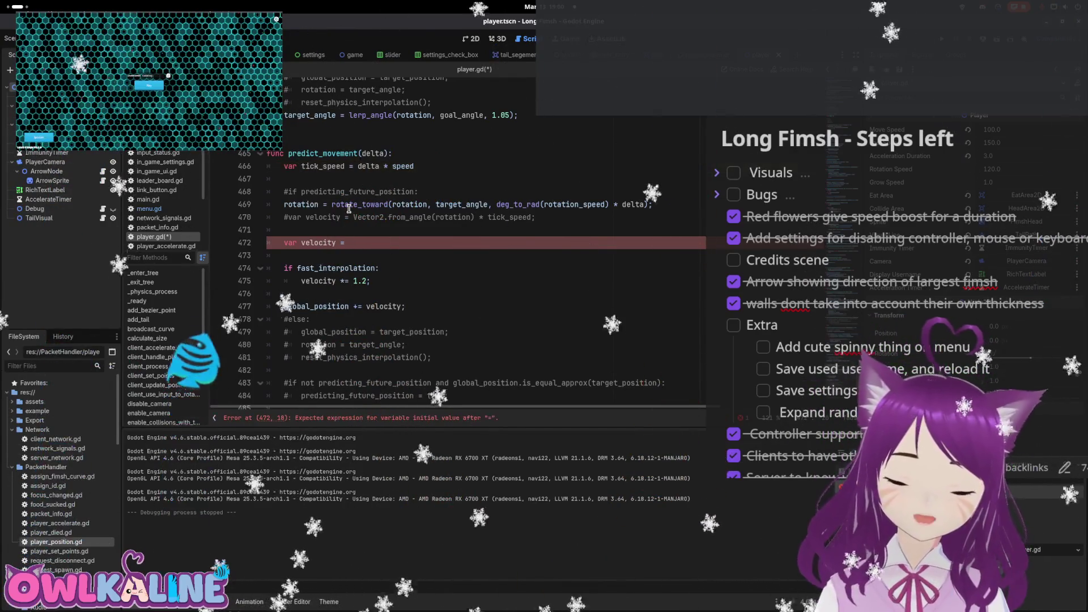
Write velocity as Vector2.from_angle(global_position - target_position) and save to check for errors
{"action": "type", "text": "glo"}
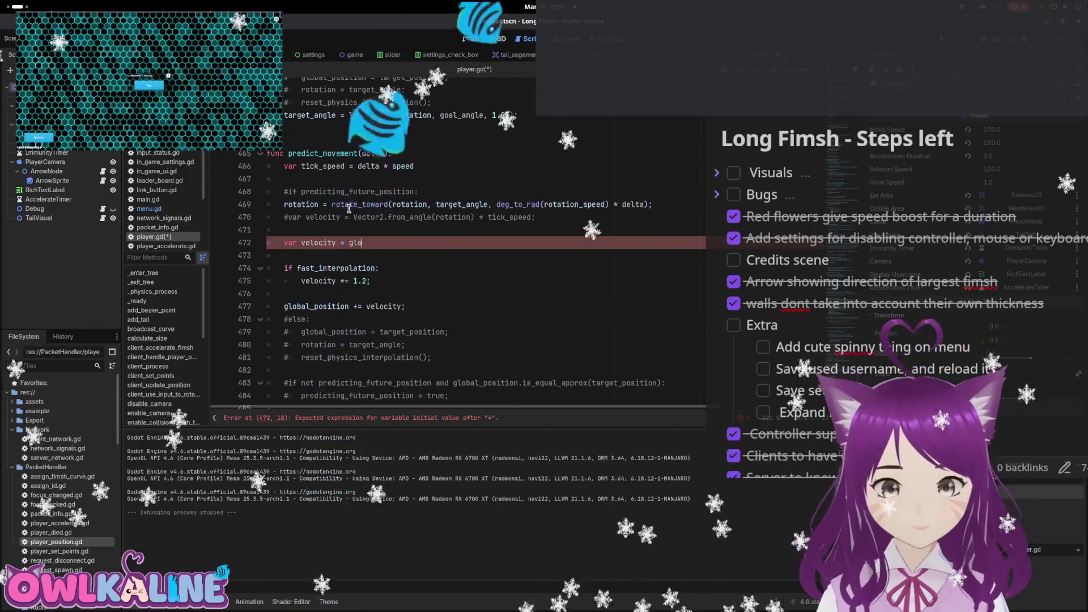
{"action": "key", "text": "Return"}
{"action": "type", "text": "- tar"}
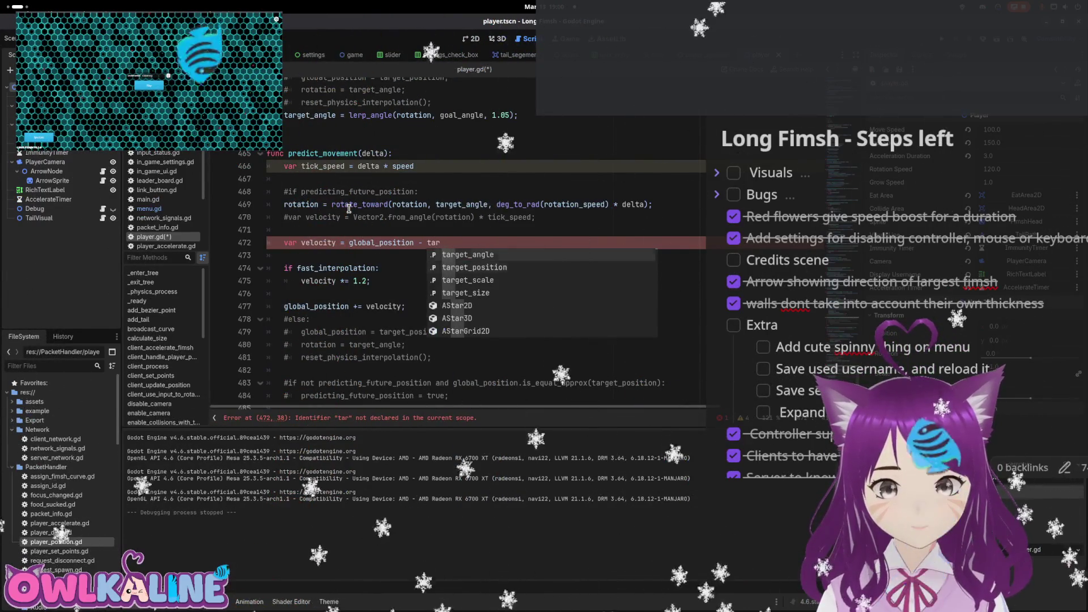
{"action": "key", "text": "Down"}
{"action": "key", "text": "Return"}
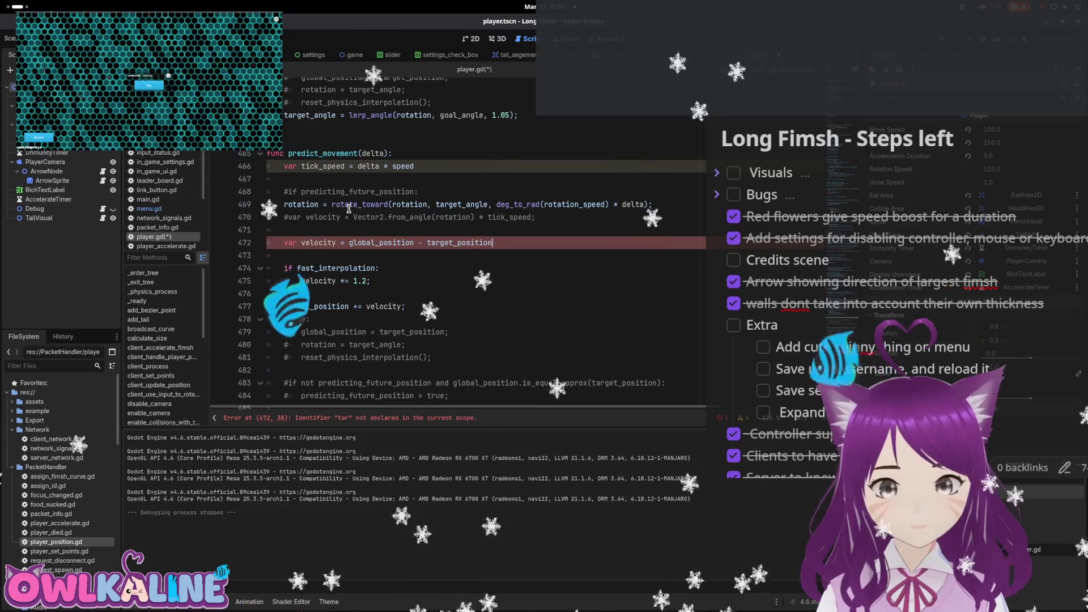
{"action": "type", "text": ");"}
{"action": "key", "text": "Home"}
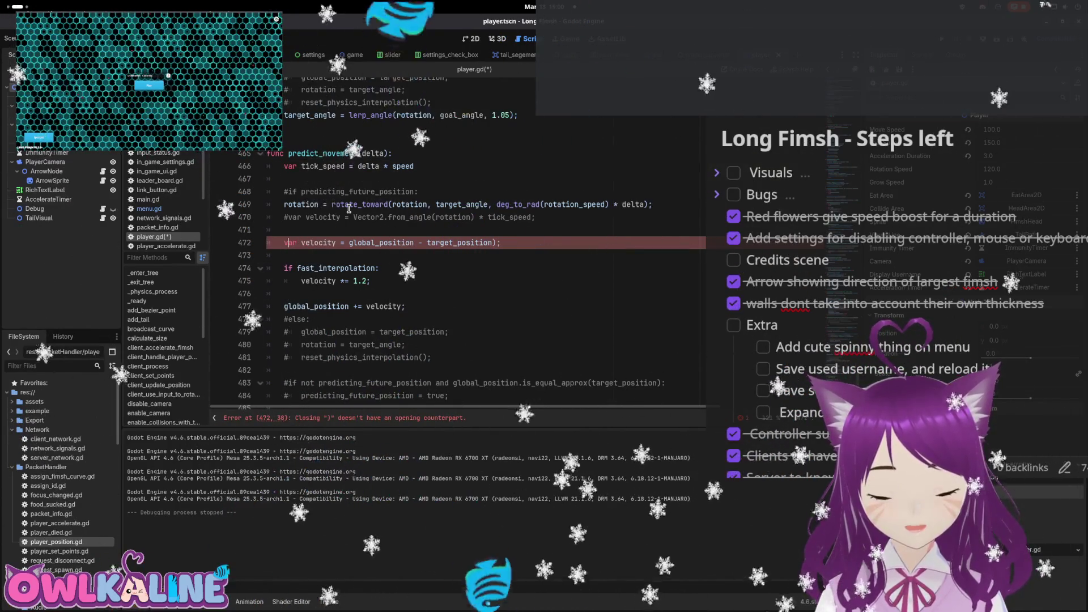
{"action": "type", "text": "Vector"}
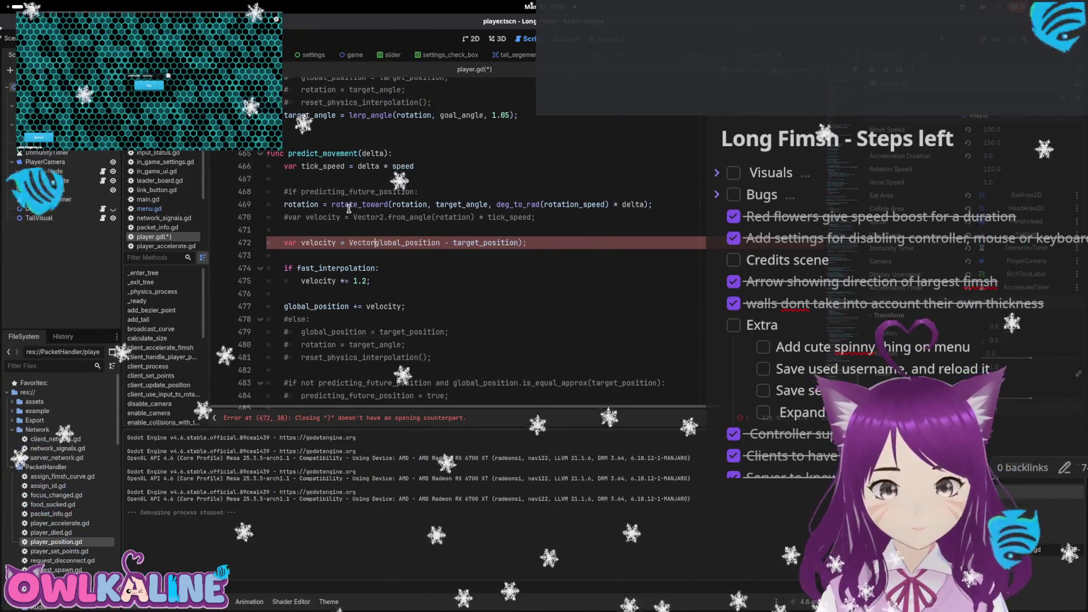
{"action": "type", "text": "2.from_angle("}
{"action": "key", "text": "ctrl+s"}
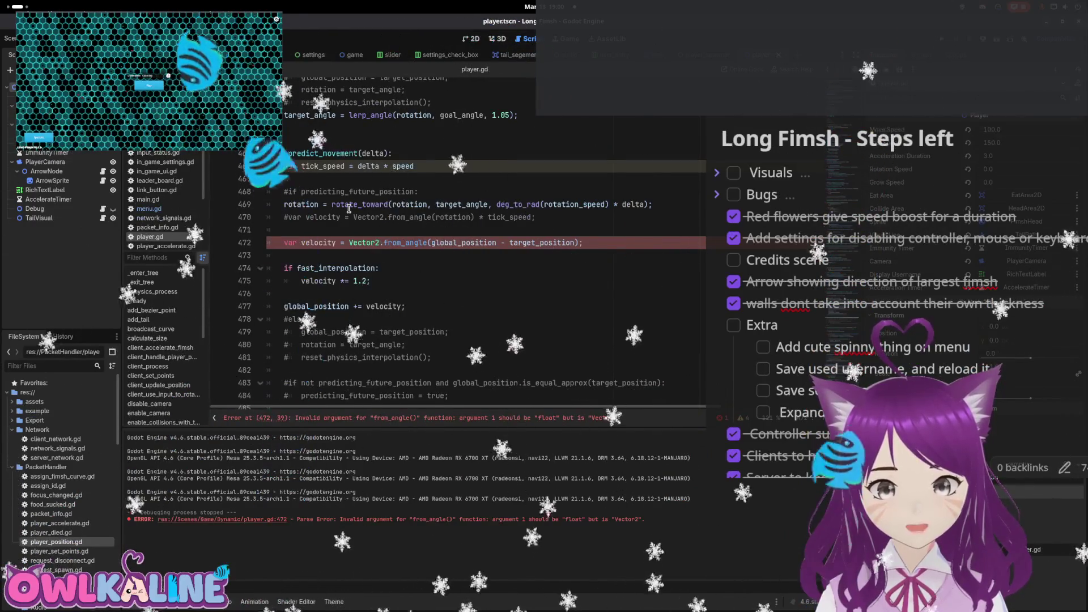
Scale the velocity by tick_speed, remove the blank line below it, and save
{"action": "key", "text": "Left"}
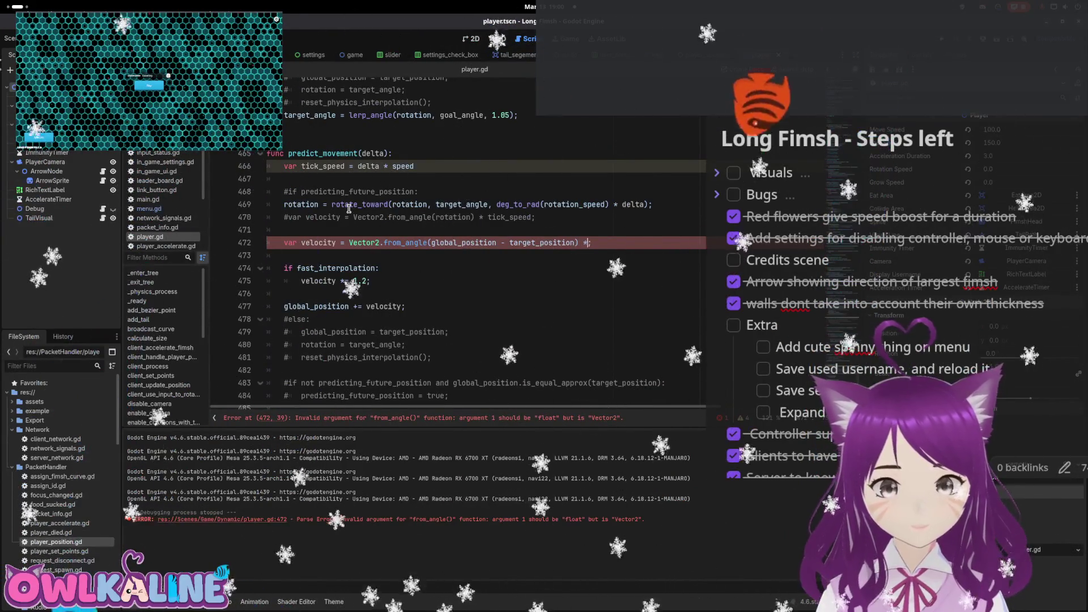
{"action": "type", "text": "sp"}
{"action": "key", "text": "BackSpace"}
{"action": "key", "text": "BackSpace"}
{"action": "key", "text": "BackSpace"}
{"action": "type", "text": "tick_speed"}
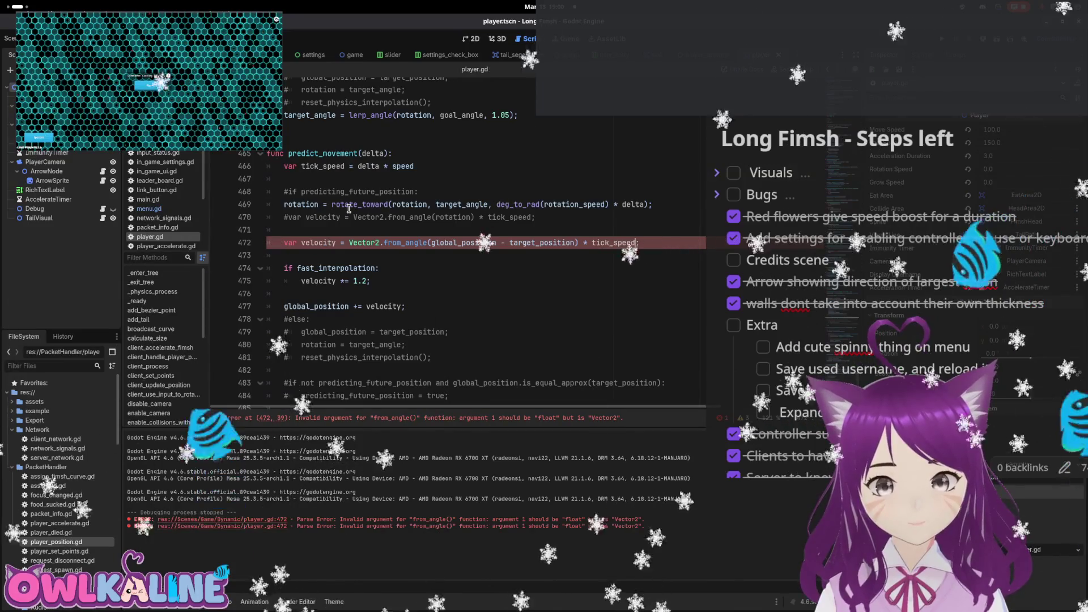
{"action": "key", "text": "Delete"}
{"action": "key", "text": "ctrl+s"}
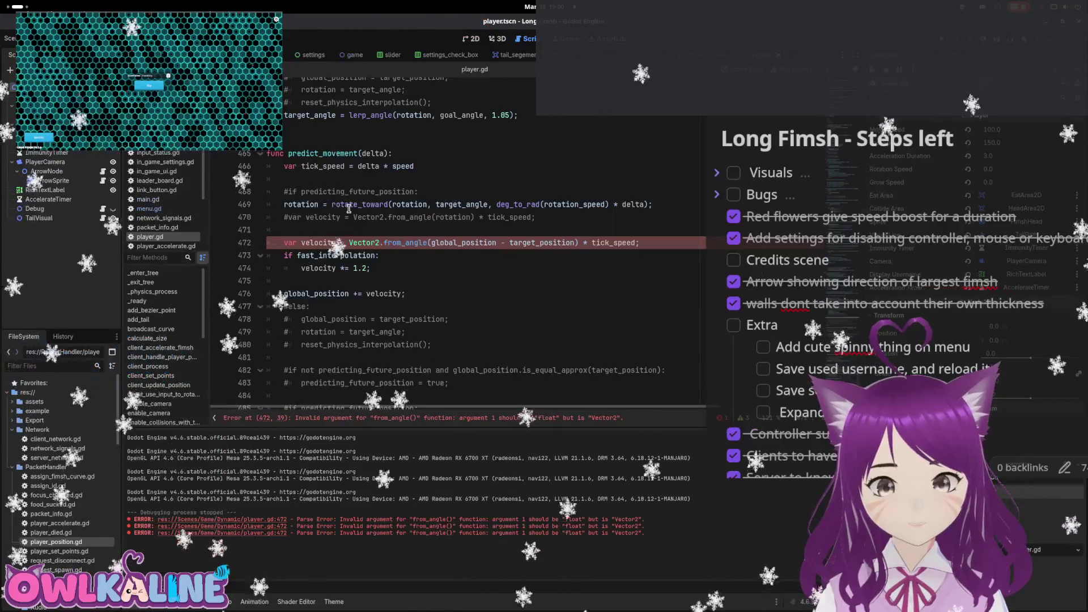
Move the assignment into the fast_interpolation block, strip Vector2.from_angle, and save player.gd
{"action": "key", "text": "ctrl+z"}
{"action": "key", "text": "ctrl+z"}
{"action": "key", "text": "ctrl+z"}
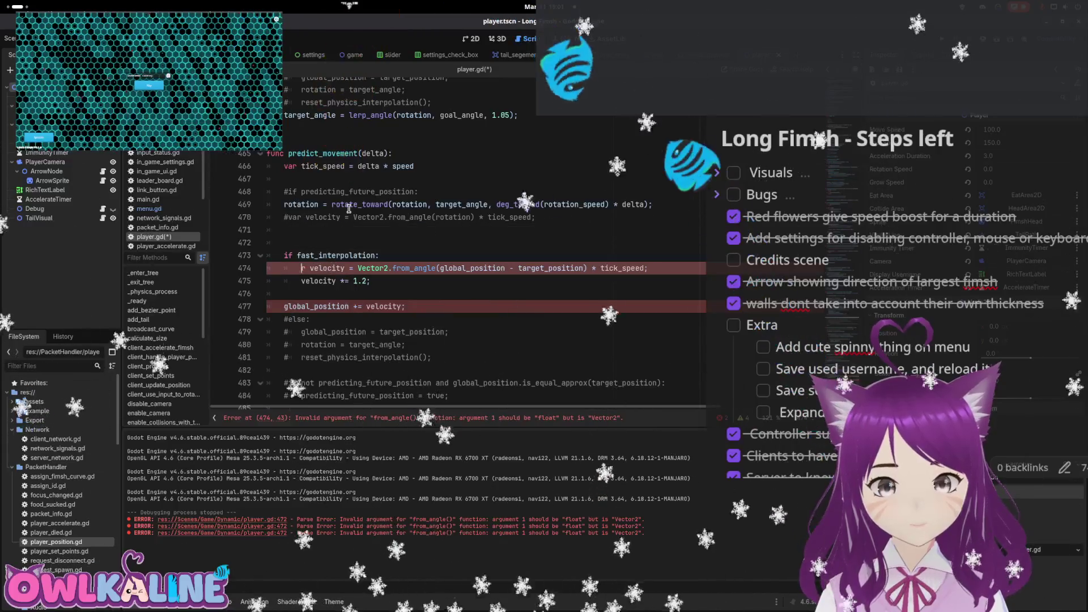
{"action": "key", "text": "ctrl+z"}
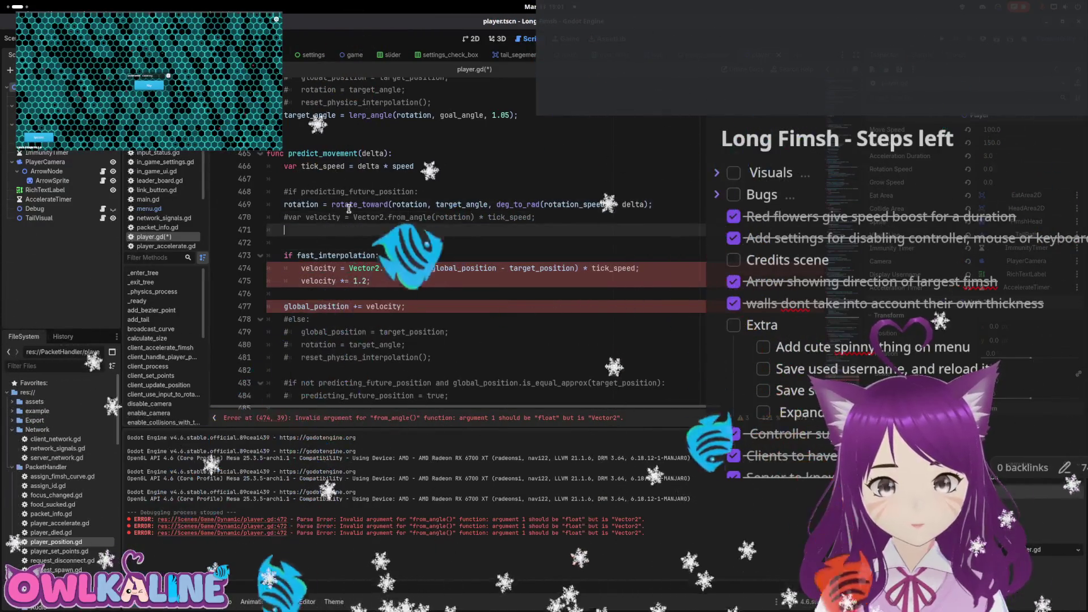
{"action": "key", "text": "BackSpace"}
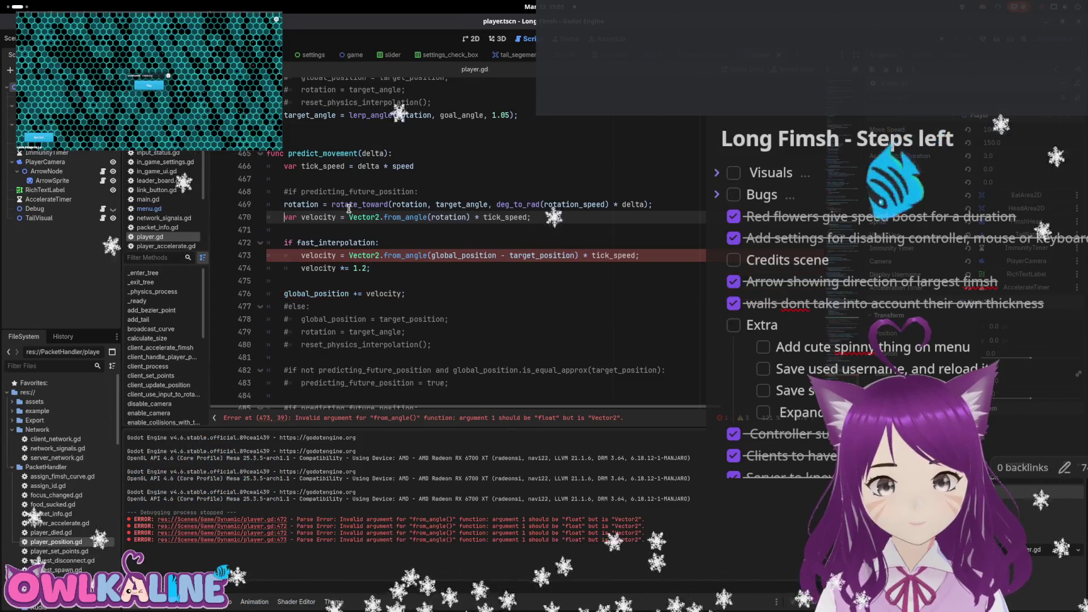
{"action": "key", "text": "Down"}
{"action": "key", "text": "Down"}
{"action": "key", "text": "Down"}
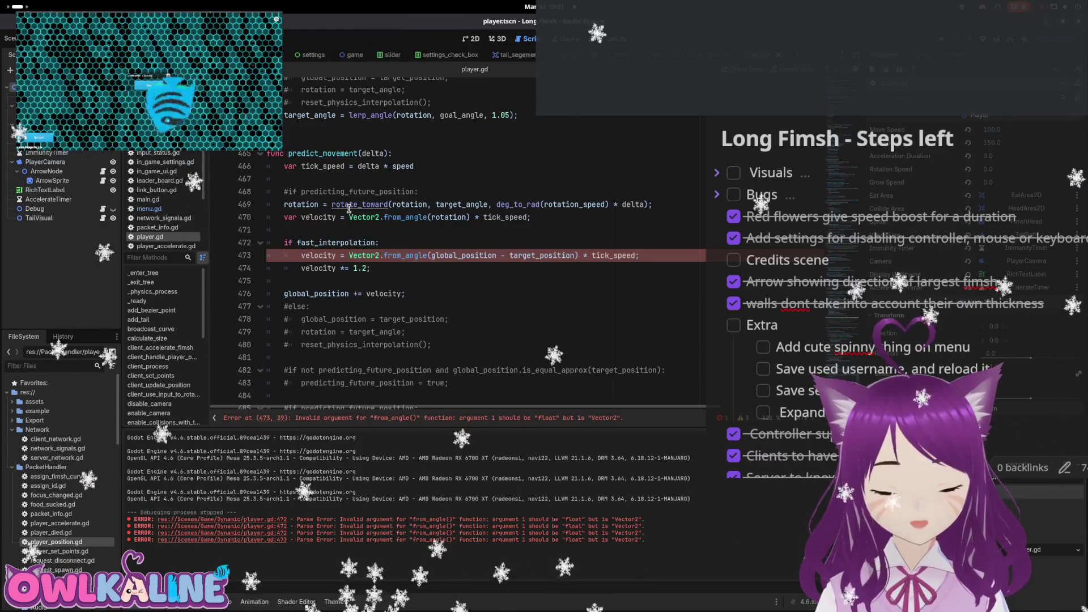
{"action": "key", "text": "ctrl+Right"}
{"action": "key", "text": "ctrl+Right"}
{"action": "key", "text": "ctrl+Right"}
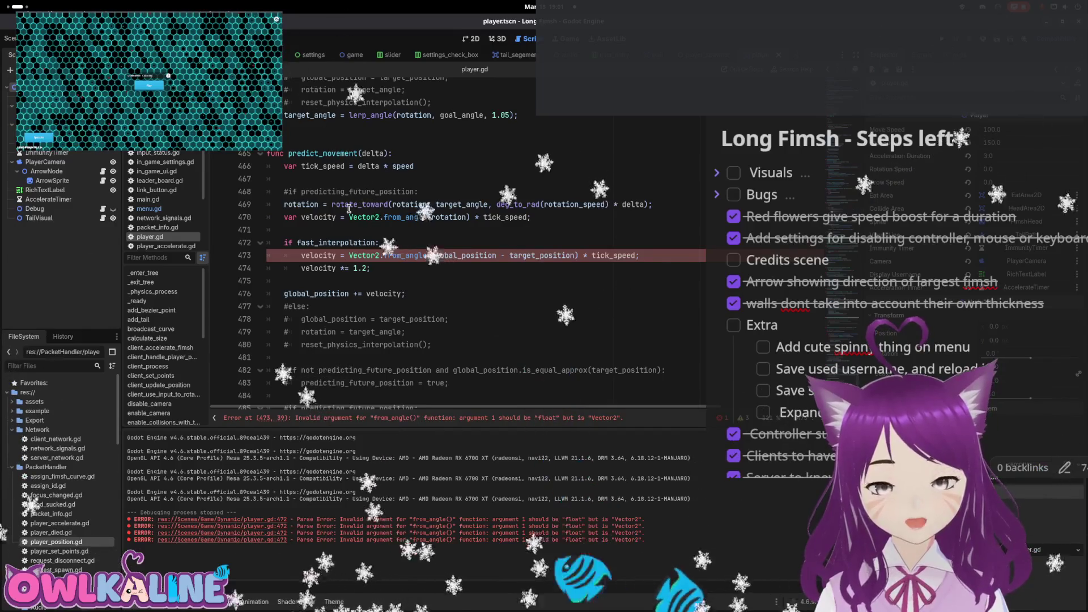
{"action": "key", "text": "BackSpace"}
{"action": "key", "text": "BackSpace"}
{"action": "key", "text": "BackSpace"}
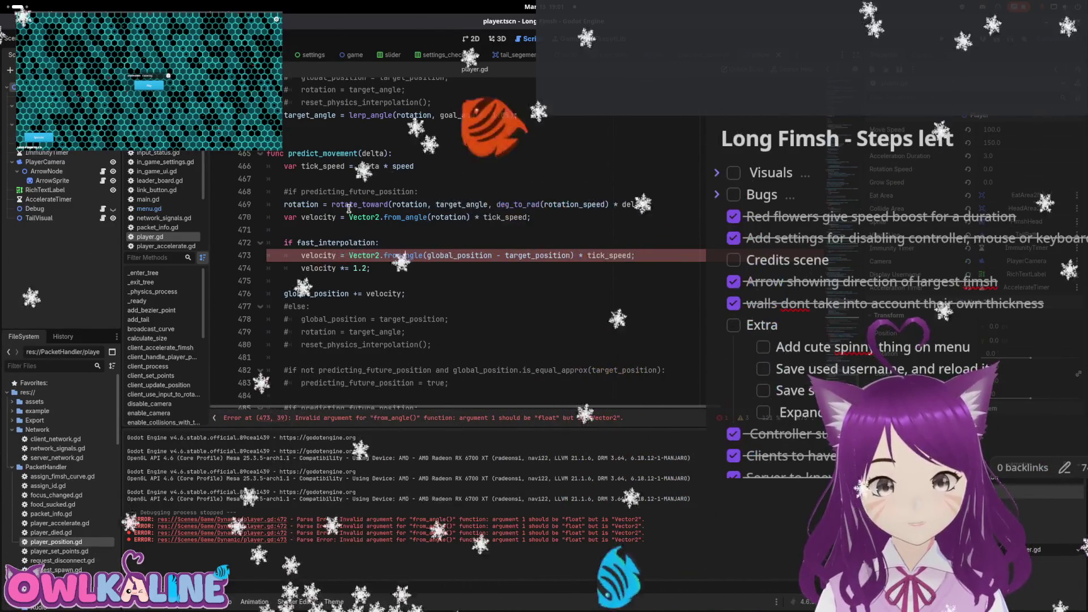
{"action": "key", "text": "BackSpace"}
{"action": "key", "text": "BackSpace"}
{"action": "key", "text": "Delete"}
{"action": "key", "text": "Delete"}
{"action": "key", "text": "Delete"}
{"action": "key", "text": "ctrl+s"}
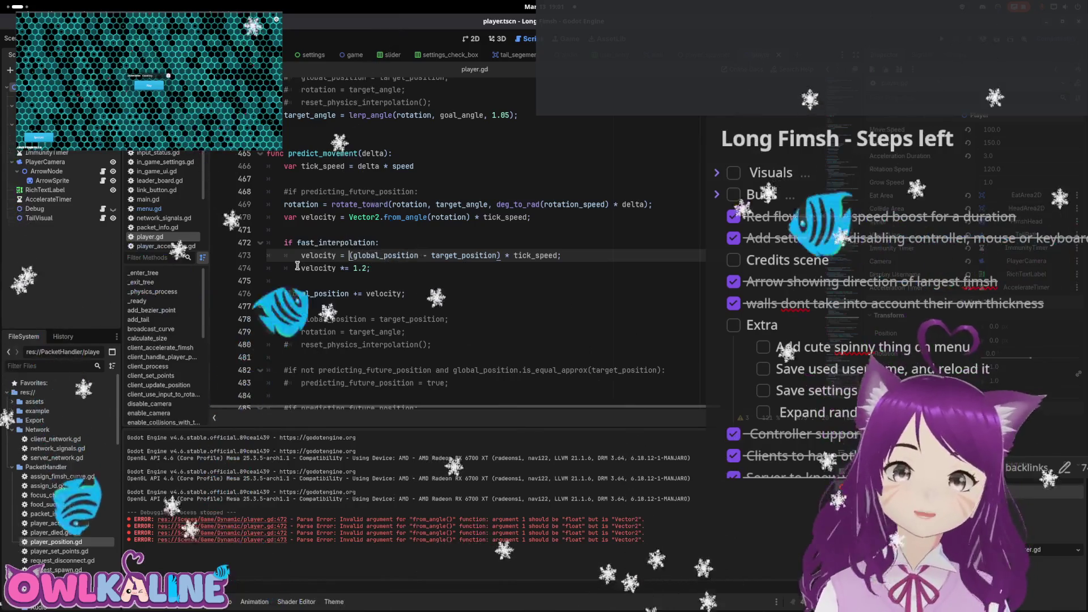
{"action": "left_click", "coordinate": [595, 217]}
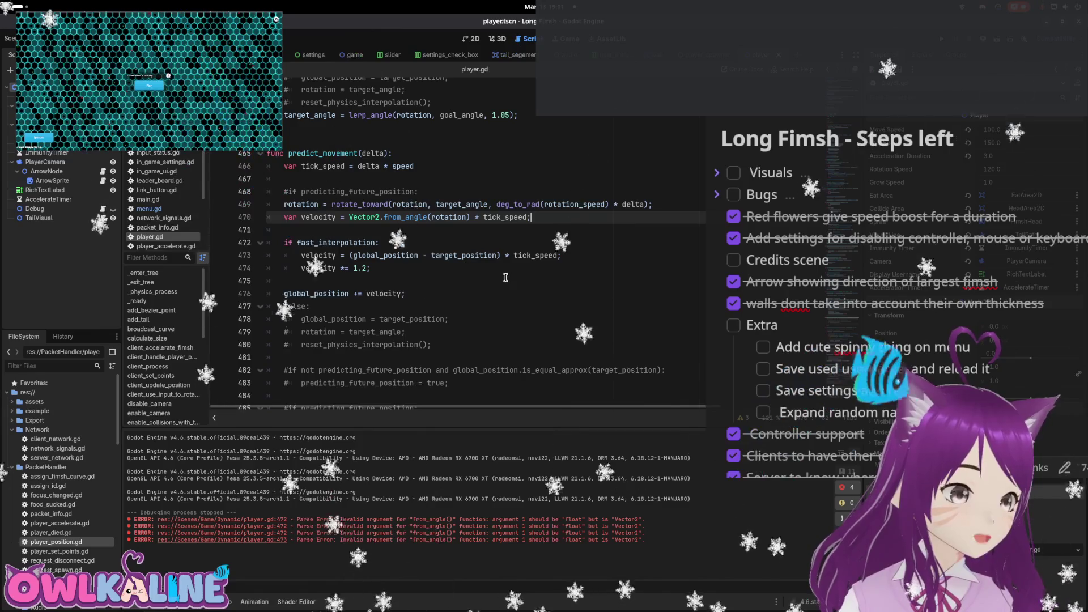
Rewrite line 473 as global_position.direction_to(target_position) * tick_speed, clean up stray characters, and save
{"action": "left_click", "coordinate": [500, 256]}
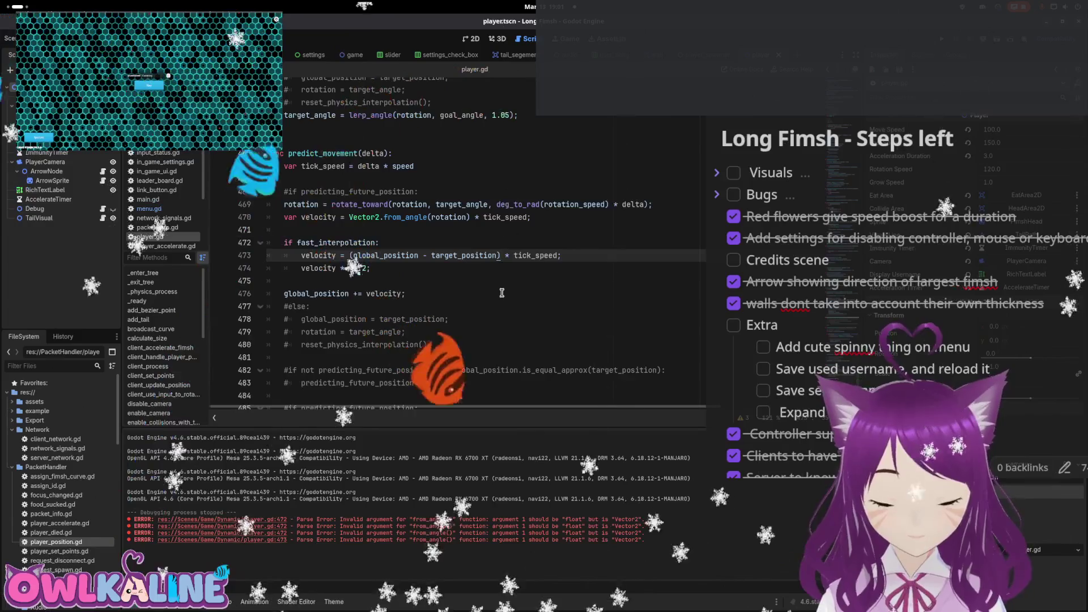
{"action": "type", "text": ".no"}
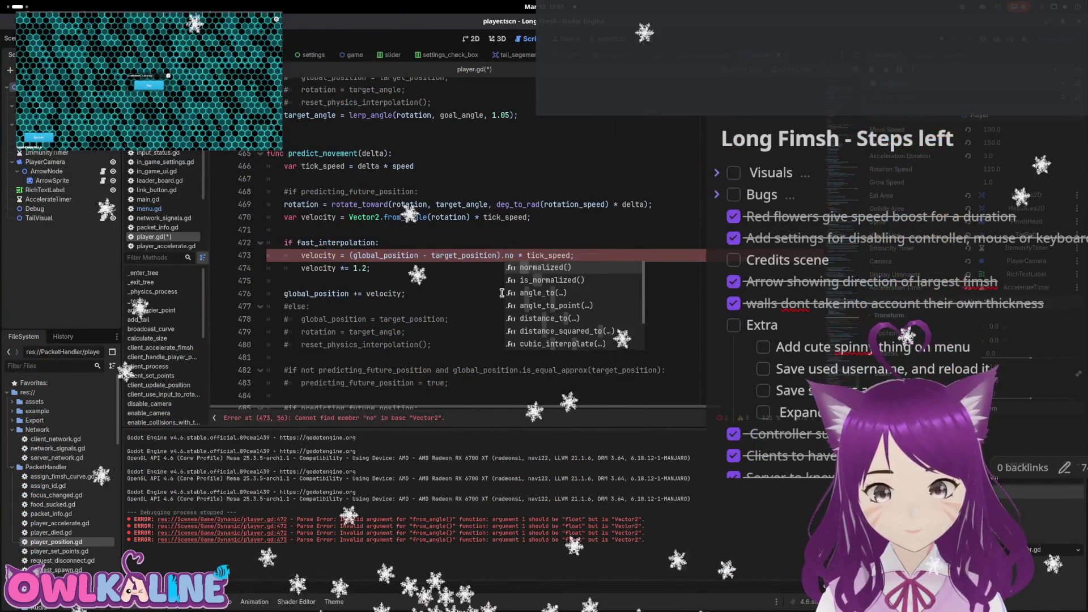
{"action": "scroll", "coordinate": [501, 292], "scroll_direction": "down", "scroll_amount": 3}
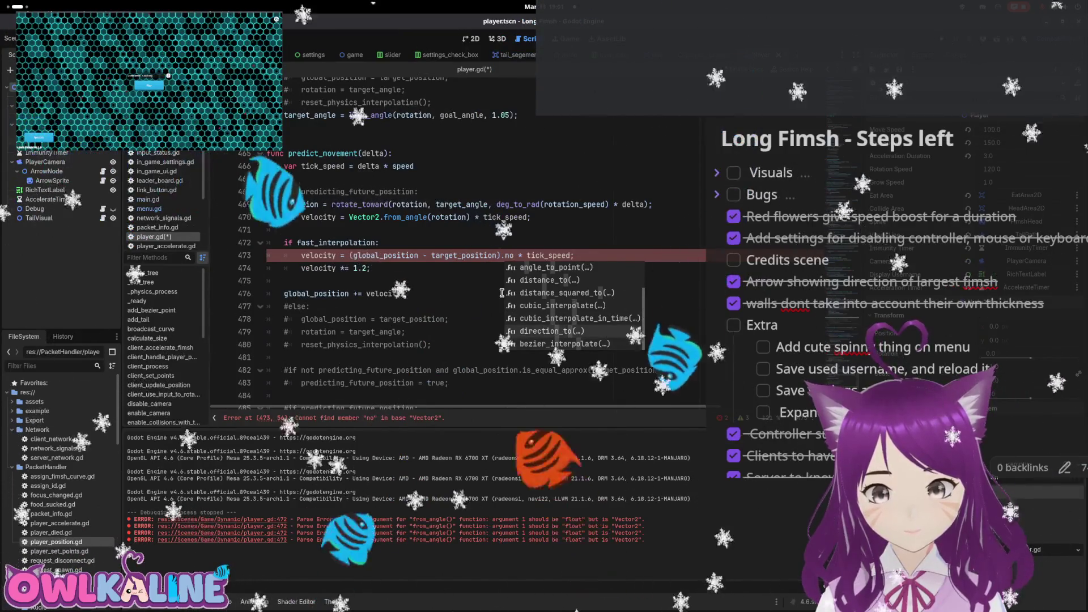
{"action": "key", "text": "Left"}
{"action": "key", "text": "Left"}
{"action": "key", "text": "Left"}
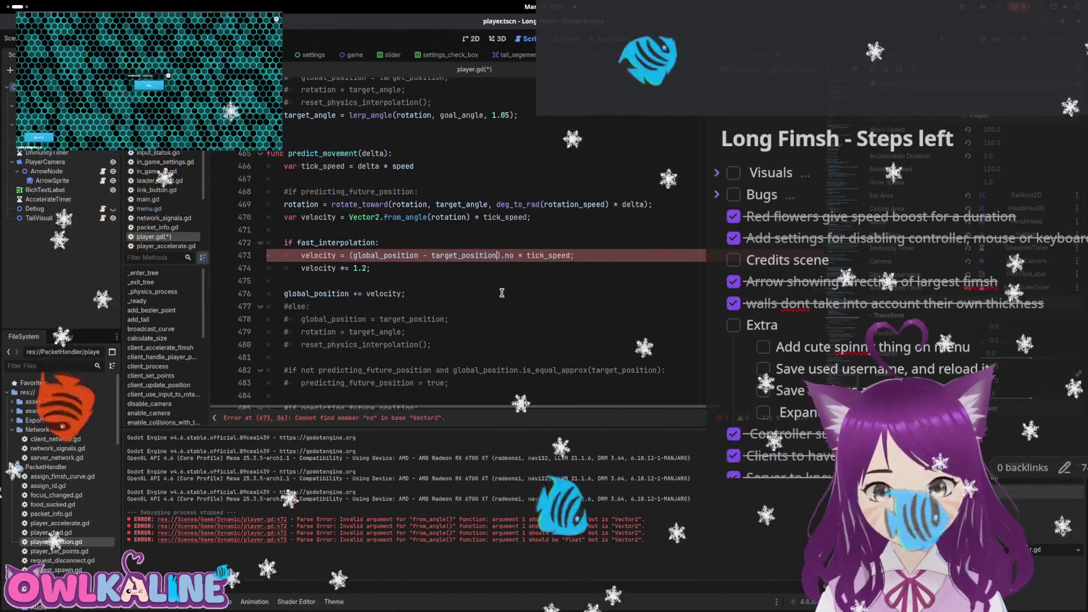
{"action": "type", "text": ".d"}
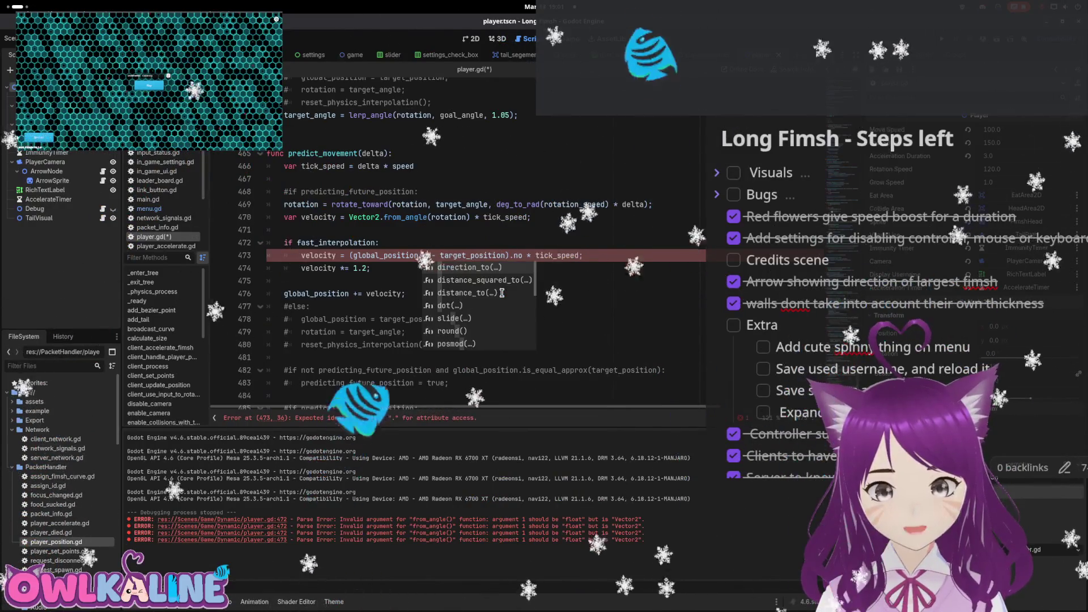
{"action": "key", "text": "Return"}
{"action": "key", "text": "Delete"}
{"action": "key", "text": "Delete"}
{"action": "key", "text": "Left"}
{"action": "key", "text": "Left"}
{"action": "key", "text": "Left"}
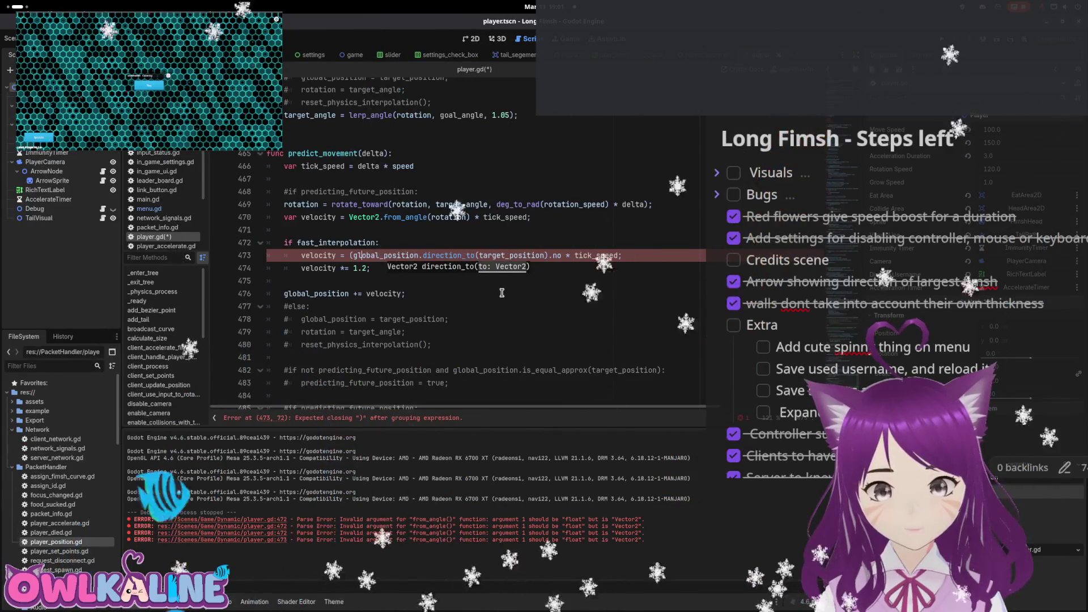
{"action": "key", "text": "BackSpace"}
{"action": "key", "text": "End"}
{"action": "key", "text": "Left"}
{"action": "key", "text": "Left"}
{"action": "key", "text": "Left"}
{"action": "key", "text": "BackSpace"}
{"action": "key", "text": "Delete"}
{"action": "key", "text": "BackSpace"}
{"action": "key", "text": "ctrl+s"}
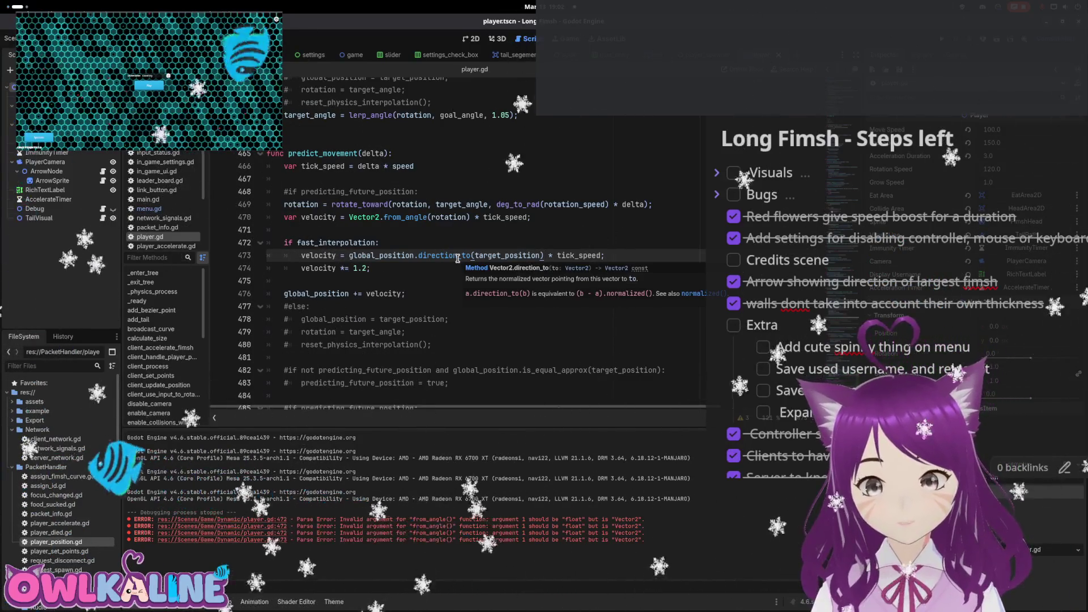
Leave the velocity *= 1.2 boost line commented out and run the game with F5
{"action": "left_click", "coordinate": [404, 271]}
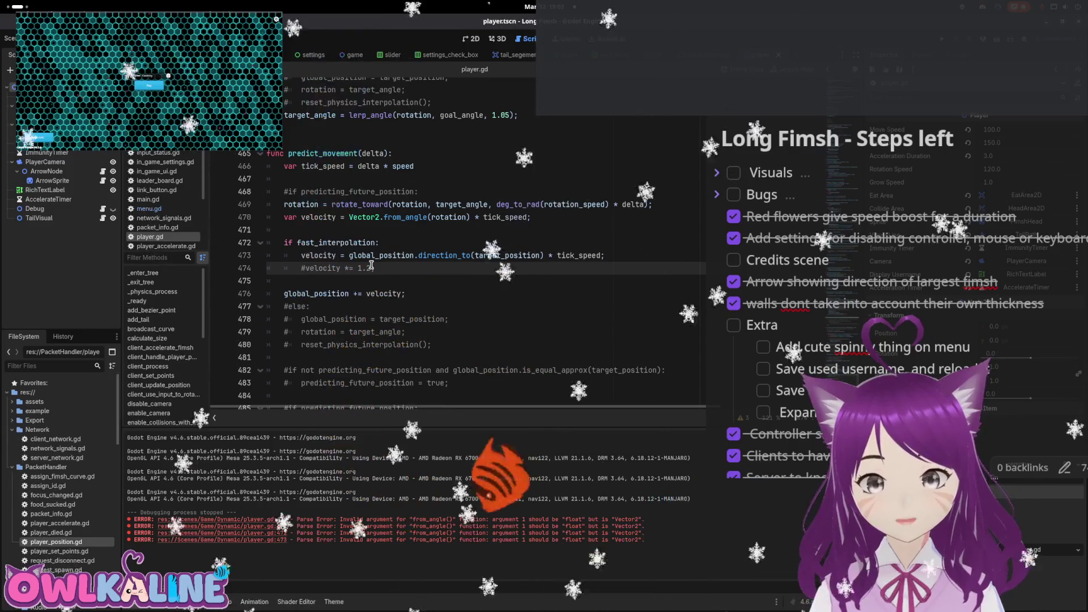
{"action": "left_click", "coordinate": [305, 268]}
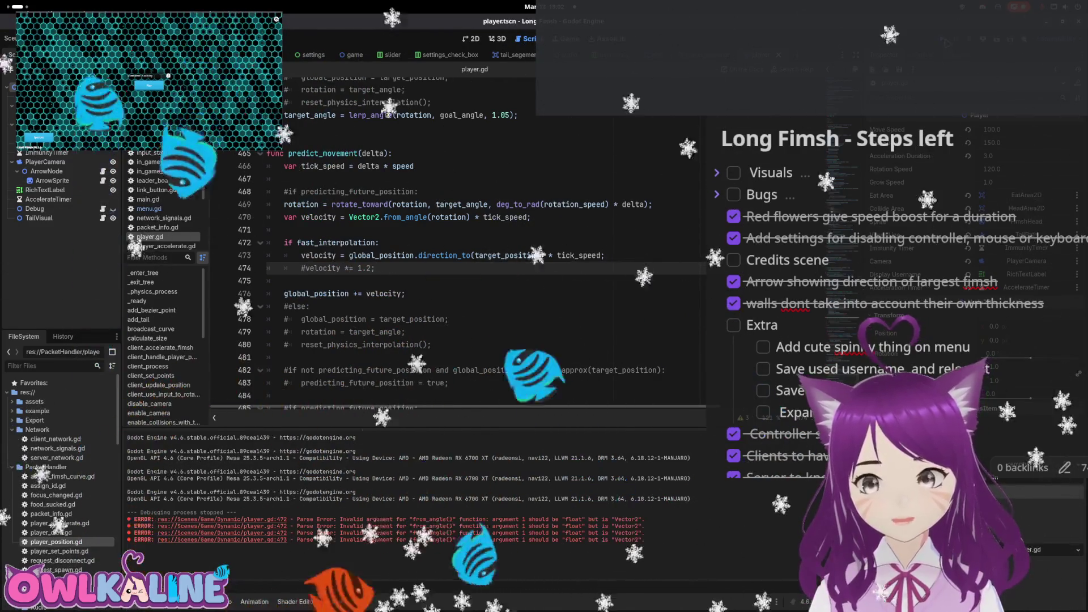
{"action": "key", "text": "F5"}
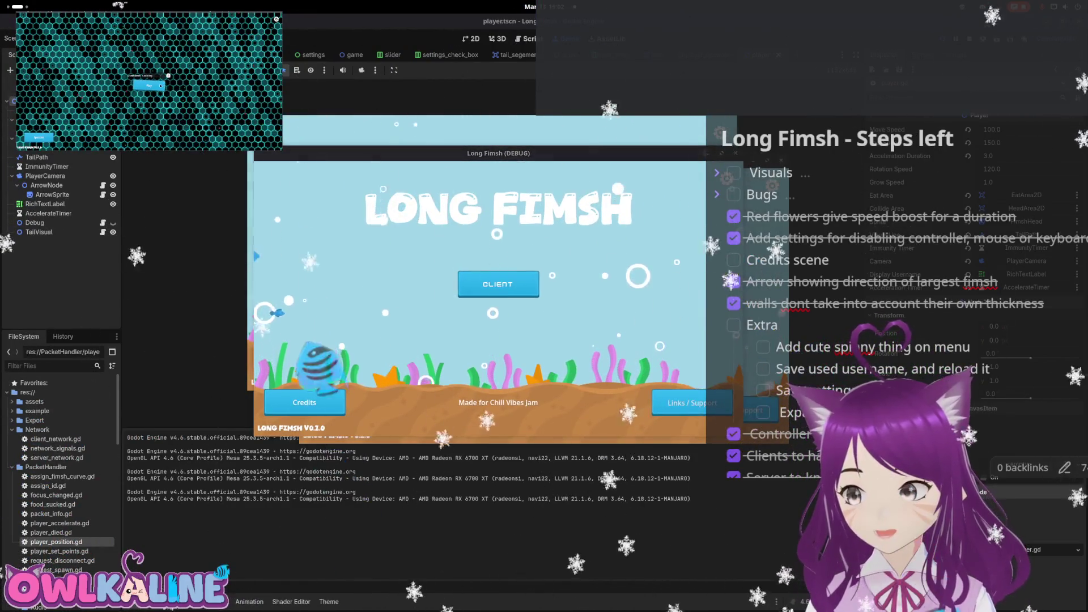
Spectate as CLIENT in the running game, stop it with F8, and scroll back to handle_player_position_data
{"action": "left_click", "coordinate": [498, 284]}
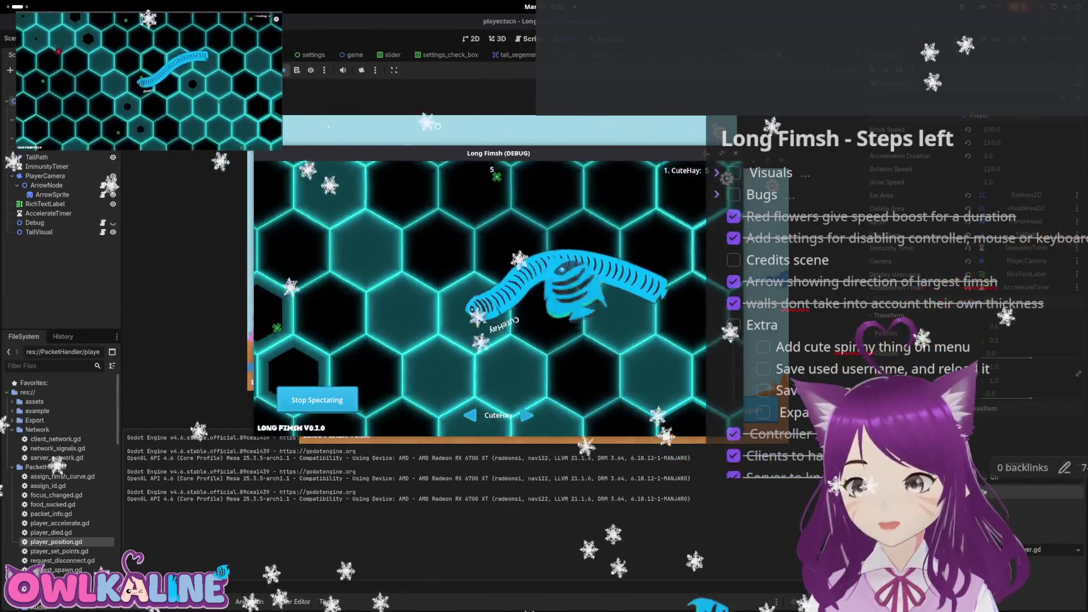
{"action": "key", "text": "F8"}
{"action": "scroll", "coordinate": [416, 294], "scroll_direction": "up", "scroll_amount": 10}
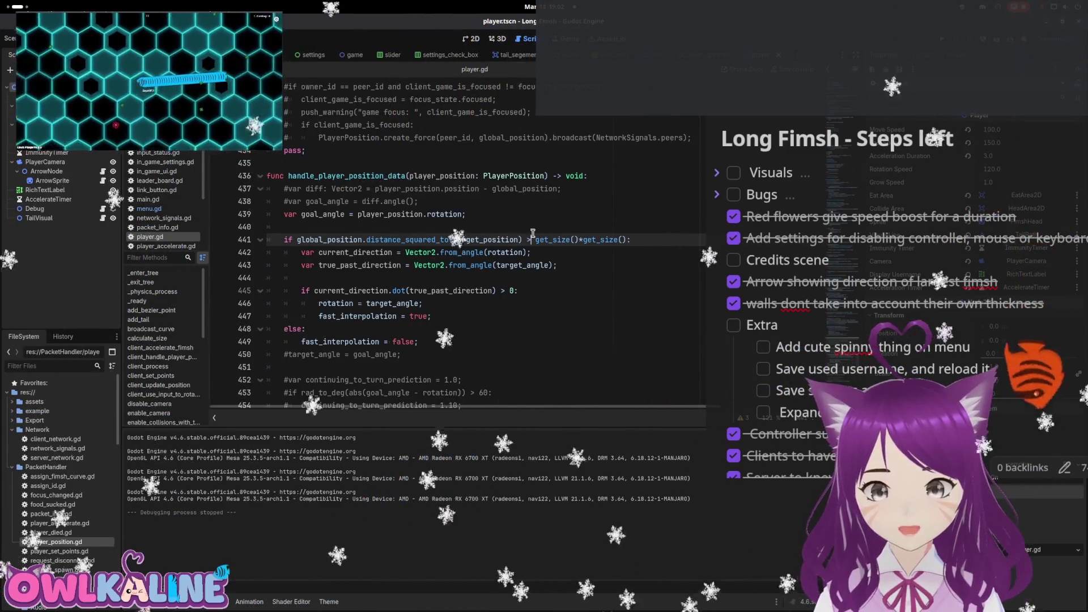
Comment out the current_direction.dot check, unindent its two lines, save, and run the game
{"action": "scroll", "coordinate": [479, 272], "scroll_direction": "down", "scroll_amount": 1}
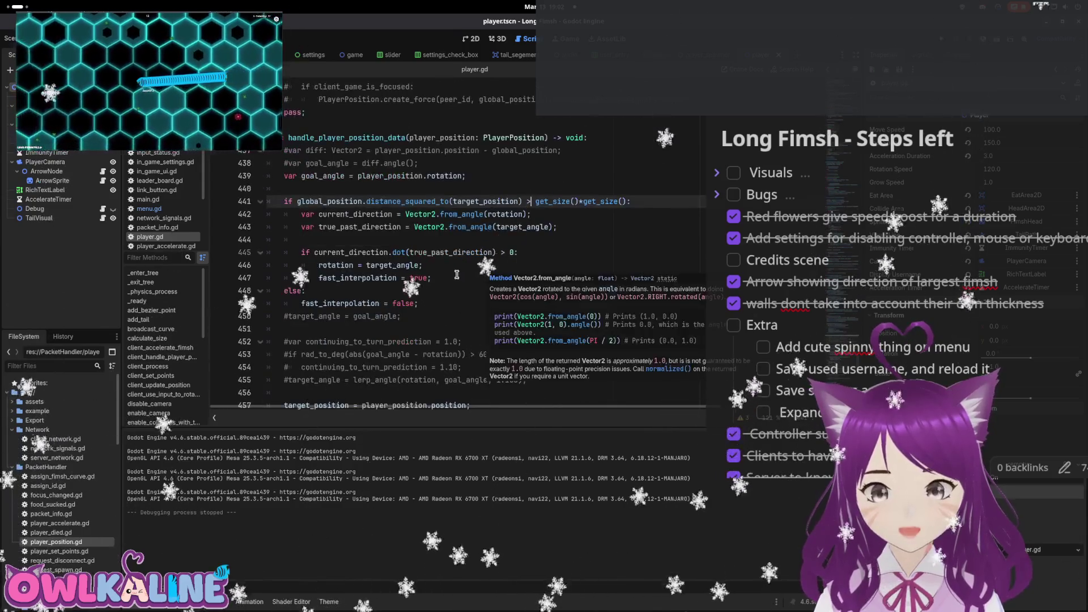
{"action": "left_click", "coordinate": [454, 252]}
{"action": "left_click", "coordinate": [470, 272]}
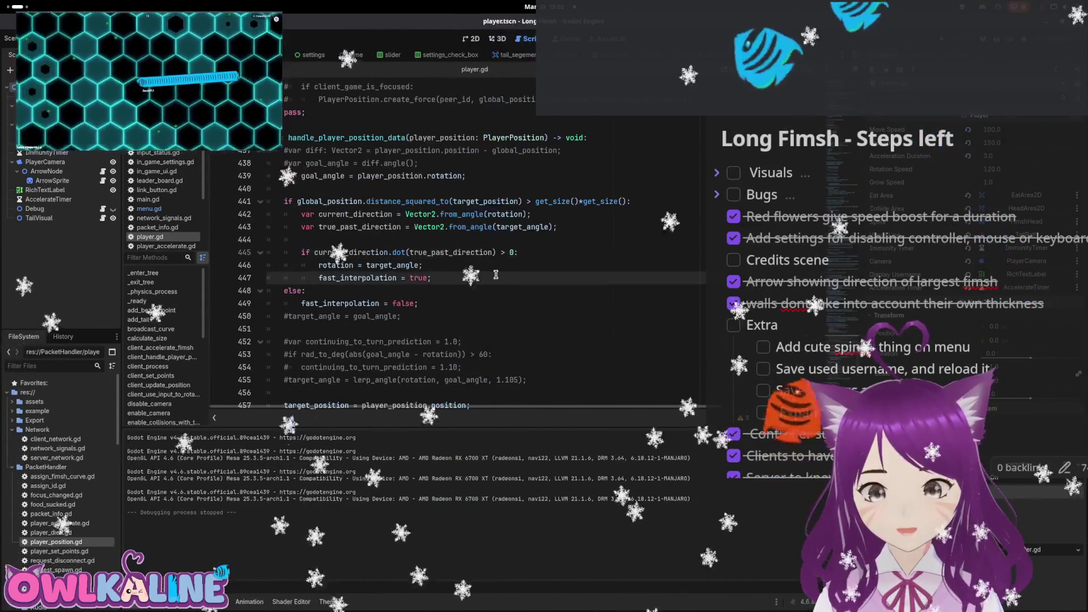
{"action": "left_click", "coordinate": [296, 255]}
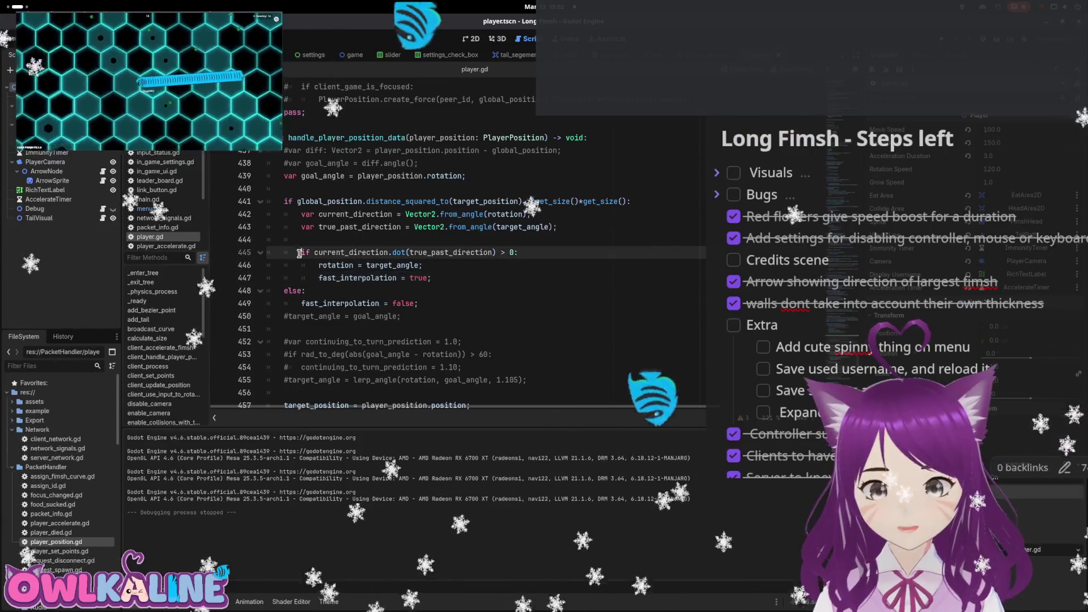
{"action": "type", "text": "#"}
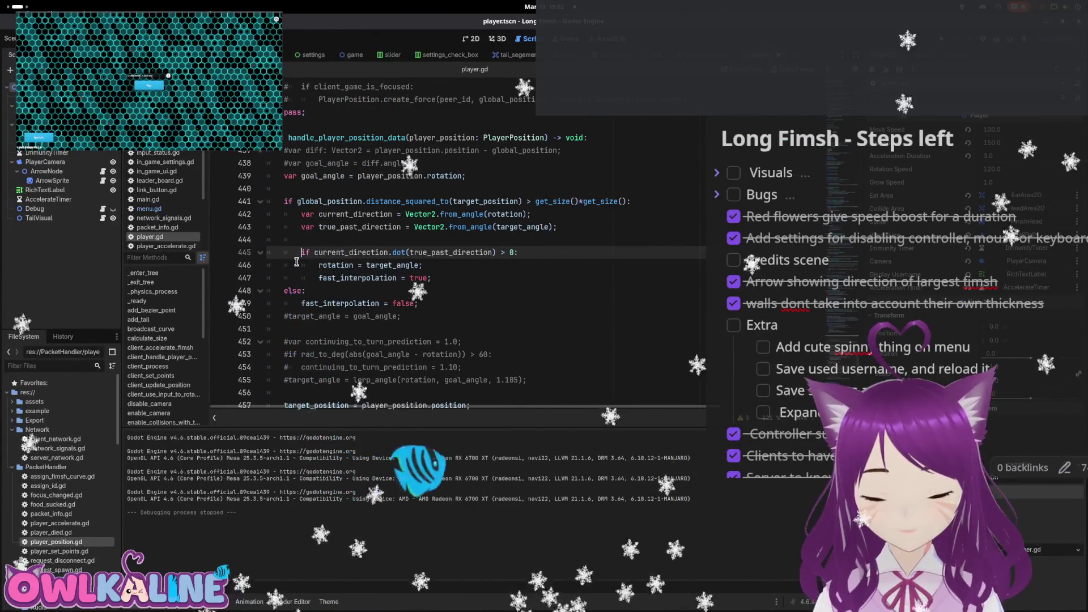
{"action": "key", "text": "Down"}
{"action": "key", "text": "shift+Tab"}
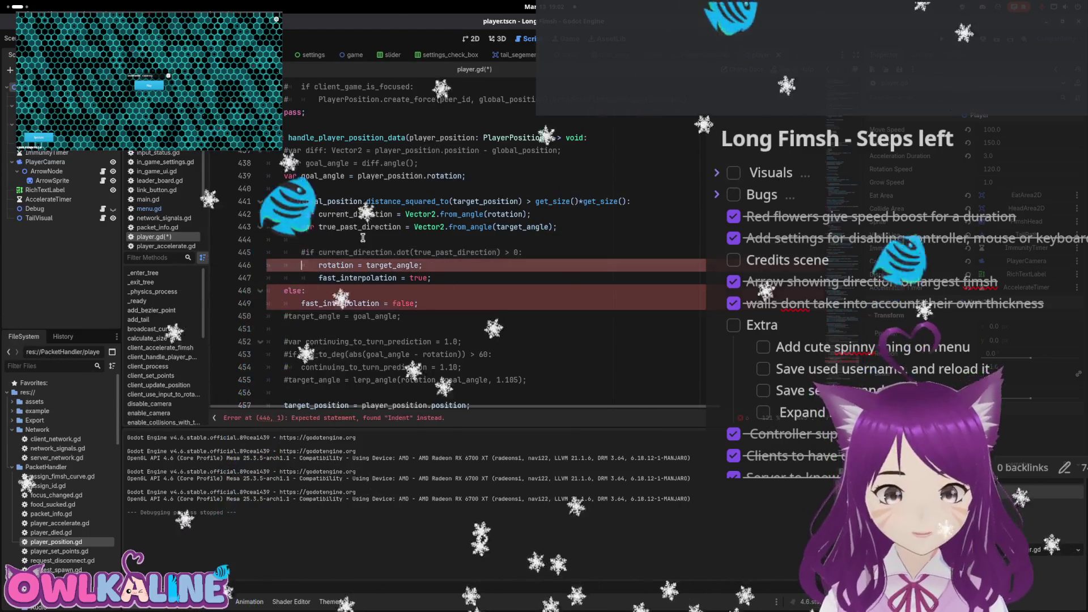
{"action": "key", "text": "Down"}
{"action": "key", "text": "shift+Tab"}
{"action": "key", "text": "ctrl+s"}
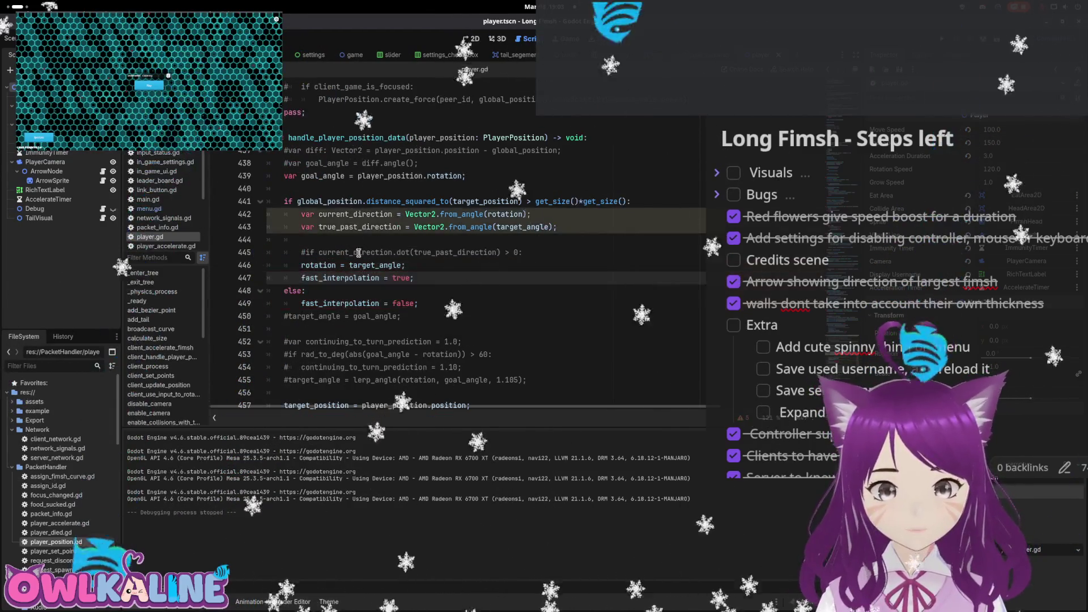
{"action": "key", "text": "F5"}
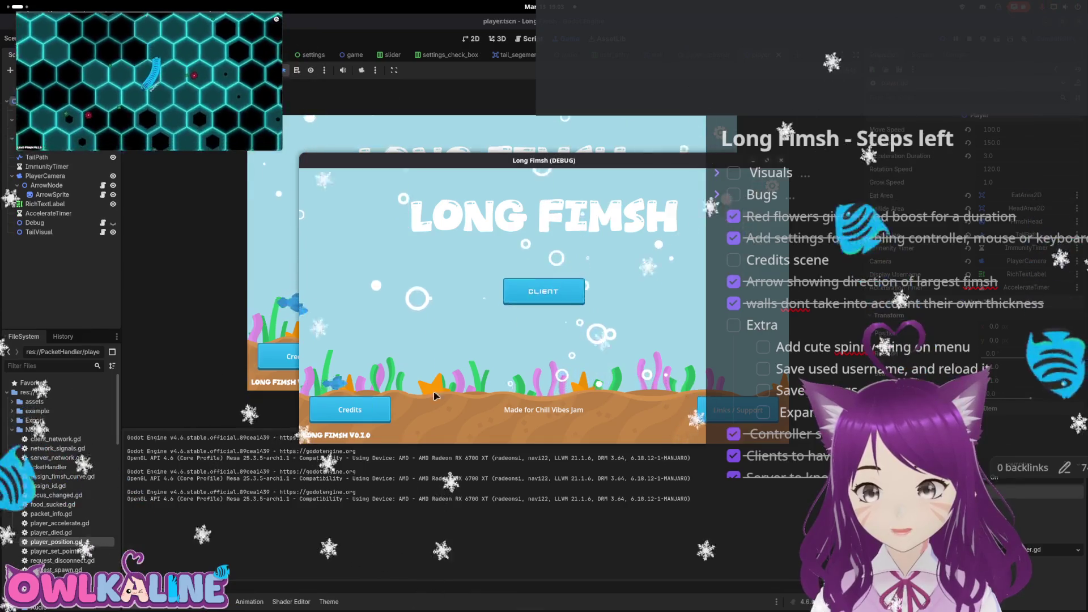
Watch the game as CLIENT with the turn check disabled, then stop it with F8
{"action": "left_click", "coordinate": [544, 291]}
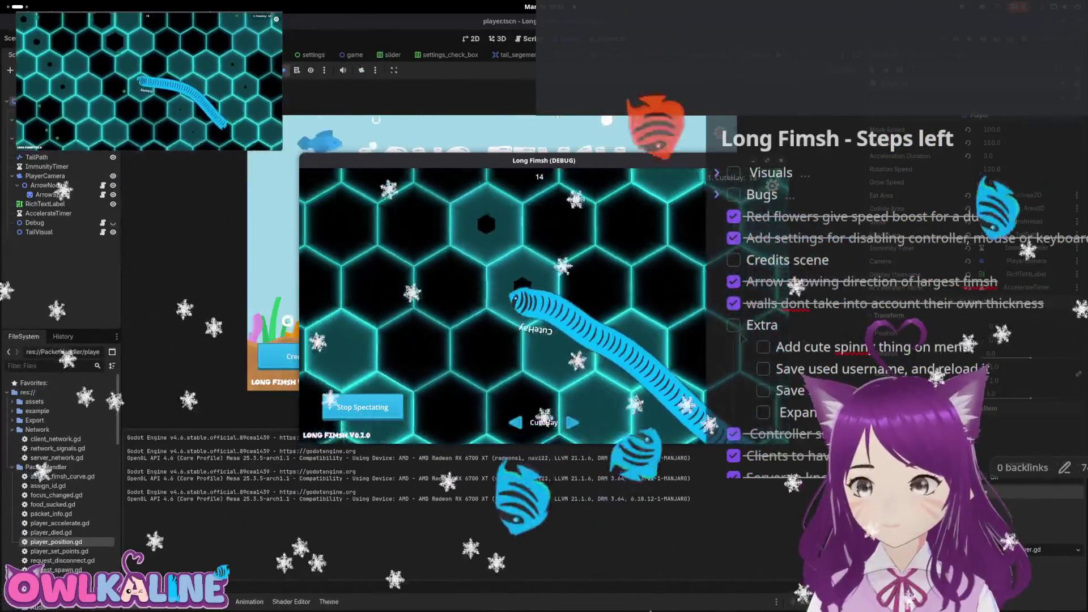
{"action": "key", "text": "F8"}
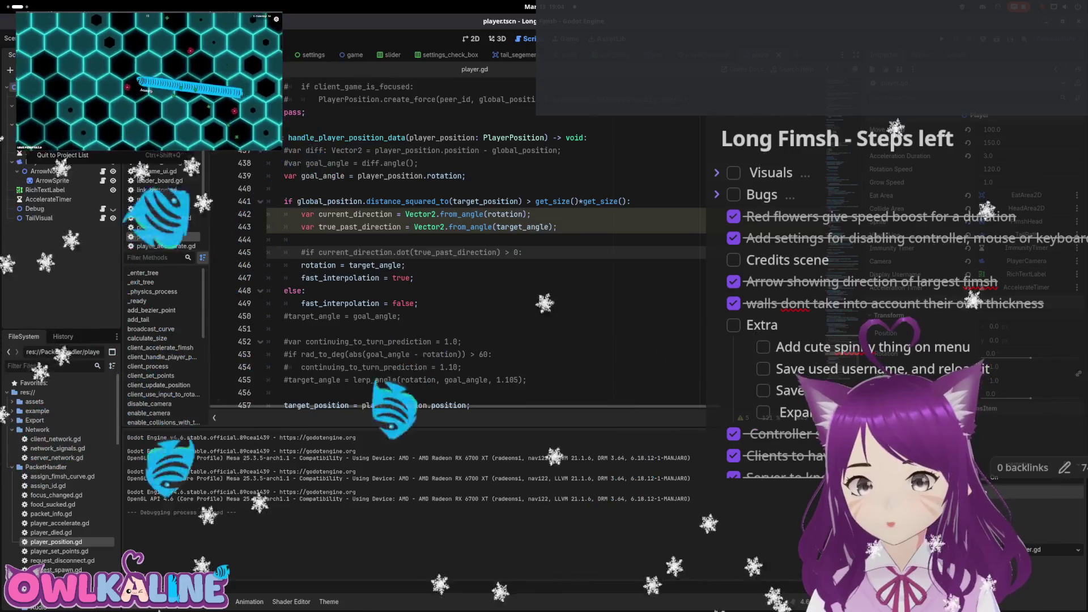
Export the Linux preset, overwriting the existing Linux build
{"action": "left_click", "coordinate": [589, 480]}
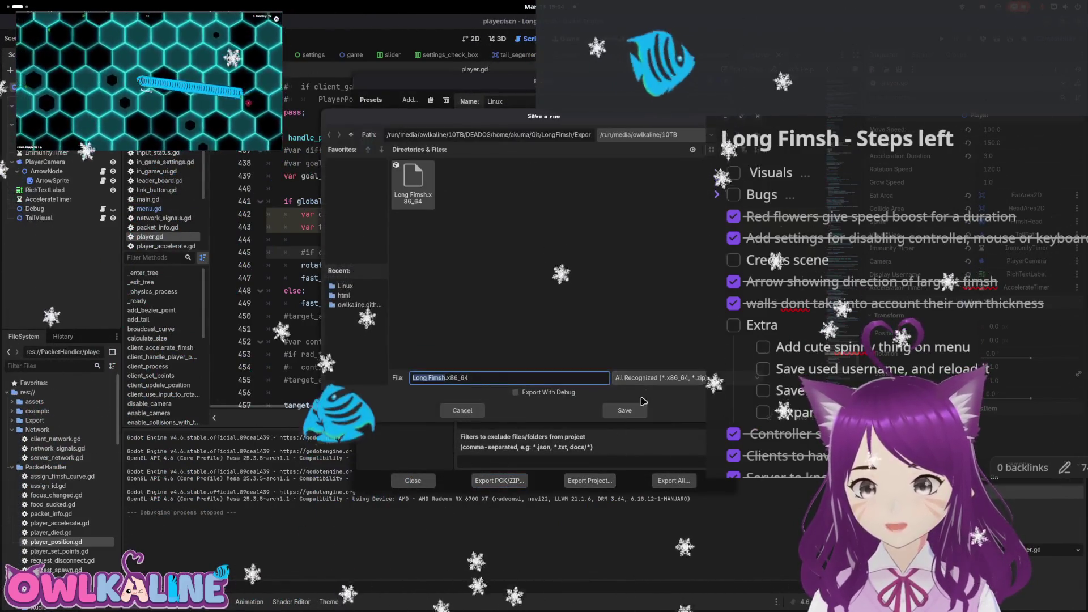
{"action": "left_click", "coordinate": [624, 411]}
{"action": "left_click", "coordinate": [603, 249]}
Export the LongFimshHtml preset to LongFimsh.html, overwrite the old file, and close the export window
{"action": "left_click", "coordinate": [411, 135]}
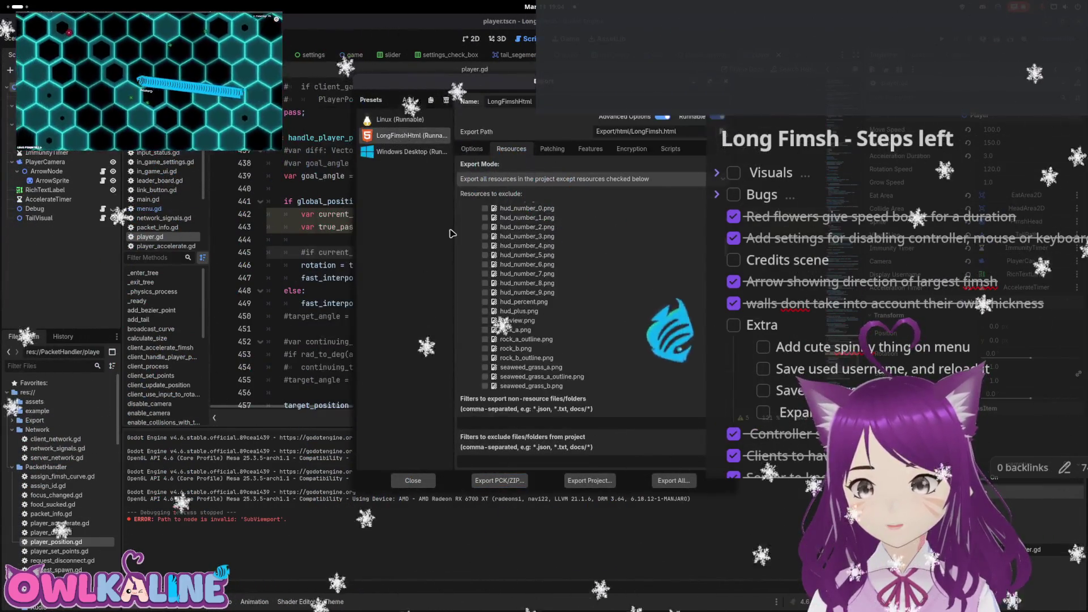
{"action": "left_click", "coordinate": [589, 480]}
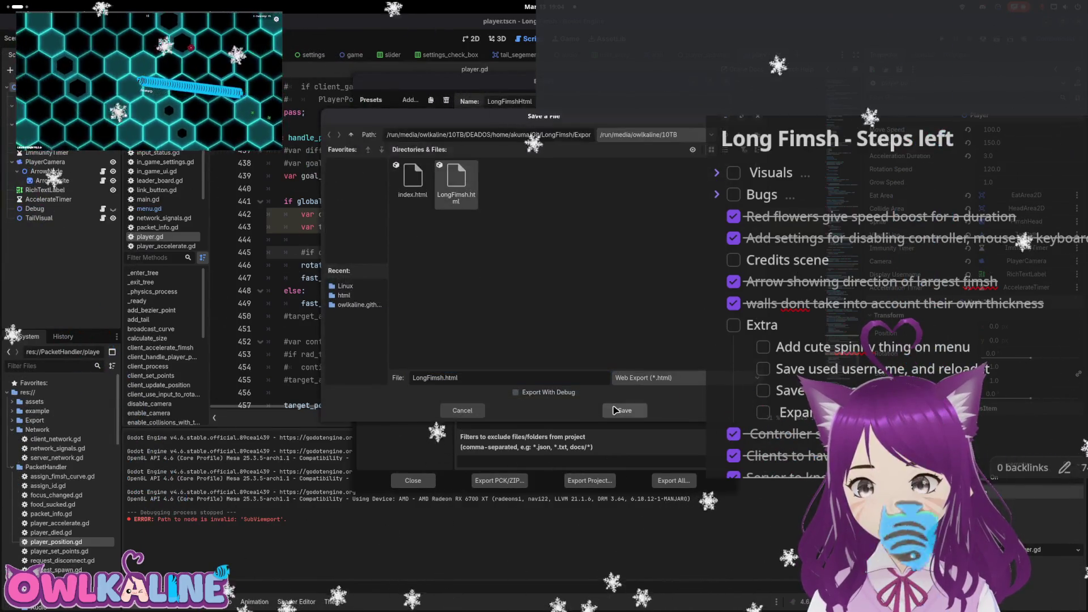
{"action": "left_click", "coordinate": [623, 410]}
{"action": "left_click", "coordinate": [603, 249]}
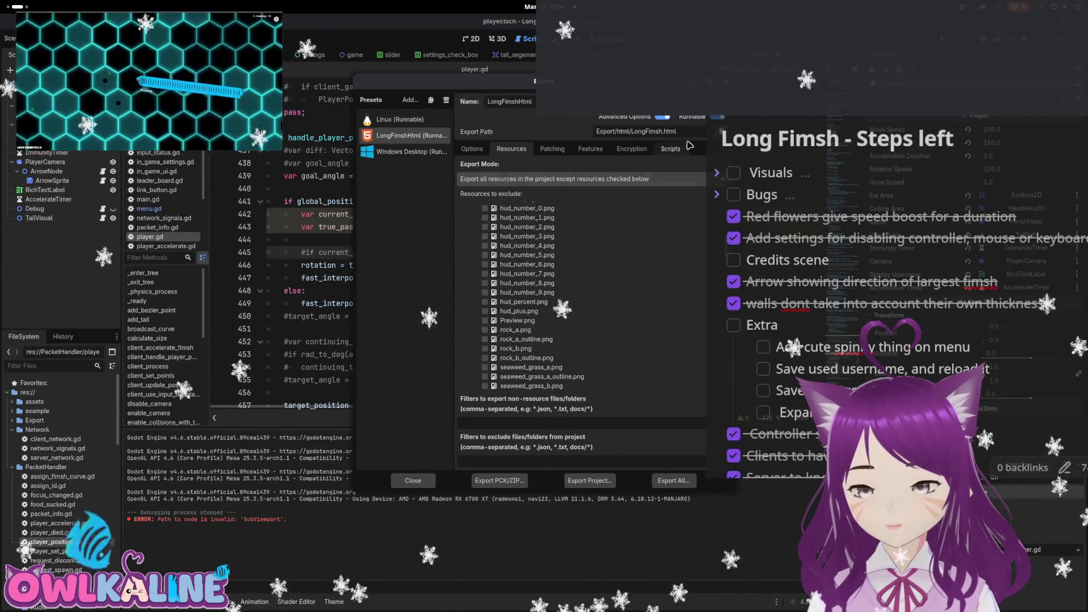
{"action": "key", "text": "Escape"}
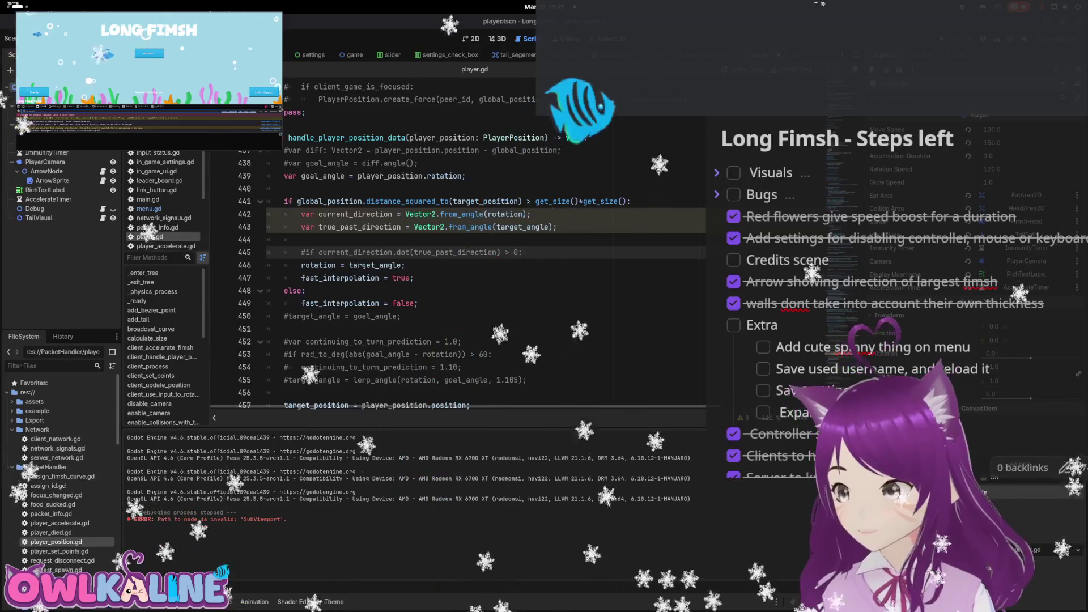
Run the project with F5 and spectate a match in the hexagon arena
{"action": "left_click", "coordinate": [149, 53]}
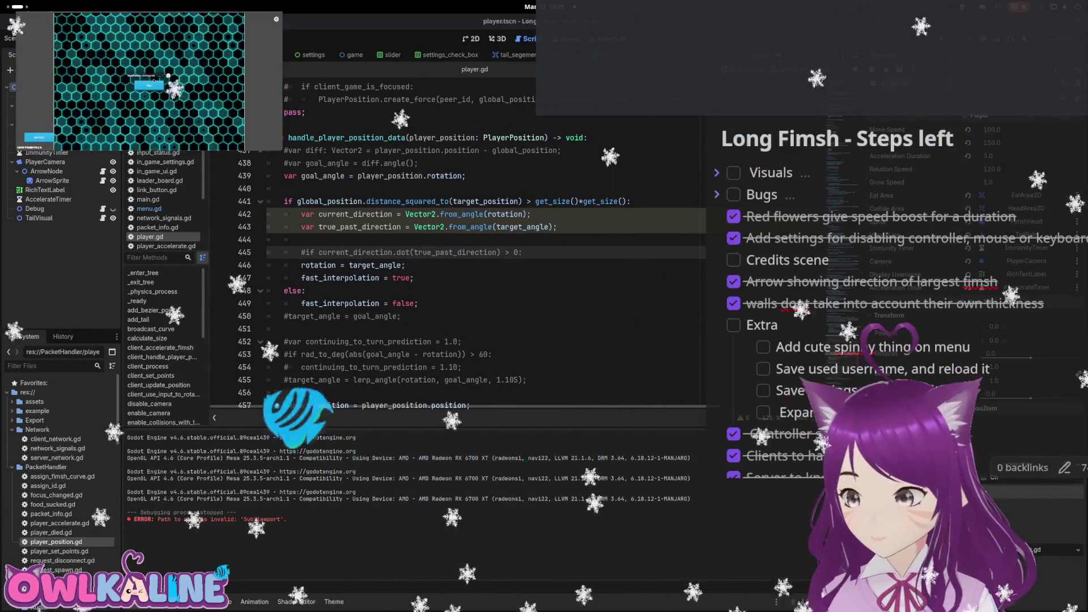
{"action": "left_click", "coordinate": [152, 85]}
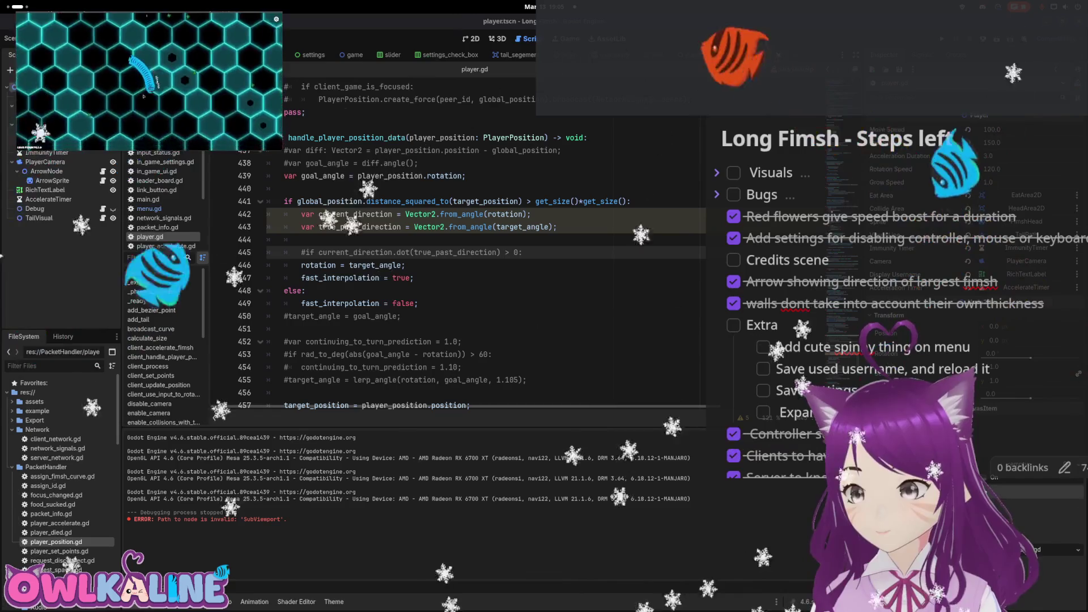
{"action": "key", "text": "F5"}
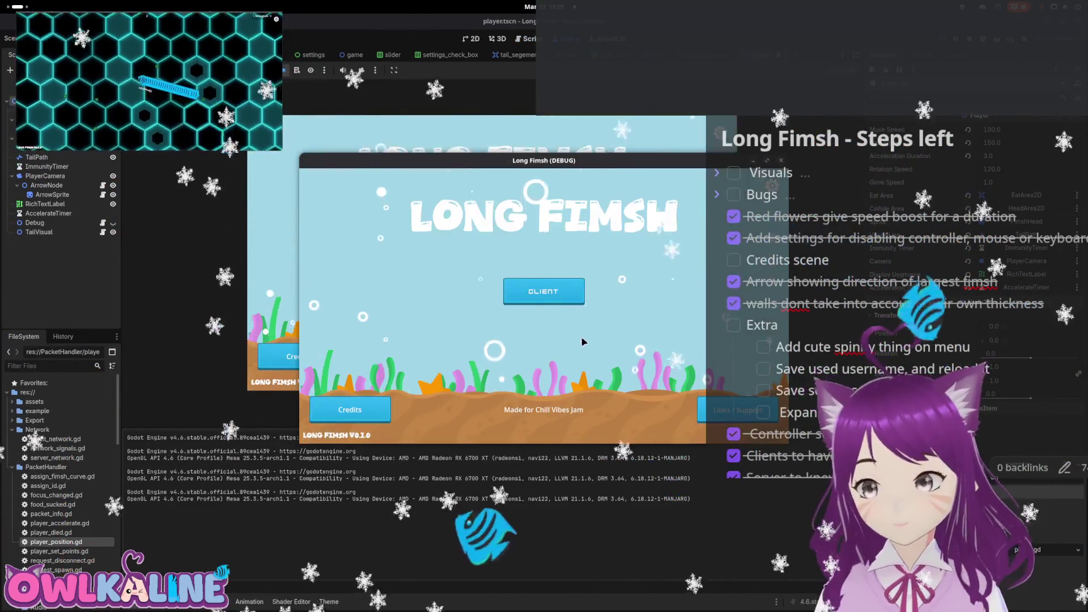
{"action": "left_click", "coordinate": [538, 292]}
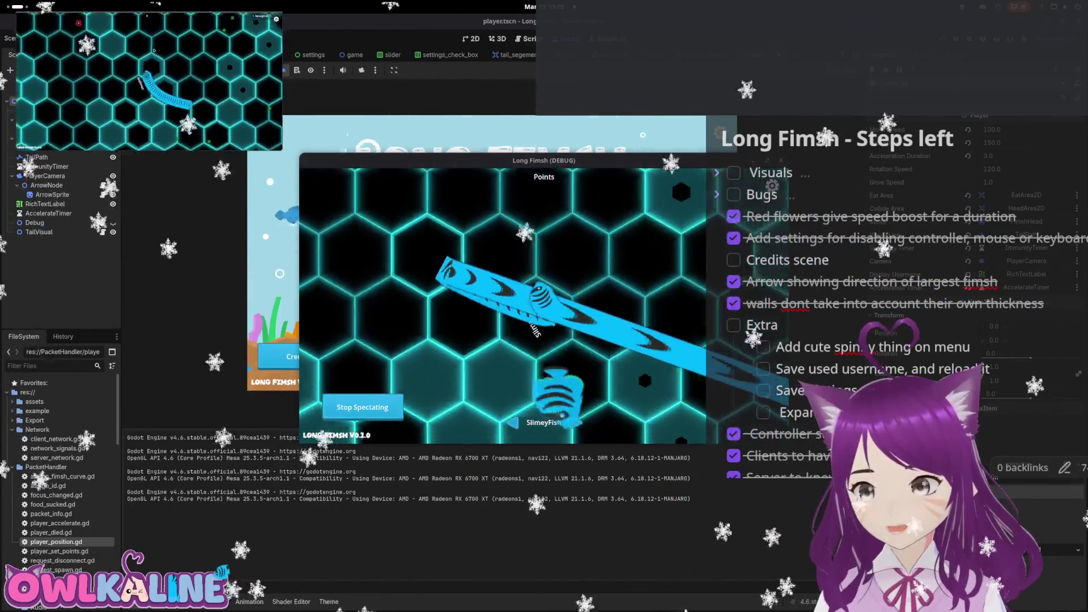
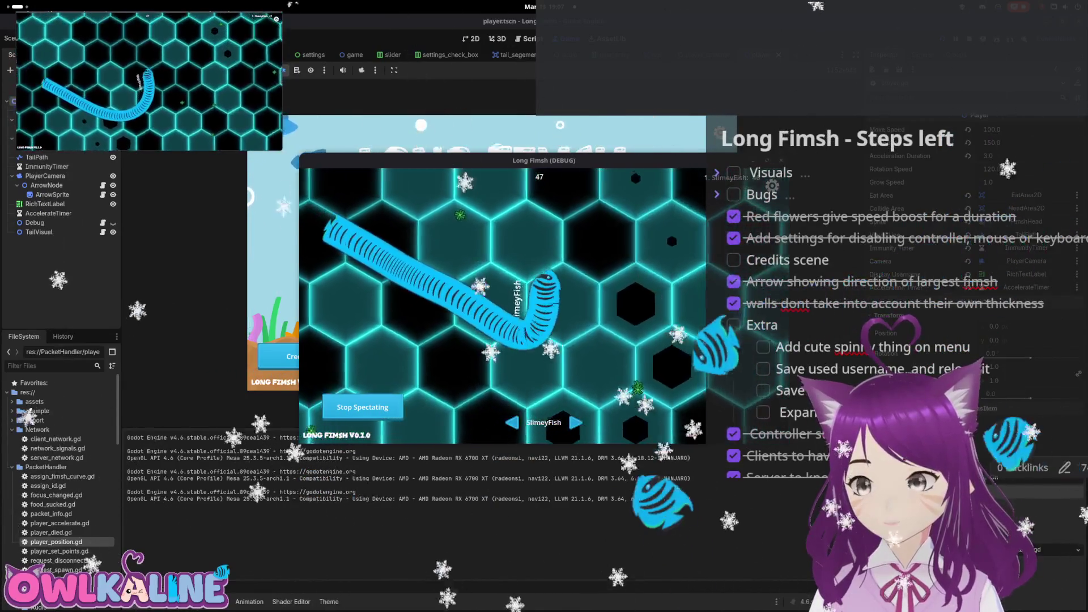
Stop the running Long Fimsh debug game with F8
{"action": "key", "text": "F8"}
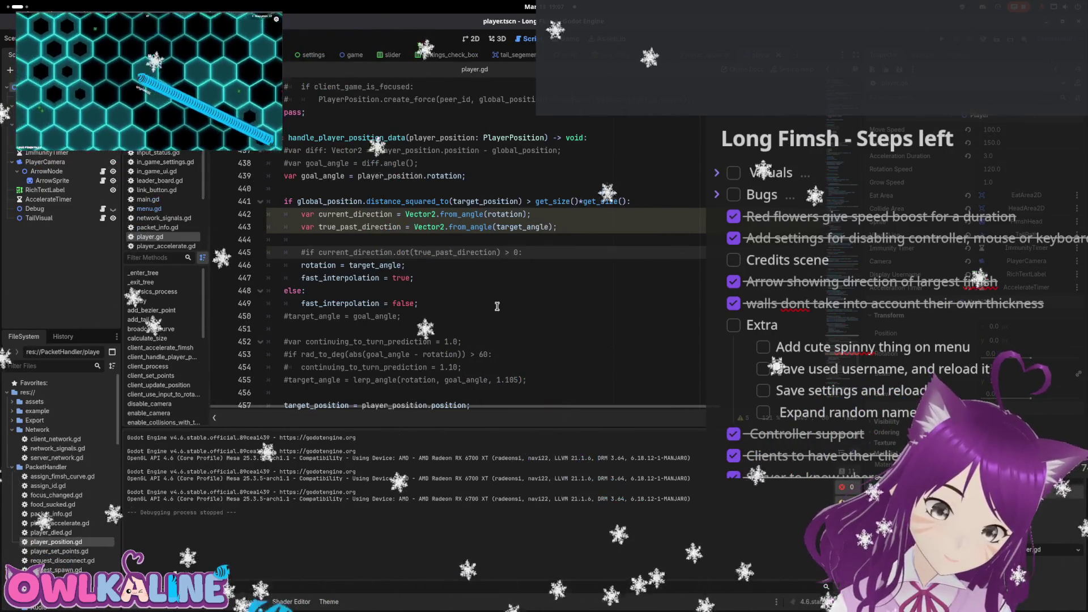
Uncomment the direction check on line 445 and indent the block beneath it
{"action": "key", "text": "BackSpace"}
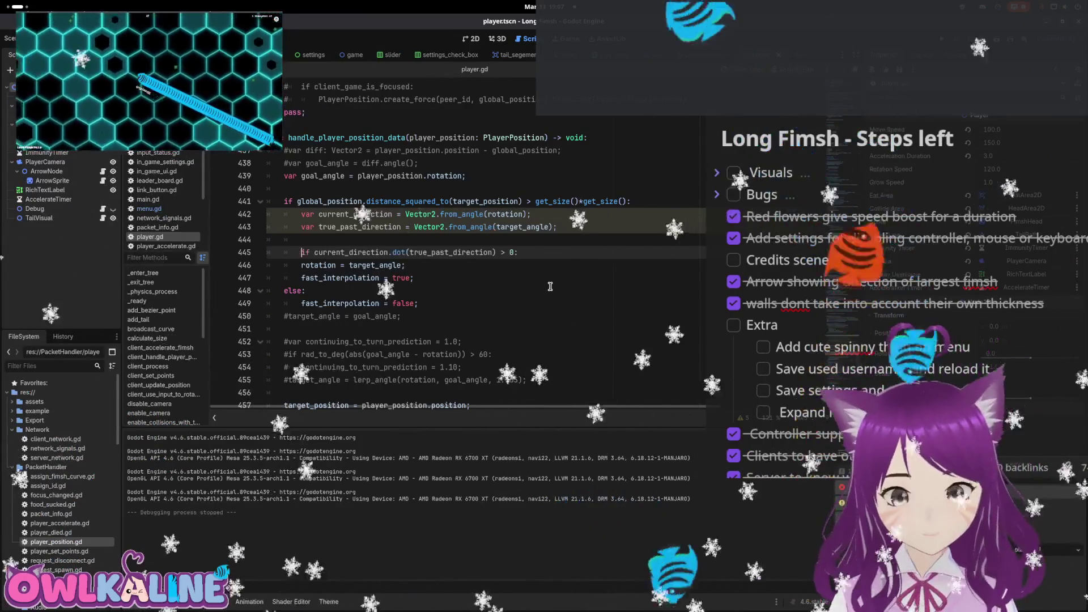
{"action": "key", "text": "Down"}
{"action": "key", "text": "Tab"}
{"action": "key", "text": "Down"}
{"action": "key", "text": "Tab"}
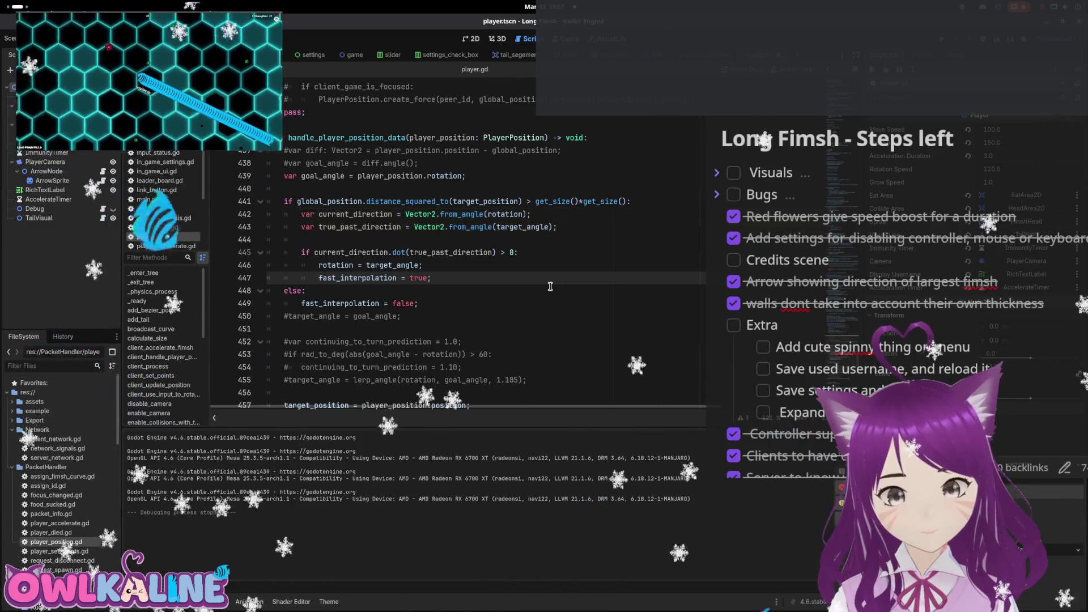
Copy the line 441 distance check and paste it as a new if with *2.0 below
{"action": "key", "text": "Up"}
{"action": "key", "text": "Up"}
{"action": "key", "text": "Up"}
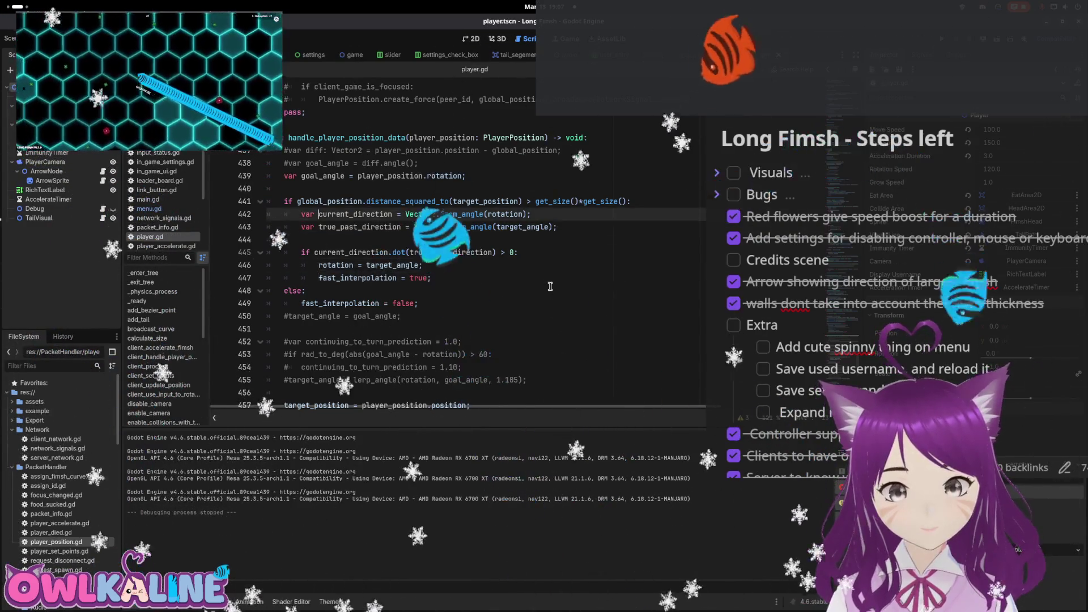
{"action": "key", "text": "Up"}
{"action": "key", "text": "Home"}
{"action": "key", "text": "shift+End"}
{"action": "key", "text": "ctrl+c"}
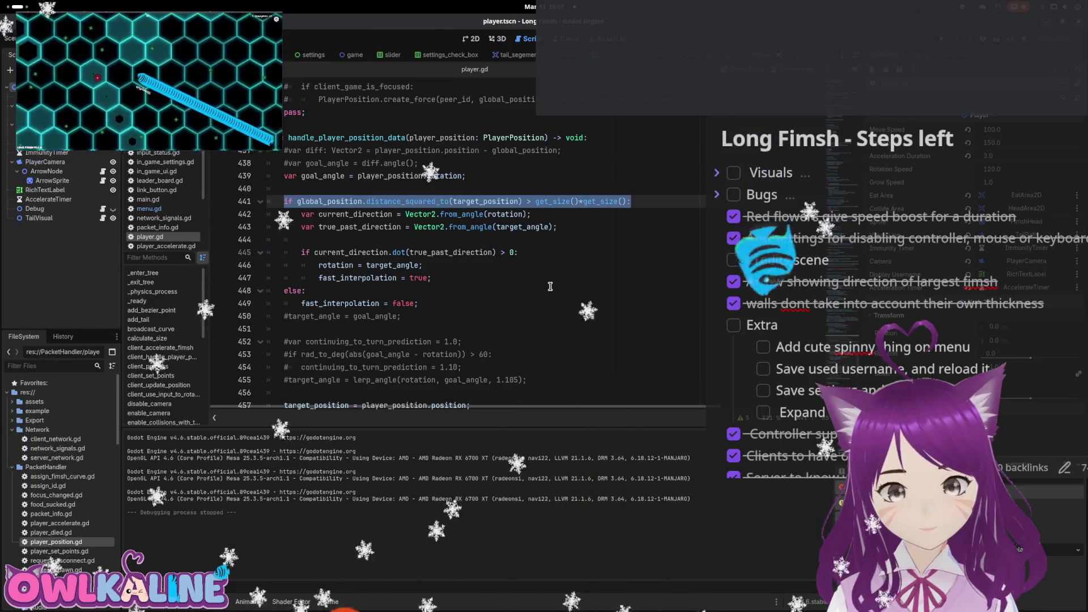
{"action": "key", "text": "Down"}
{"action": "key", "text": "Down"}
{"action": "key", "text": "Down"}
{"action": "key", "text": "End"}
{"action": "key", "text": "Return"}
{"action": "key", "text": "BackSpace"}
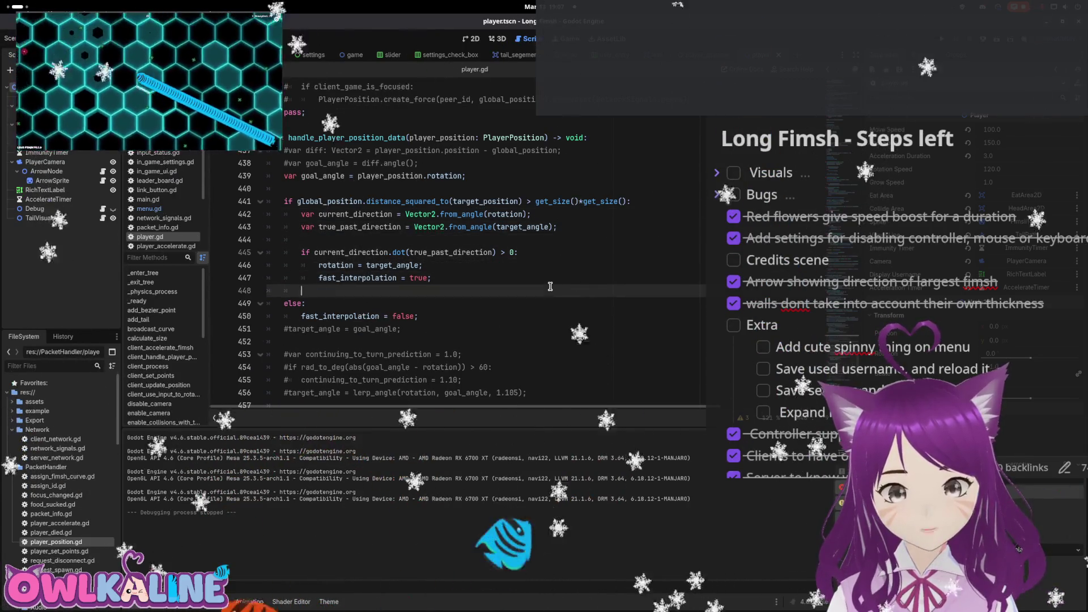
{"action": "key", "text": "Return"}
{"action": "key", "text": "ctrl+v"}
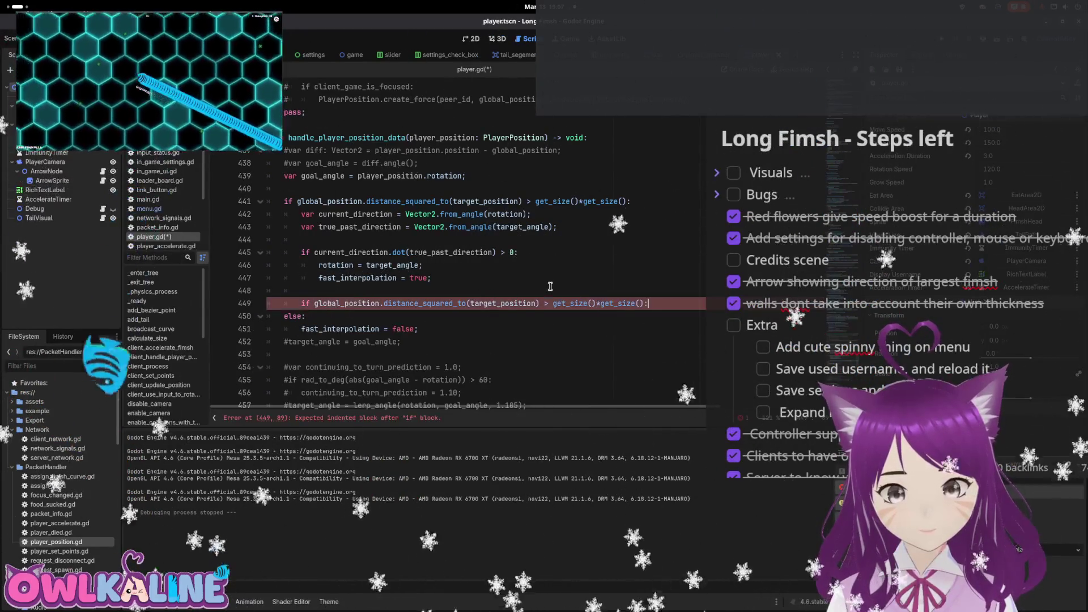
{"action": "type", "text": "*"}
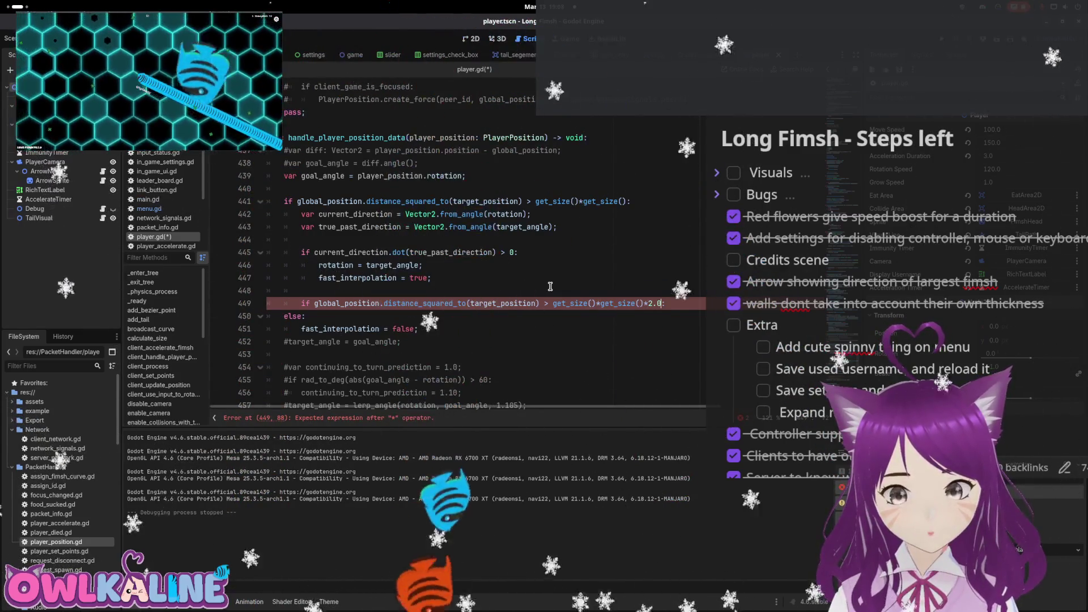
{"action": "type", "text": "2.0"}
Under it, set global_position = target_position and call reset_physics_interpolation(), then save and run
{"action": "key", "text": "End"}
{"action": "key", "text": "Return"}
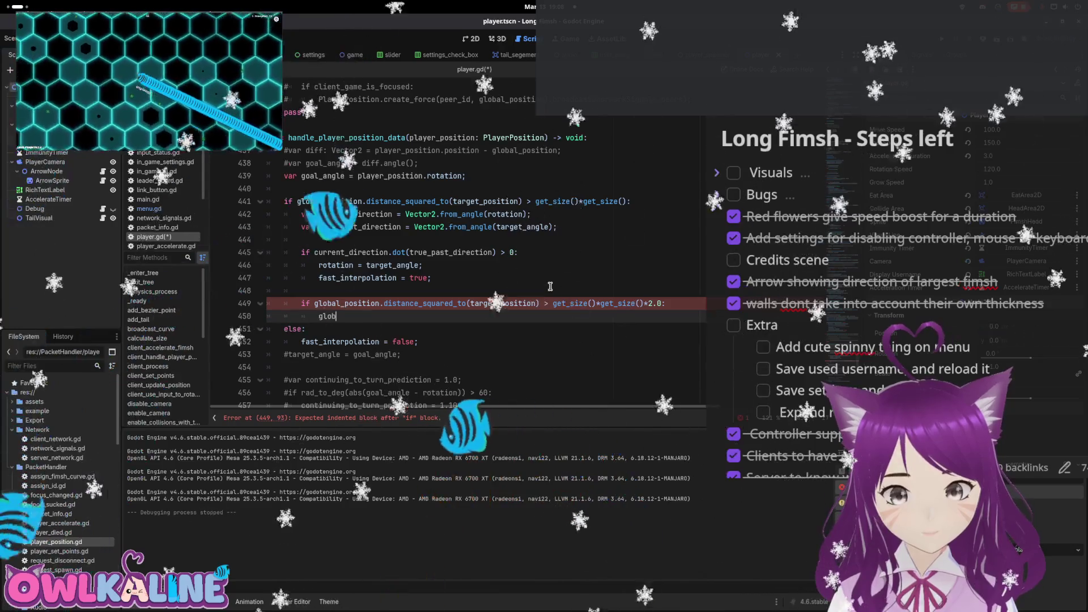
{"action": "type", "text": "glob"}
{"action": "key", "text": "Return"}
{"action": "type", "text": "="}
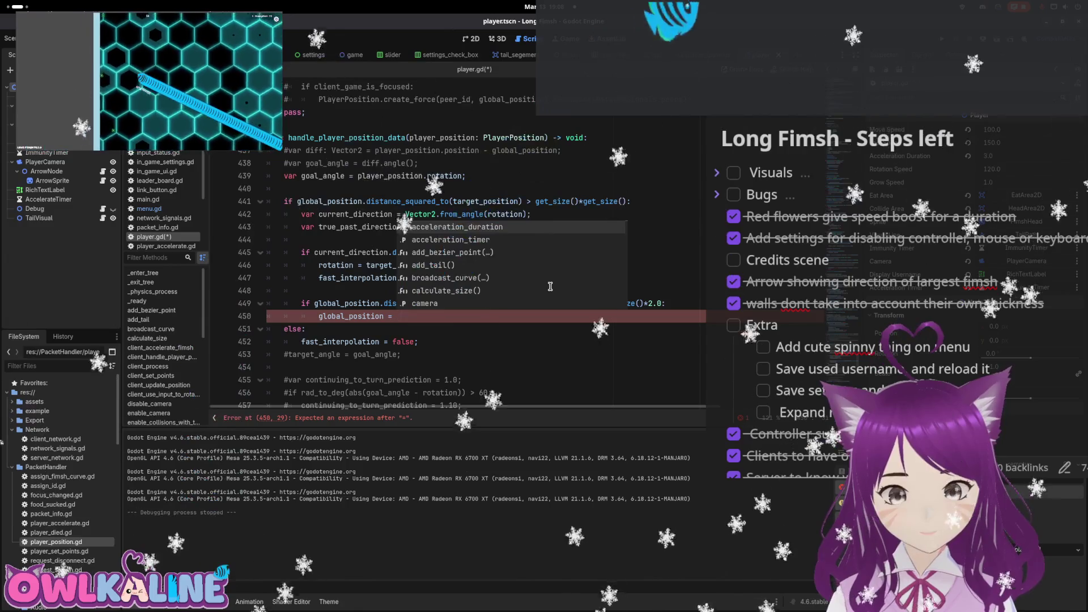
{"action": "type", "text": "rget_position;"}
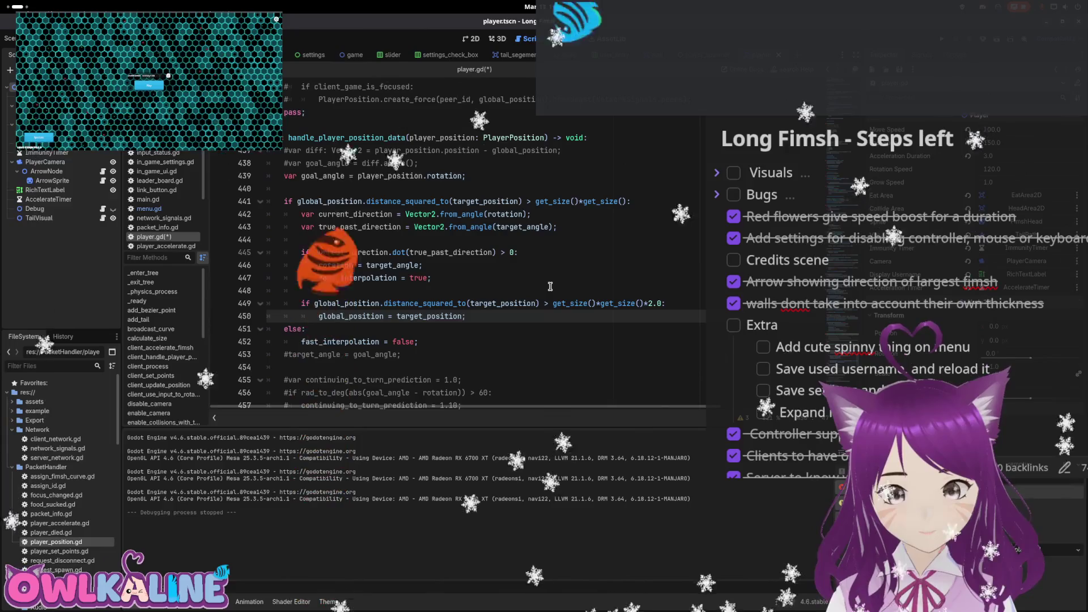
{"action": "key", "text": "Return"}
{"action": "type", "text": "re"}
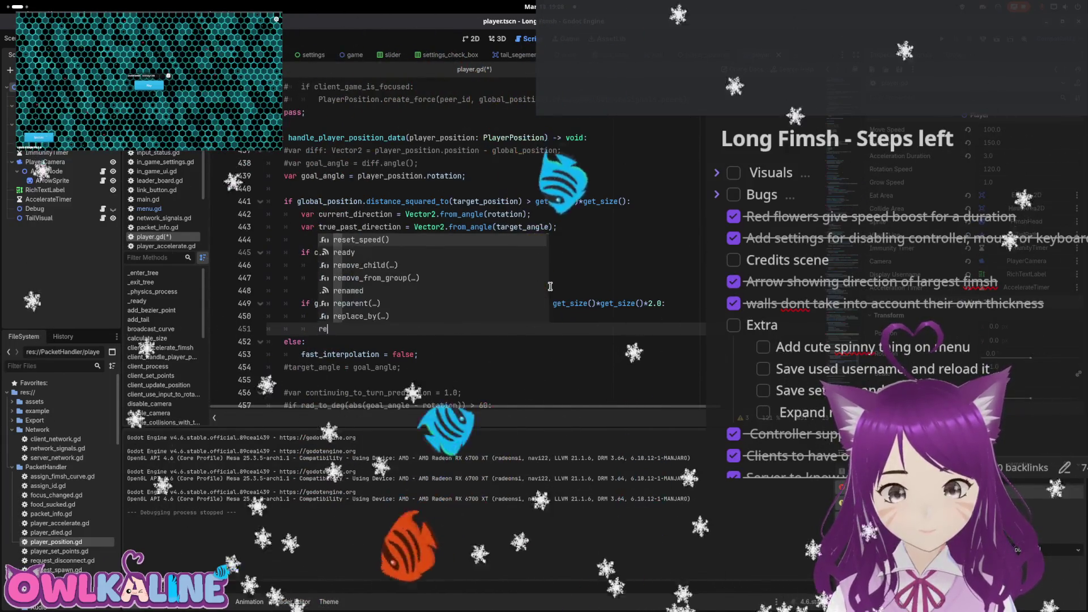
{"action": "type", "text": "set_ph"}
{"action": "key", "text": "Return"}
{"action": "key", "text": "ctrl+s"}
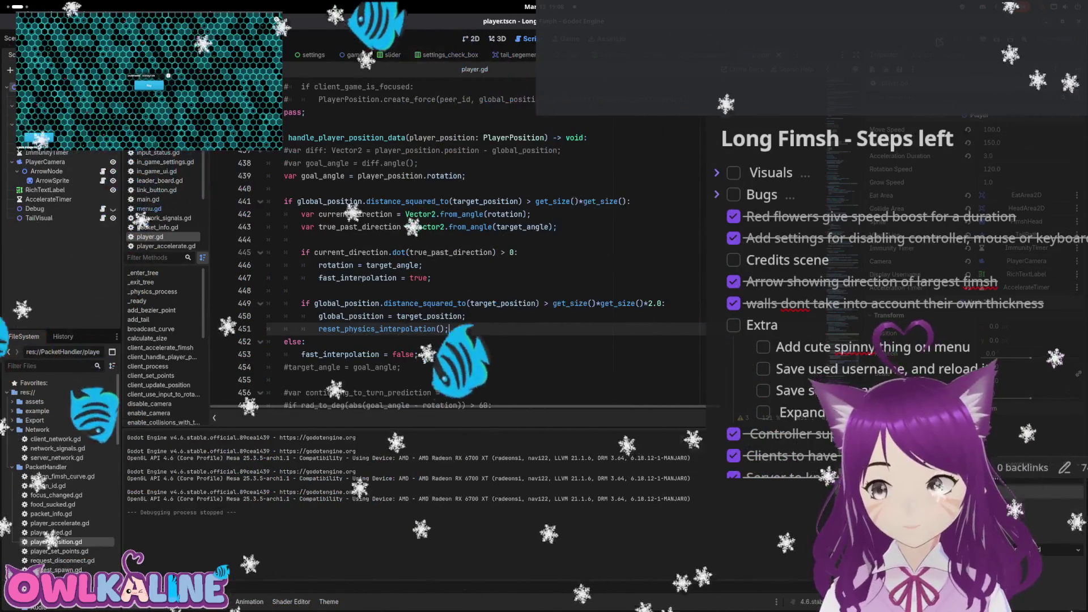
{"action": "key", "text": "F5"}
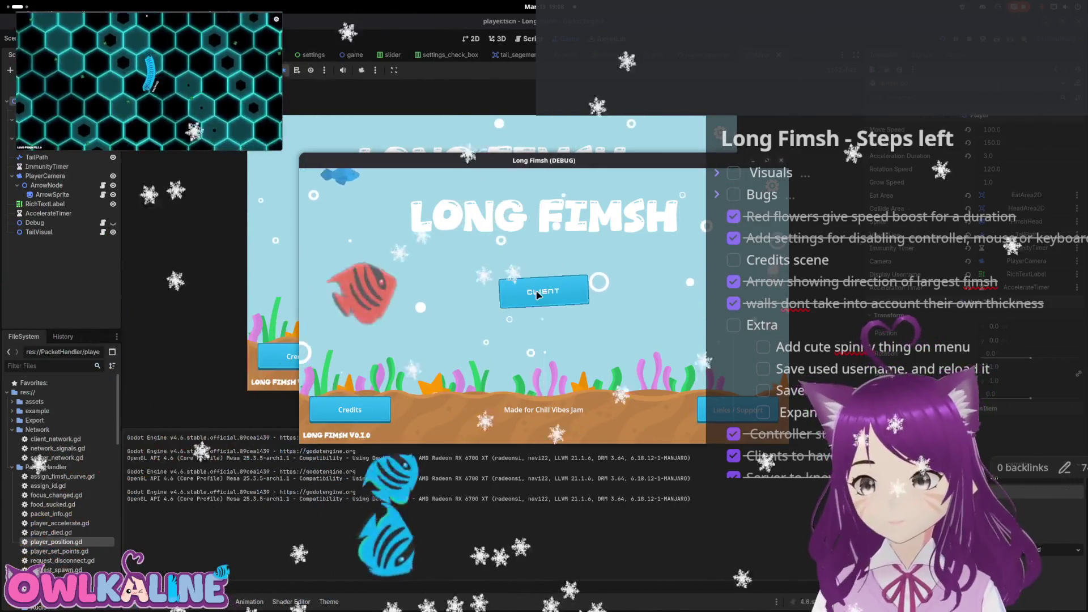
Spectate another player's fimsh in the debug window, then stop the game with F8
{"action": "left_click", "coordinate": [383, 407]}
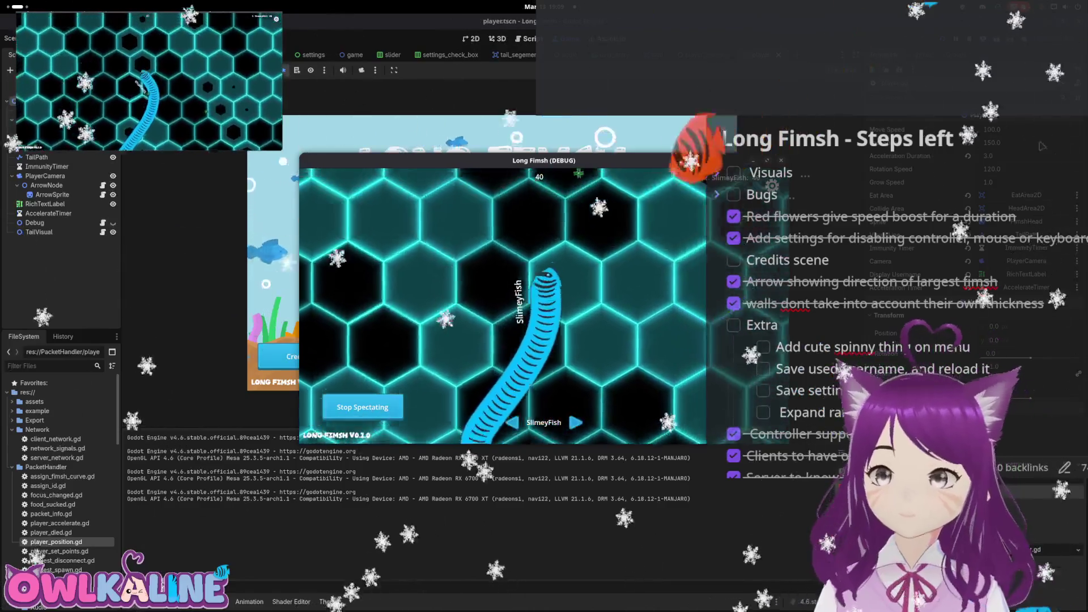
{"action": "key", "text": "F8"}
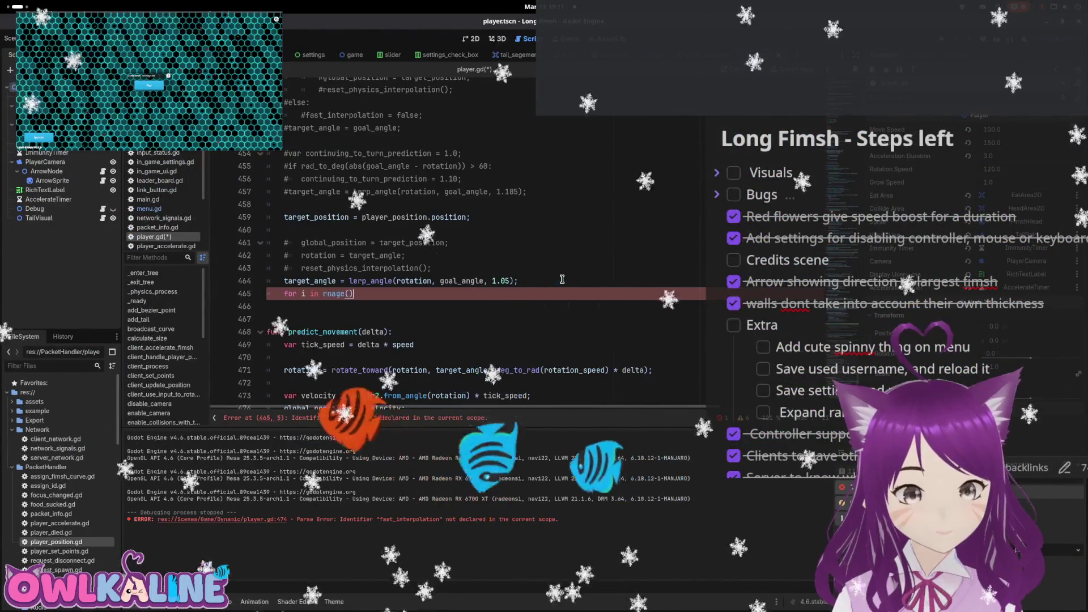
{"action": "type", "text": "for i in rnage()"}
Fix line 465 to read for i in range(Engine.physics_ticks_per_second):
{"action": "key", "text": "BackSpace"}
{"action": "key", "text": "BackSpace"}
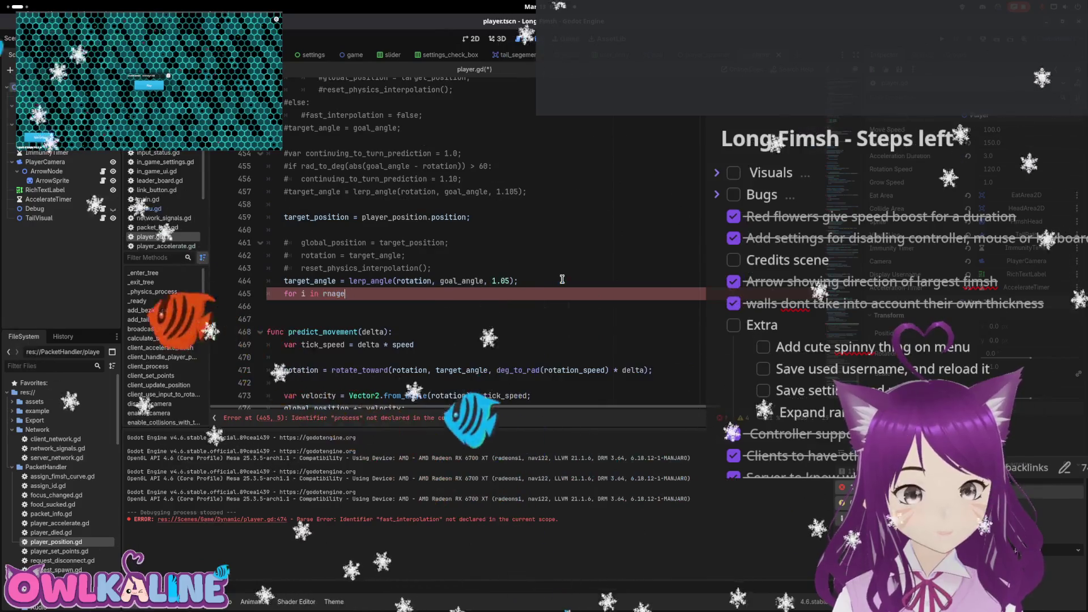
{"action": "key", "text": "BackSpace"}
{"action": "type", "text": "ange9)"}
{"action": "key", "text": "BackSpace"}
{"action": "type", "text": "("}
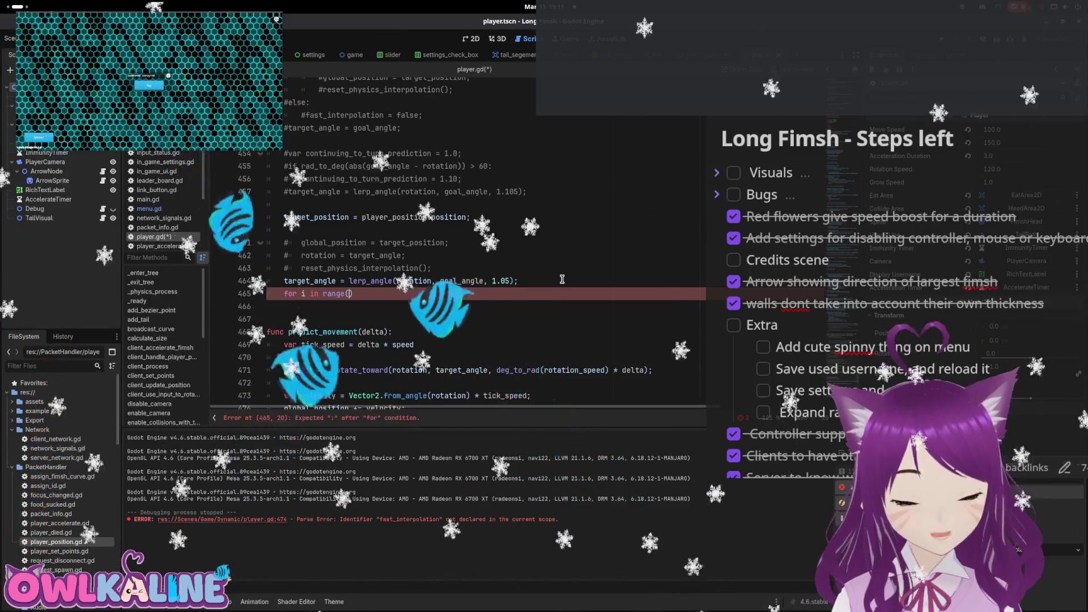
{"action": "type", "text": "Engine."}
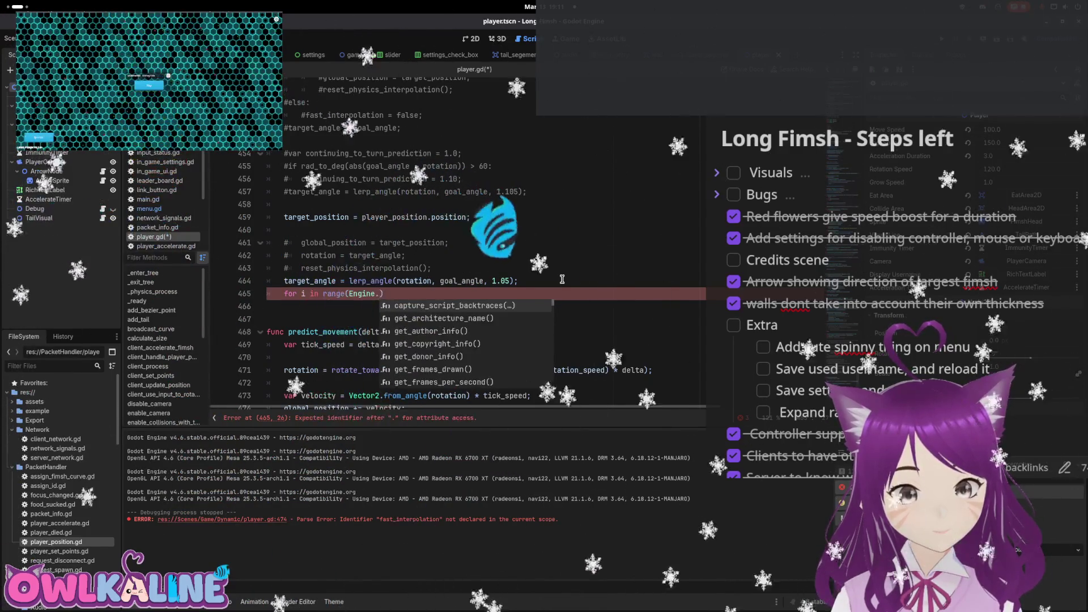
{"action": "type", "text": "Phy"}
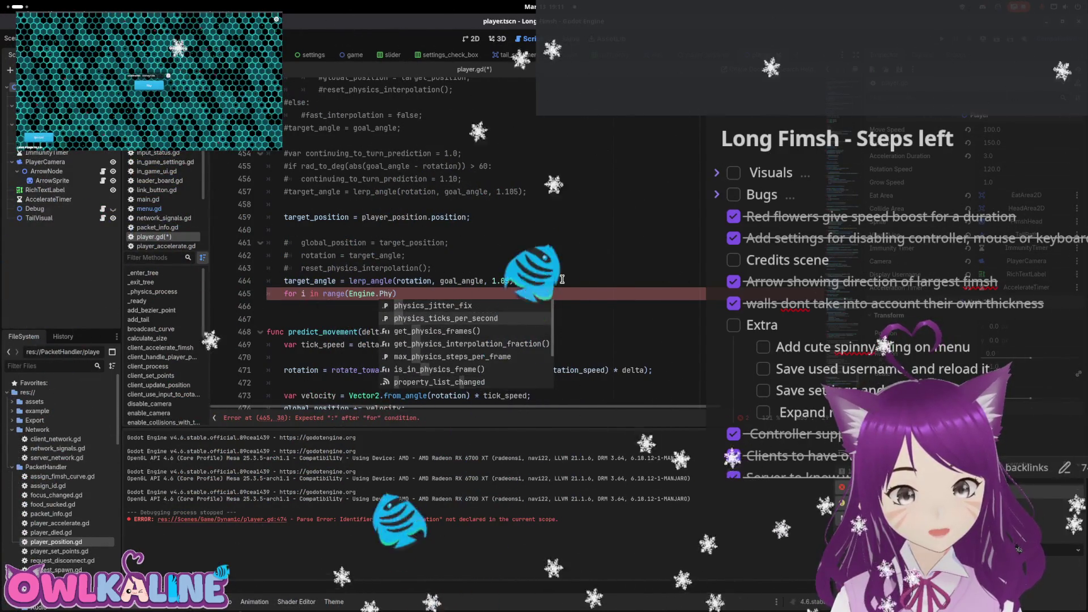
{"action": "key", "text": "Return"}
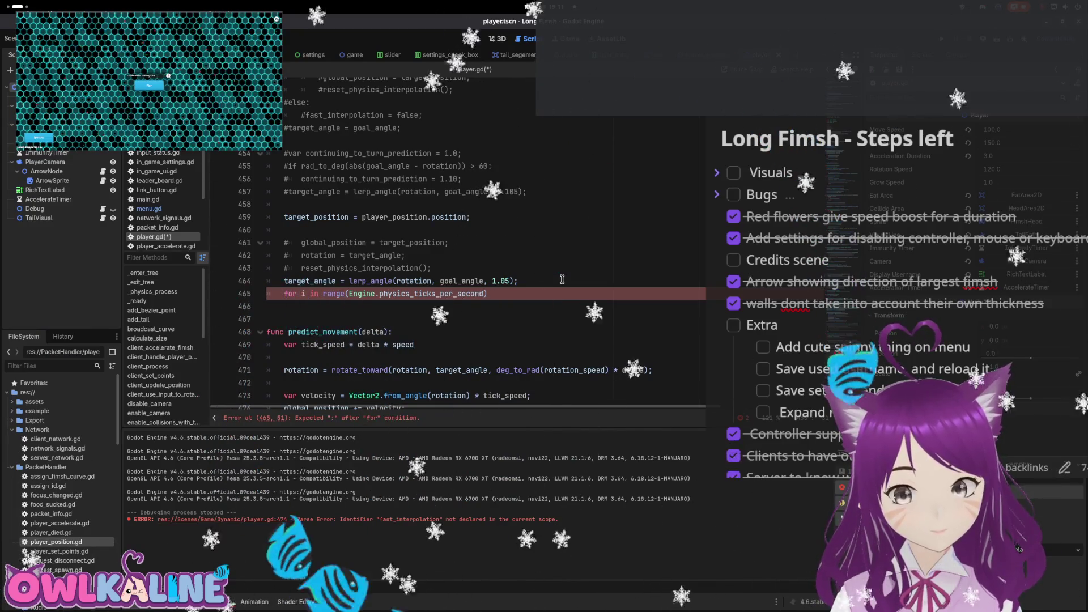
{"action": "type", "text": ":"}
{"action": "key", "text": "Return"}
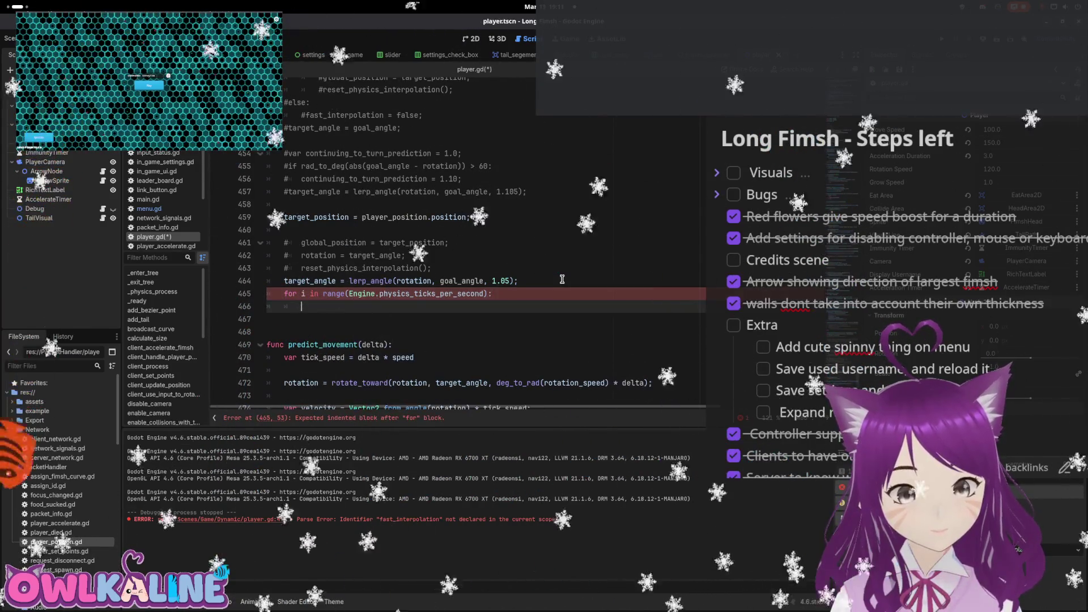
Call _physics_process(delta) inside the loop, save, then start replacing delta with a physics argument
{"action": "type", "text": "_ph"}
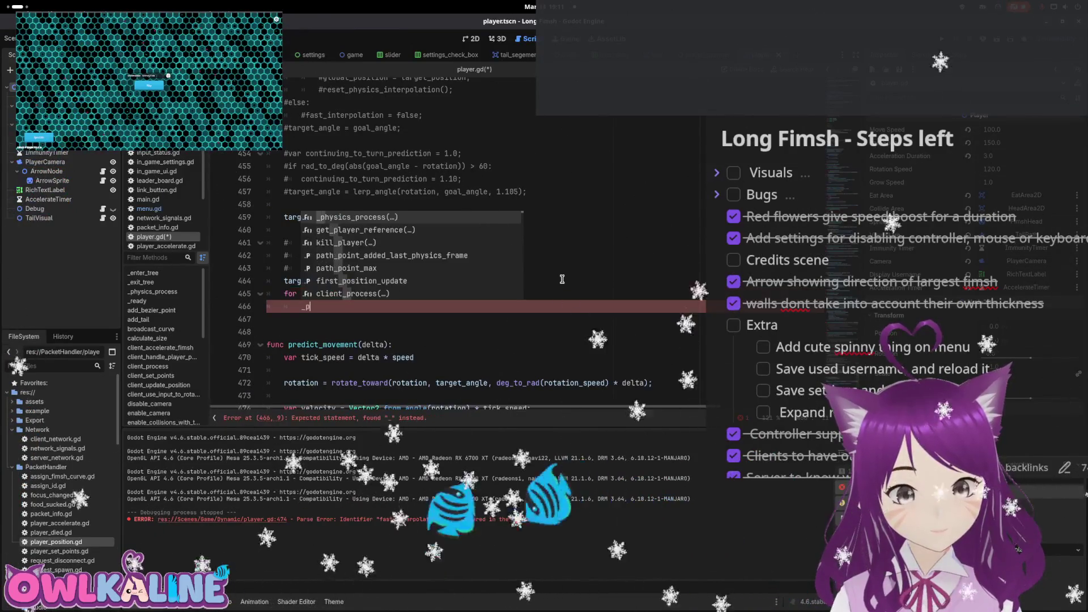
{"action": "key", "text": "Return"}
{"action": "type", "text": "delta);"}
{"action": "key", "text": "ctrl+s"}
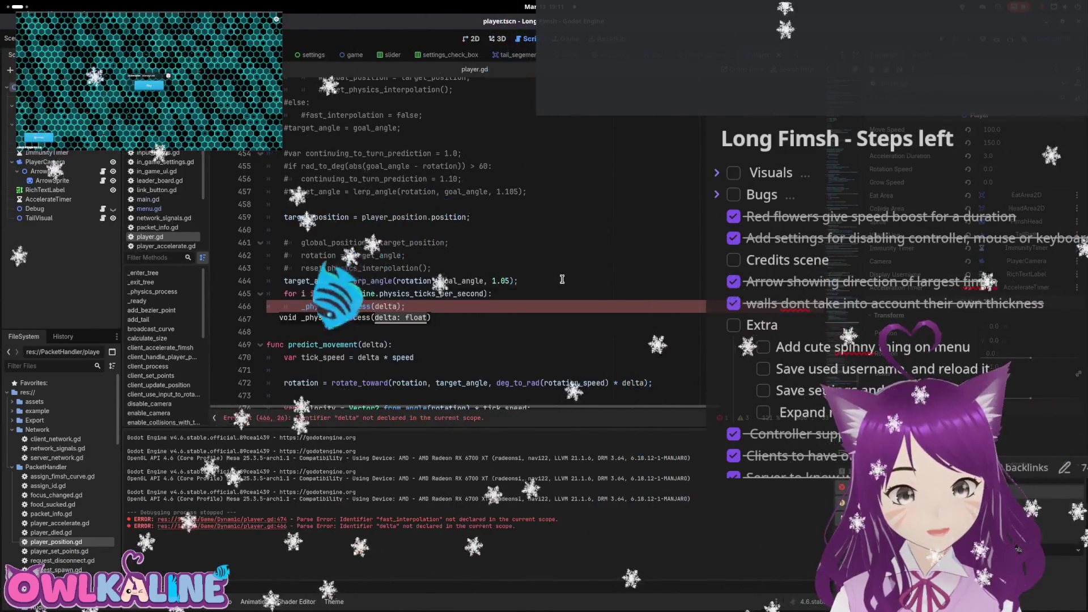
{"action": "key", "text": "Left"}
{"action": "key", "text": "Left"}
{"action": "key", "text": "BackSpace"}
{"action": "key", "text": "BackSpace"}
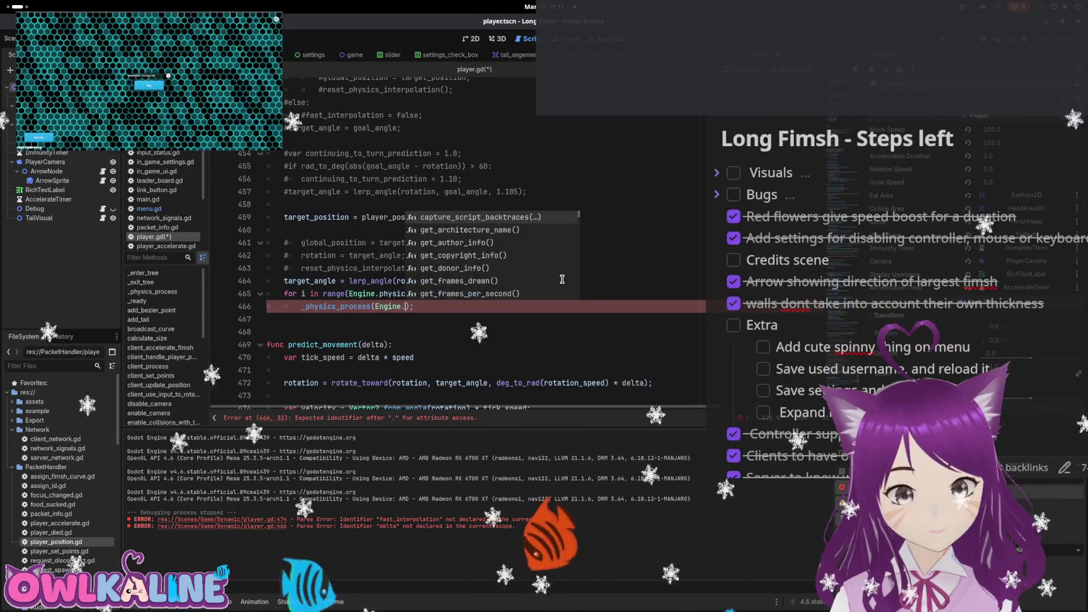
{"action": "type", "text": "ph"}
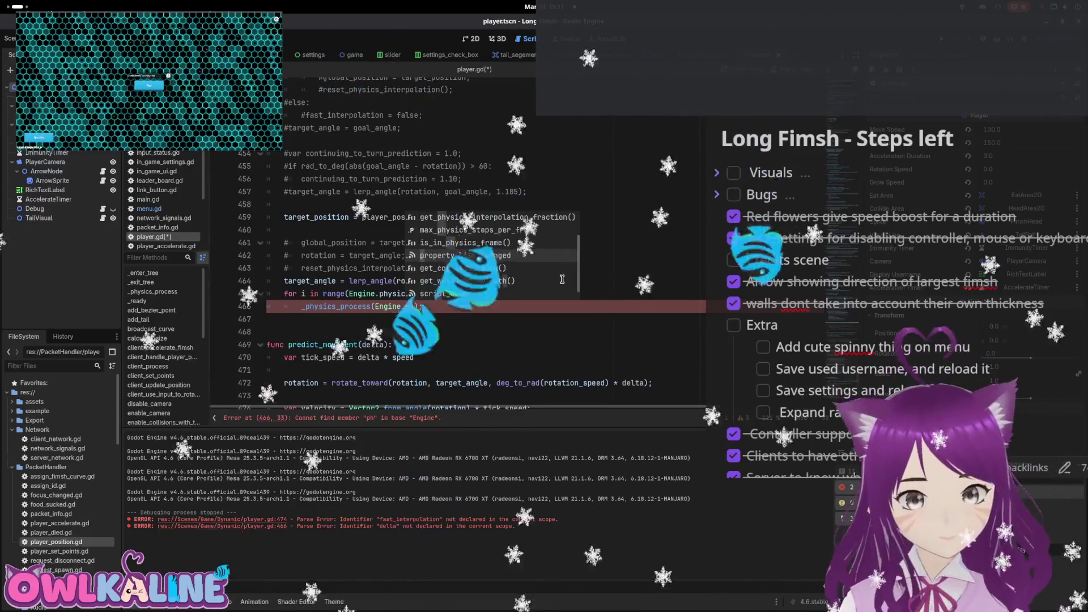
Replace the inserted physics_jitter_fix argument with physics_ticks_per_second
{"action": "scroll", "coordinate": [562, 279], "scroll_direction": "down", "scroll_amount": 3}
{"action": "scroll", "coordinate": [562, 279], "scroll_direction": "up", "scroll_amount": 3}
{"action": "key", "text": "Return"}
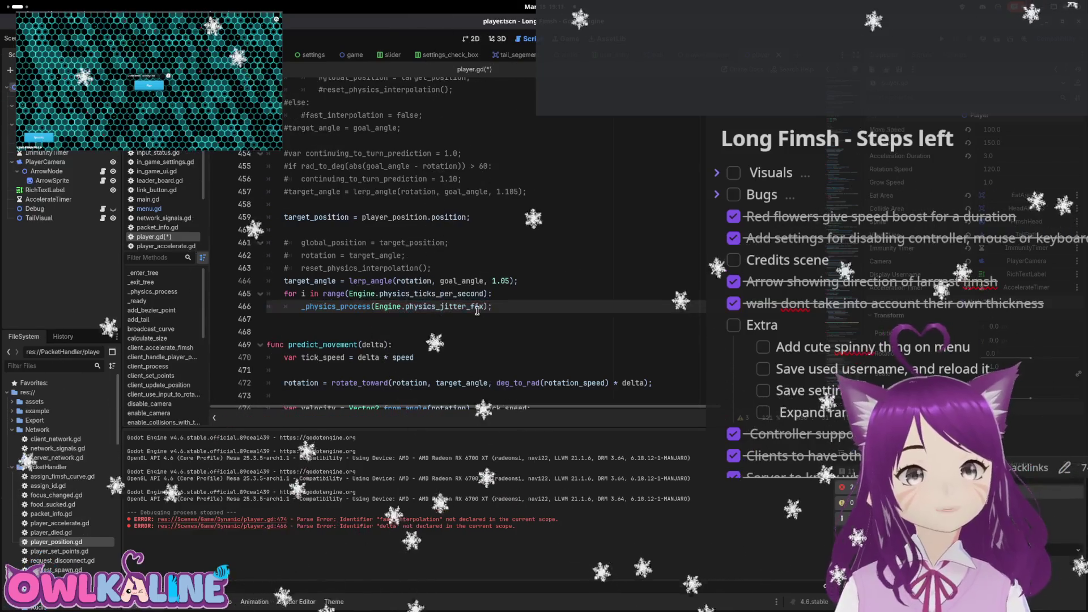
{"action": "mouse_move", "coordinate": [461, 305]}
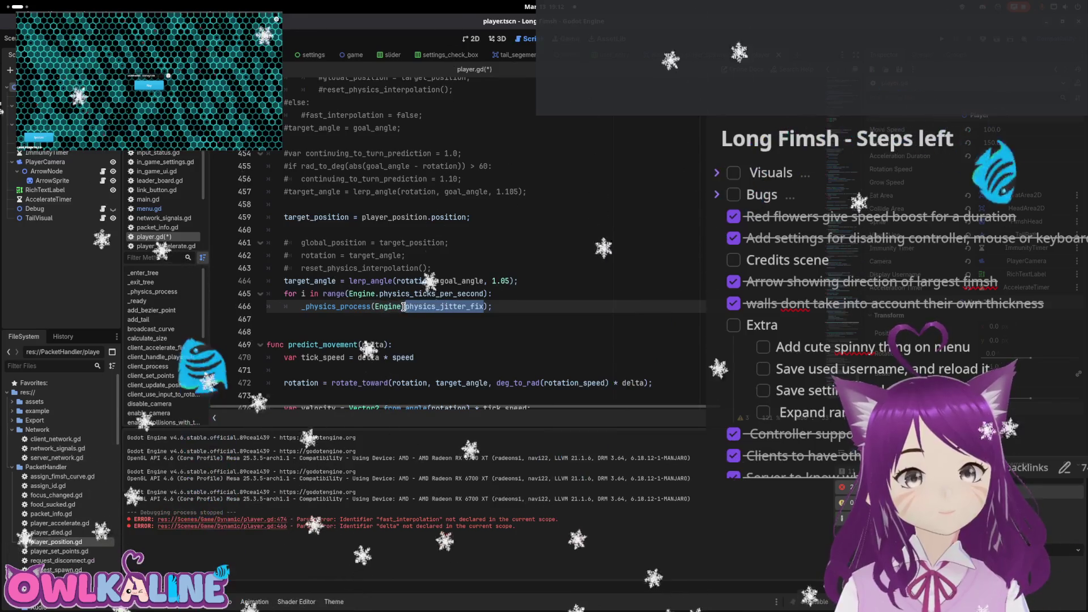
{"action": "mouse_move", "coordinate": [401, 295]}
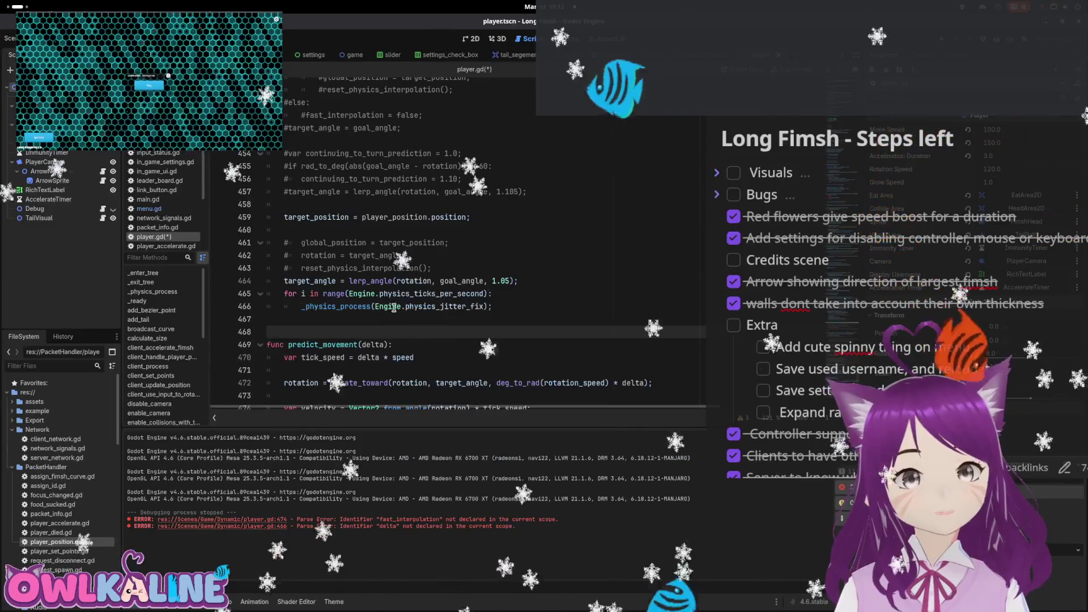
{"action": "left_click", "coordinate": [430, 306]}
{"action": "double_click", "coordinate": [430, 306]}
{"action": "type", "text": "physics_ticks_per_second"}
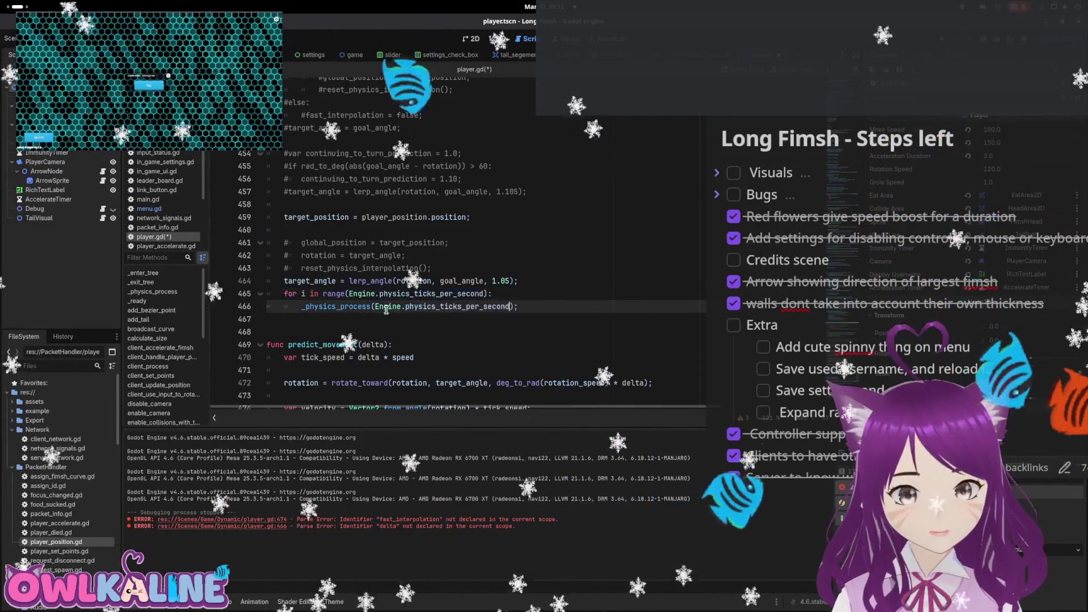
Make the argument 1.0 / Engine.physics_ticks_per_second, save player.gd, and run the project
{"action": "left_click", "coordinate": [375, 306]}
{"action": "type", "text": "1.0 /"}
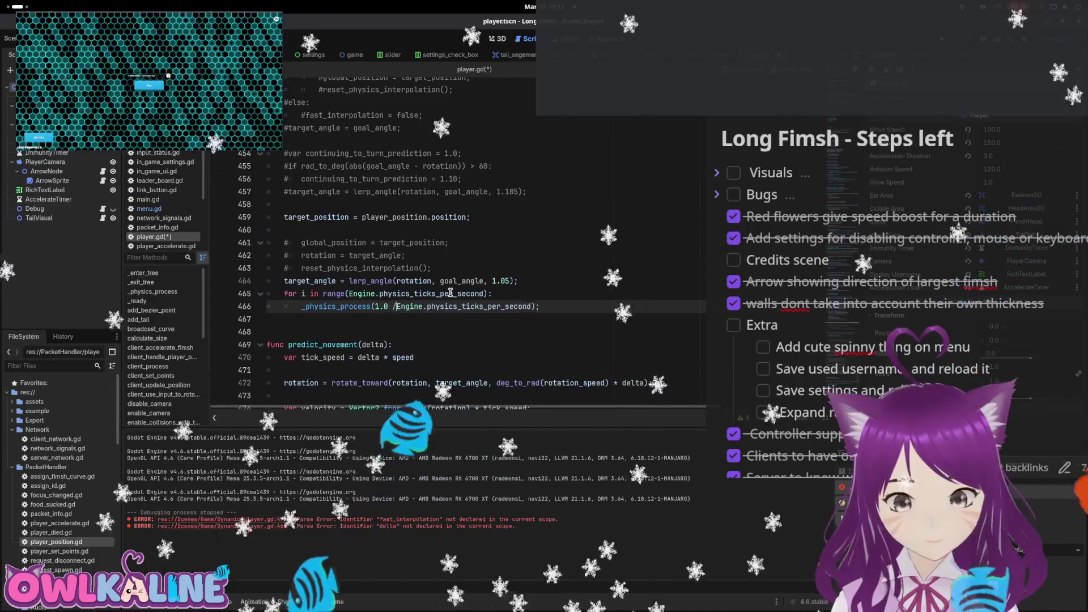
{"action": "key", "text": "ctrl+s"}
{"action": "key", "text": "End"}
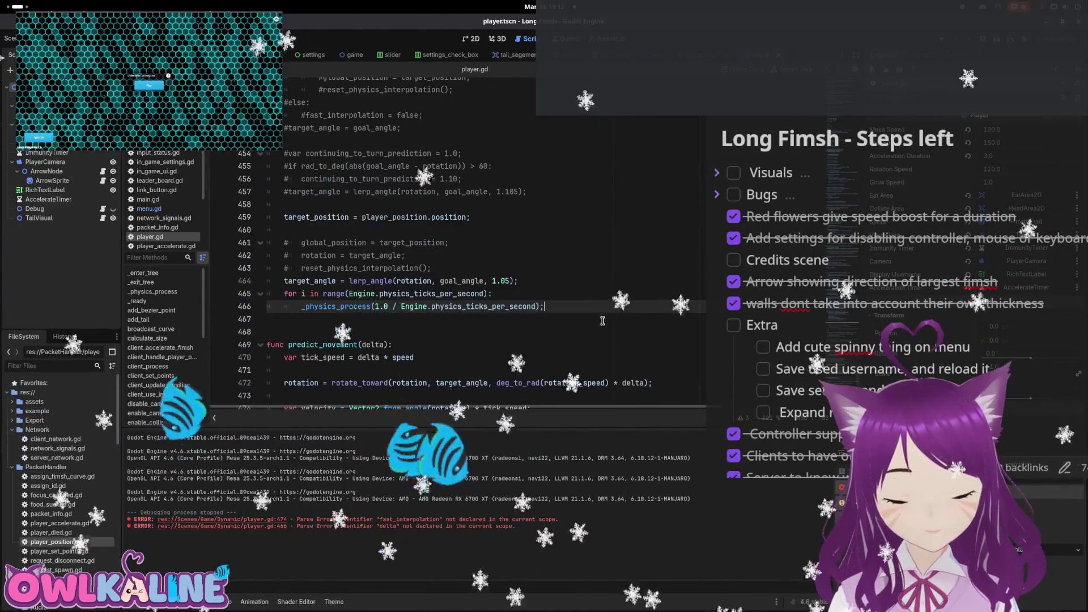
{"action": "left_click", "coordinate": [942, 42]}
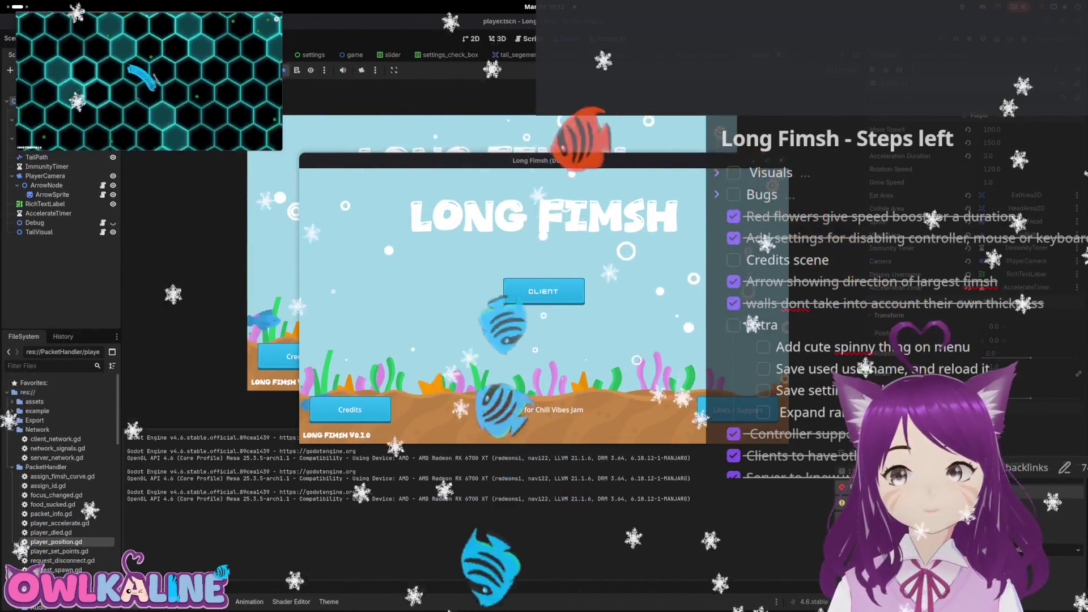
Enter the client screen, spectate SlimeyFish, then stop the game with F8
{"action": "key", "text": "Return"}
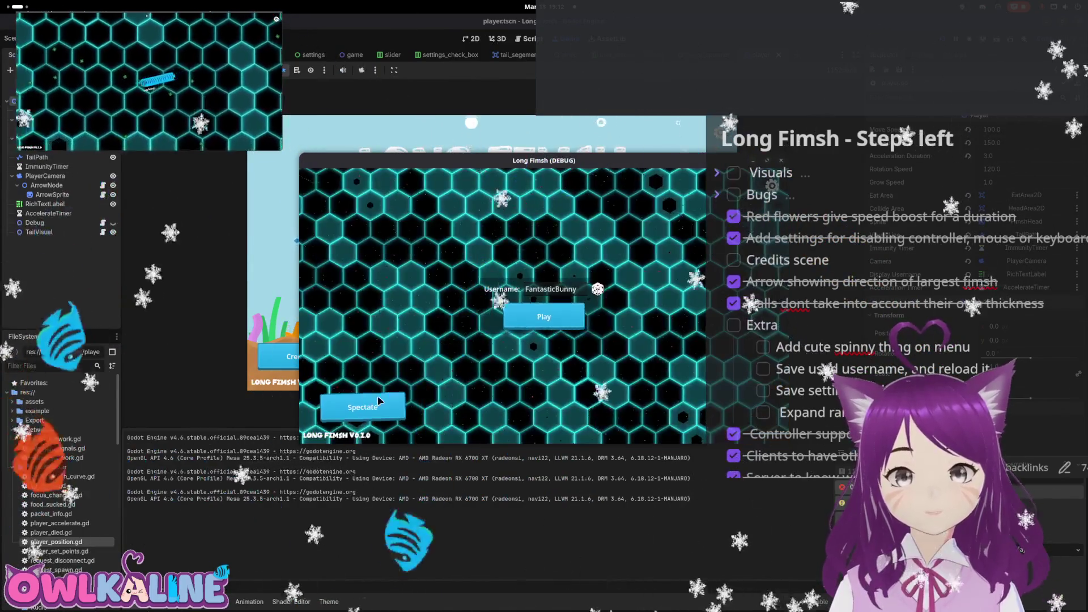
{"action": "left_click", "coordinate": [362, 407]}
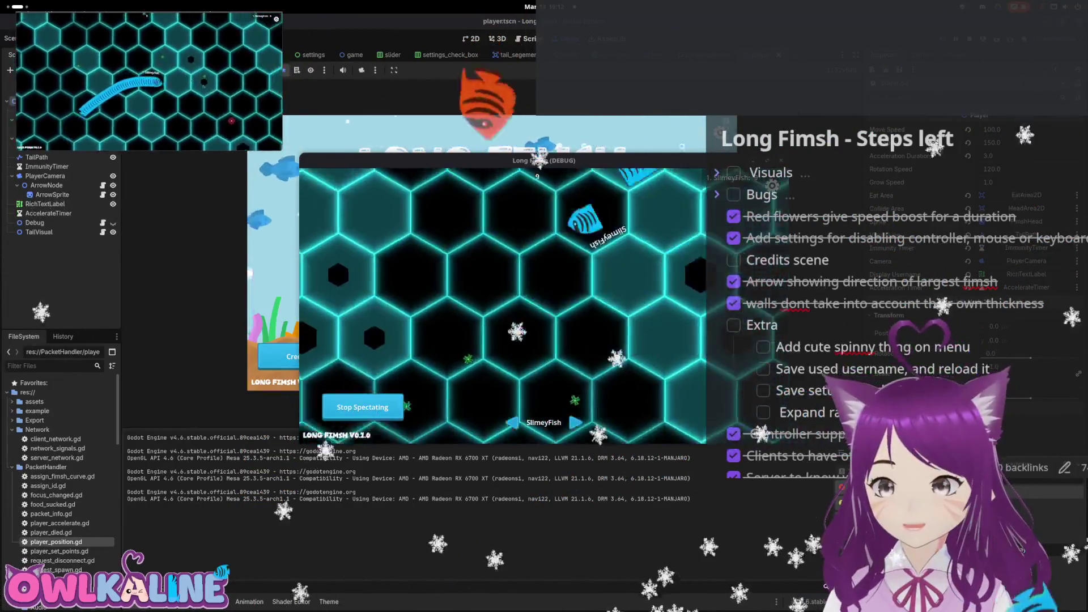
{"action": "key", "text": "F8"}
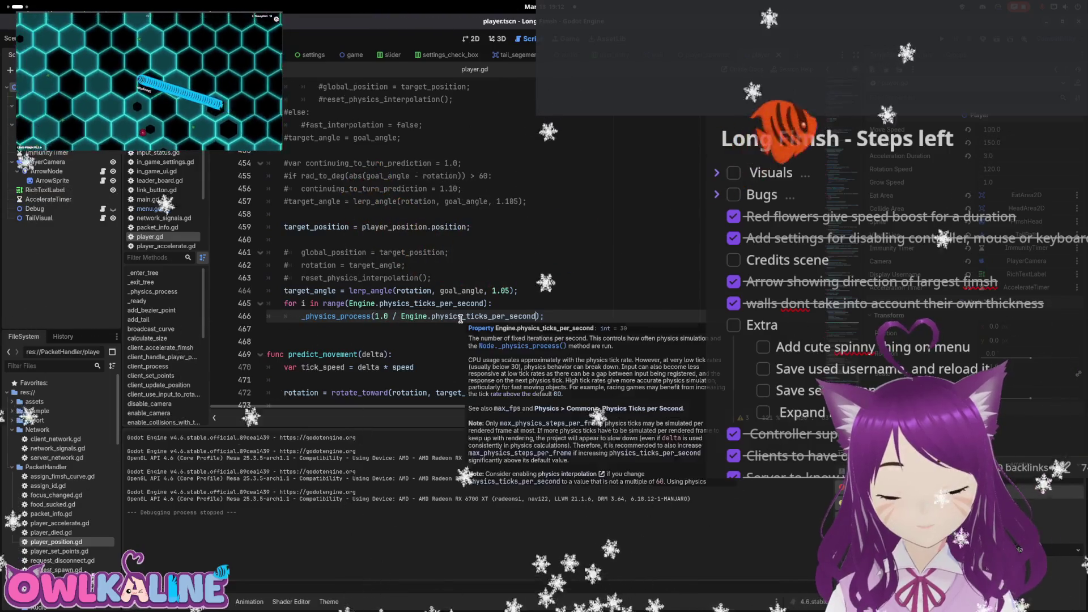
Place the caret after Engine.physics_ticks_per_second on line 465 and begin typing '* 0.'
{"action": "left_click", "coordinate": [373, 303]}
{"action": "left_click", "coordinate": [483, 303]}
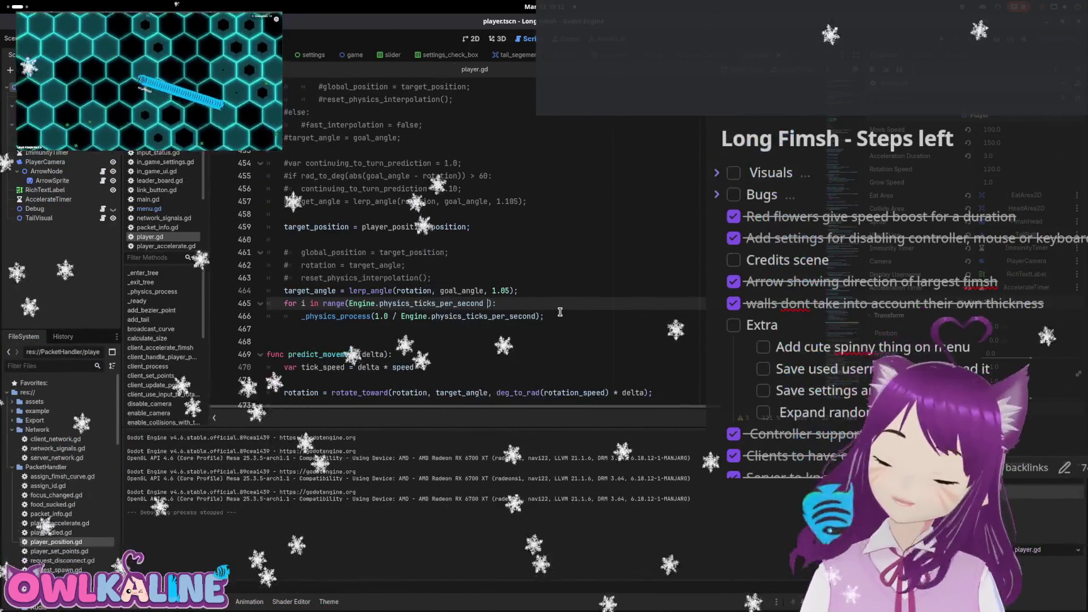
{"action": "key", "text": "super"}
{"action": "key", "text": "super"}
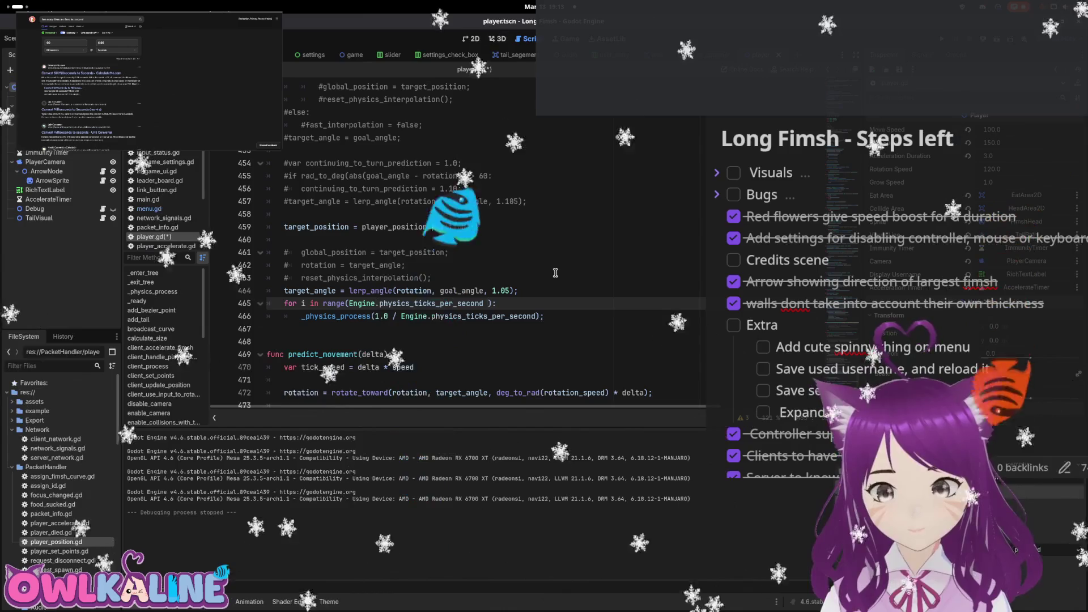
{"action": "type", "text": "*"}
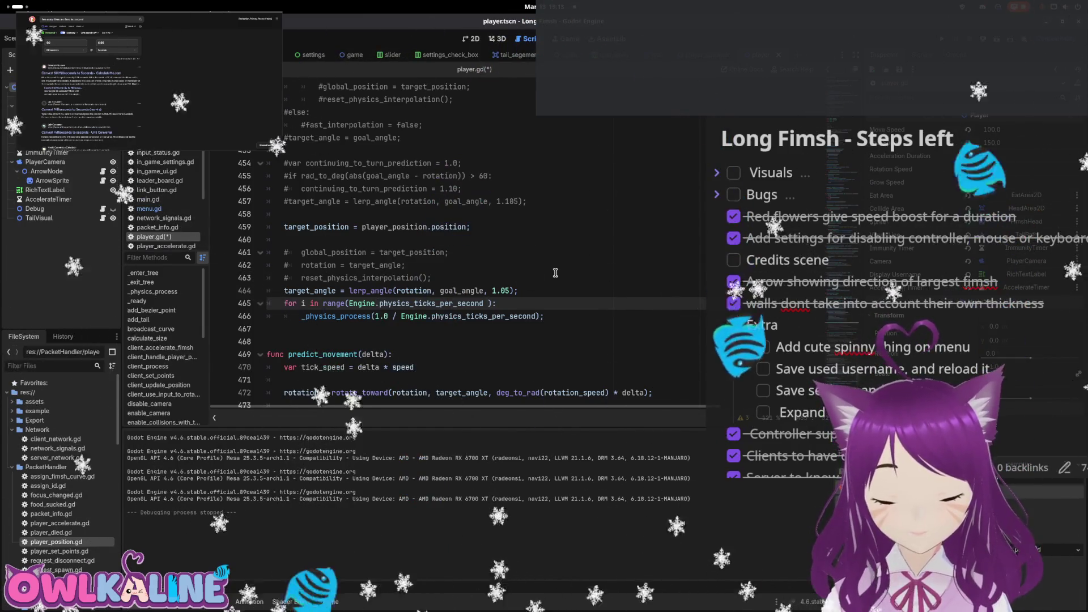
{"action": "type", "text": " 0."}
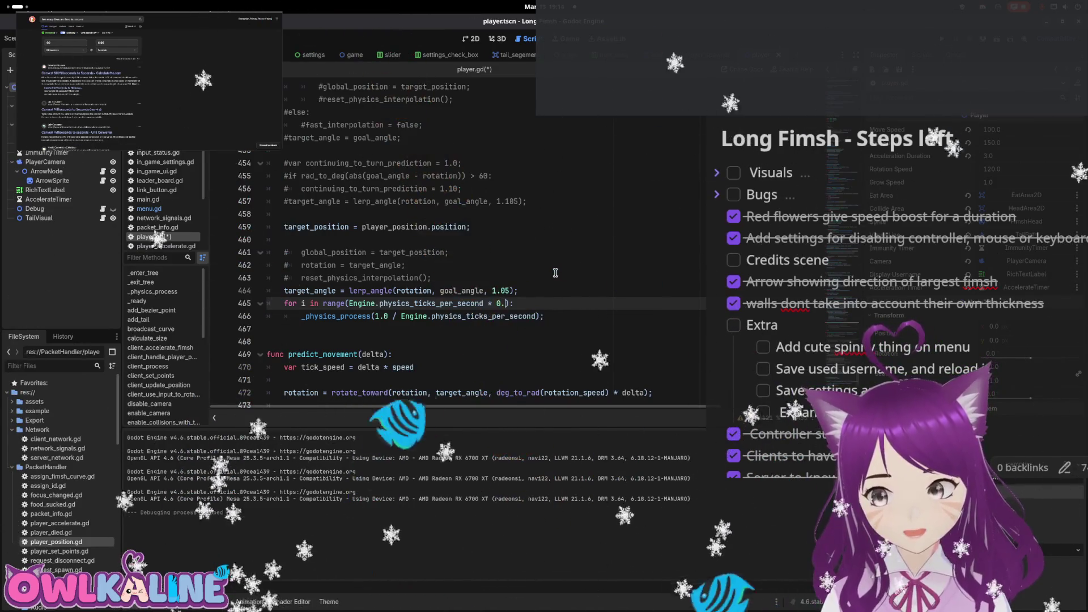
{"action": "type", "text": "4"}
Save the '* 0.6' loop count, change the loop to range(6), and relaunch the game
{"action": "key", "text": "ctrl+s"}
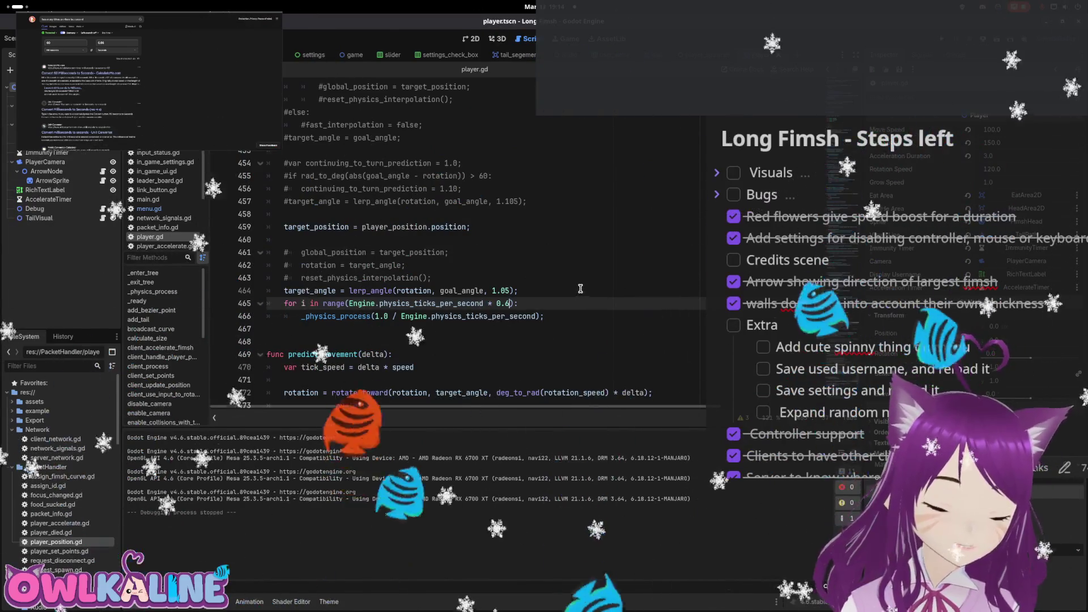
{"action": "left_click", "coordinate": [448, 316]}
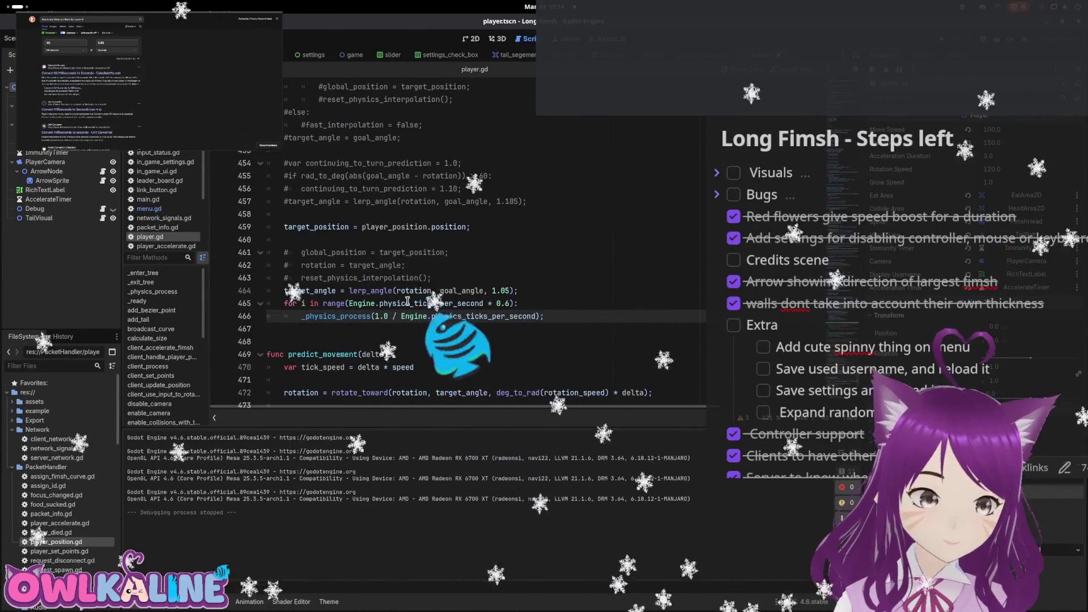
{"action": "left_click", "coordinate": [507, 303]}
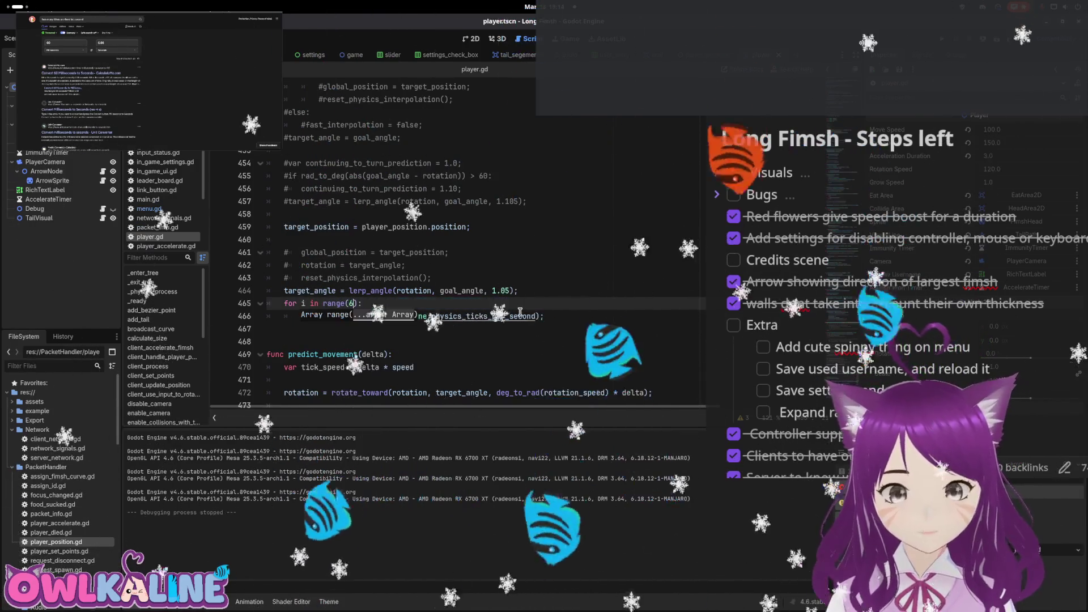
{"action": "type", "text": "6"}
{"action": "left_click", "coordinate": [630, 273]}
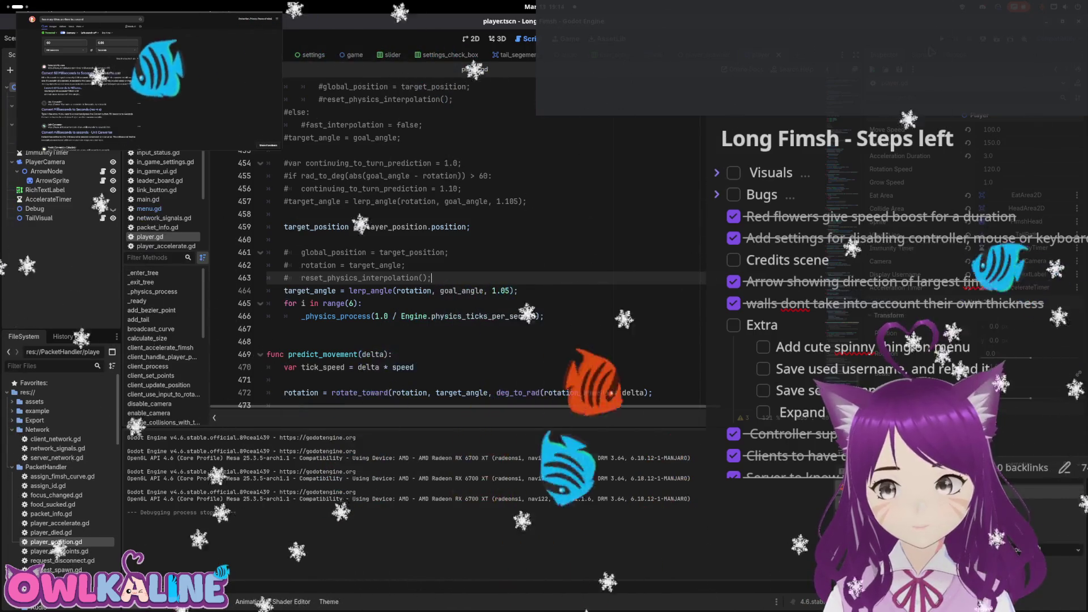
{"action": "key", "text": "F5"}
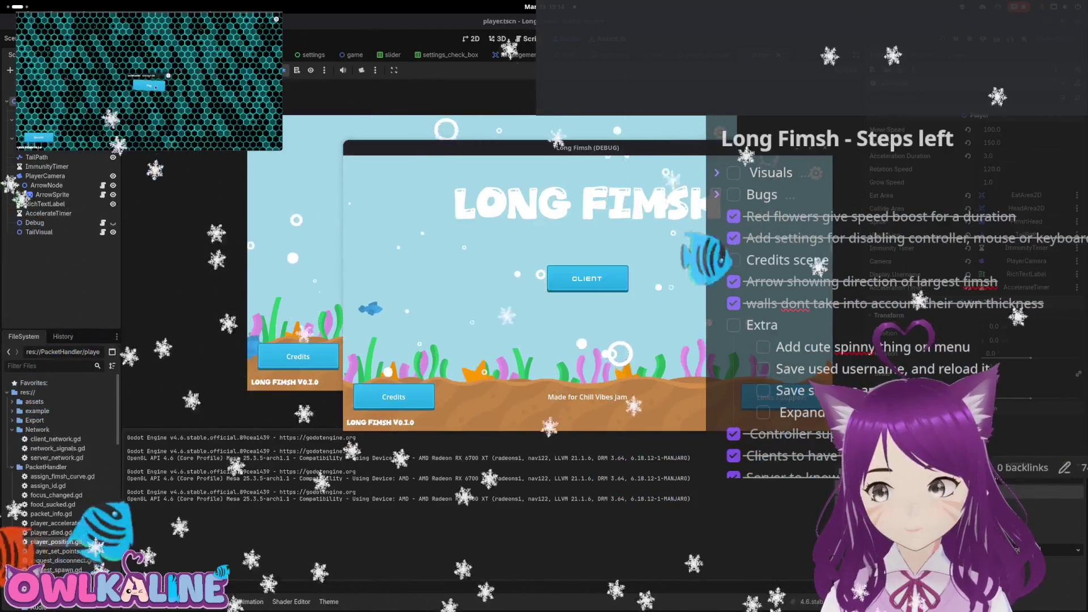
Test the range(6) loop by spectating another player from the client screen, then stop
{"action": "left_click", "coordinate": [587, 278]}
{"action": "left_click", "coordinate": [408, 402]}
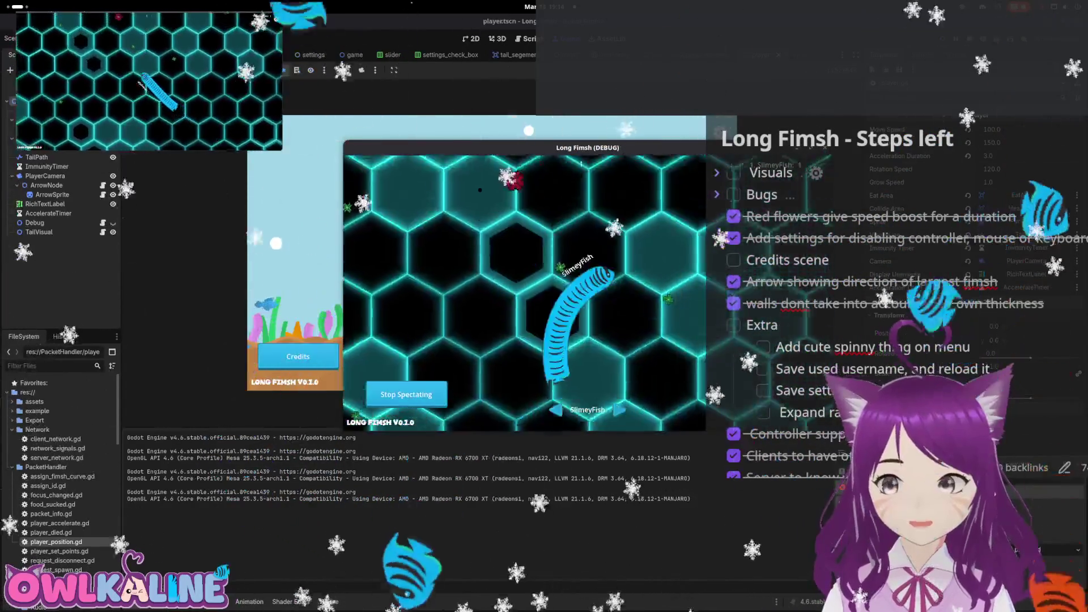
{"action": "key", "text": "F8"}
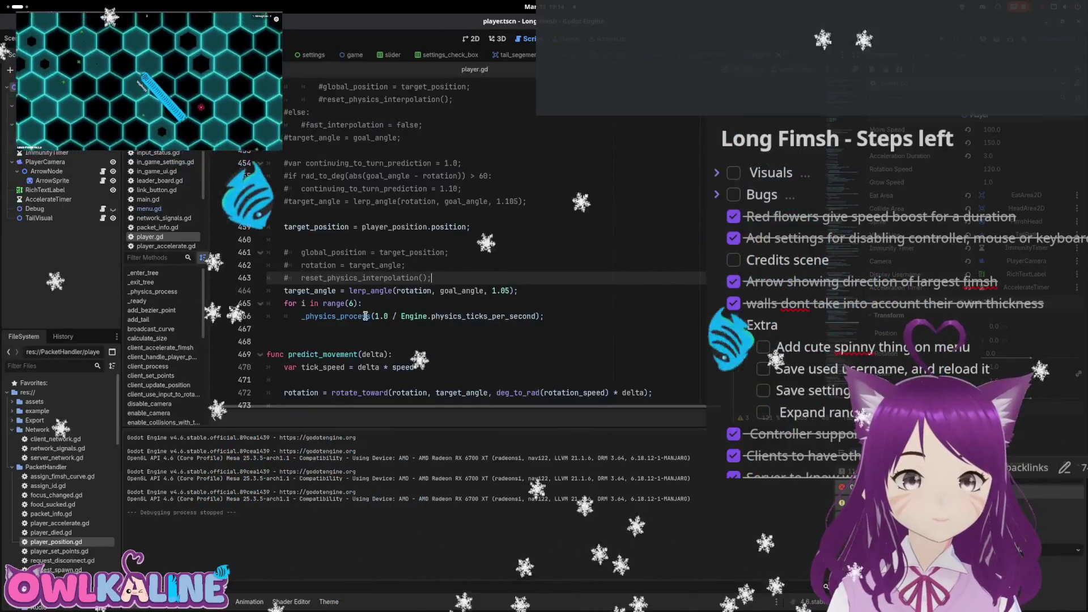
{"action": "scroll", "coordinate": [368, 309], "scroll_direction": "up", "scroll_amount": 3}
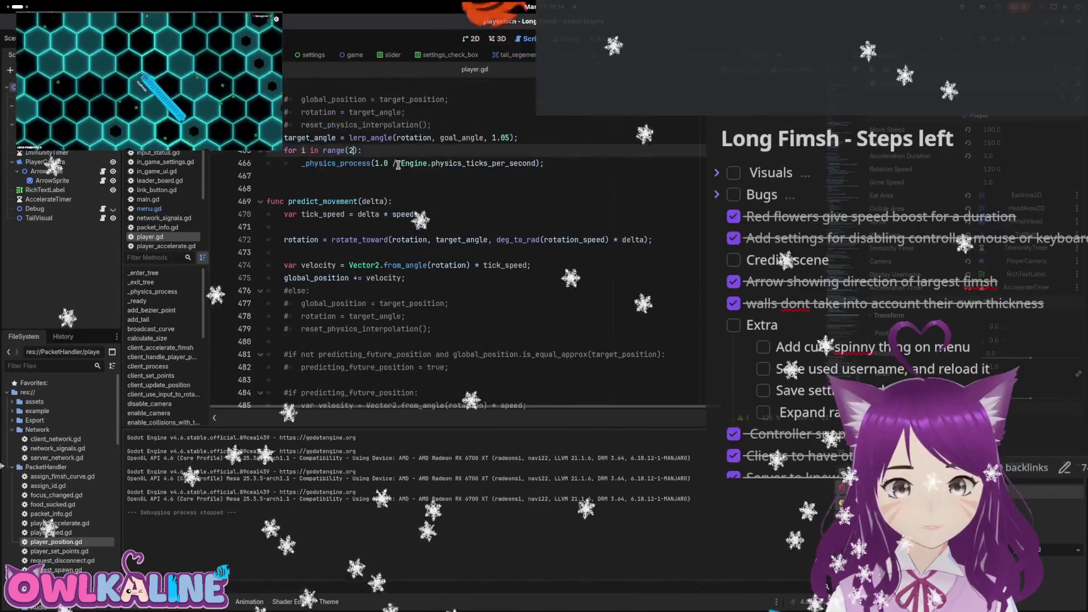
Rerun the game with the loop at range(2), spectate SlimeyFish's worm, and stop
{"action": "key", "text": "F5"}
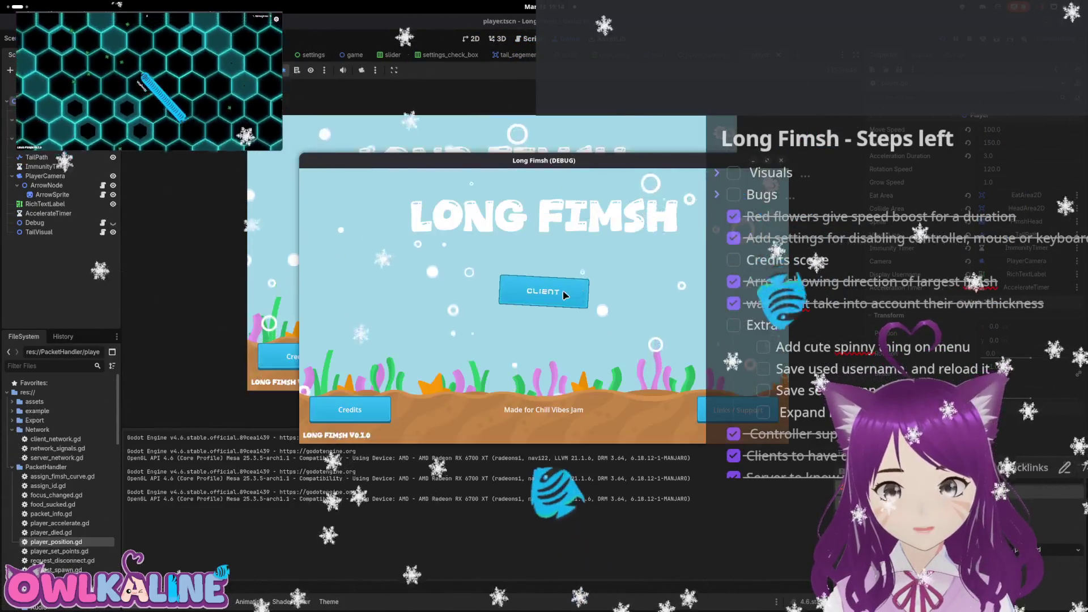
{"action": "left_click", "coordinate": [564, 294]}
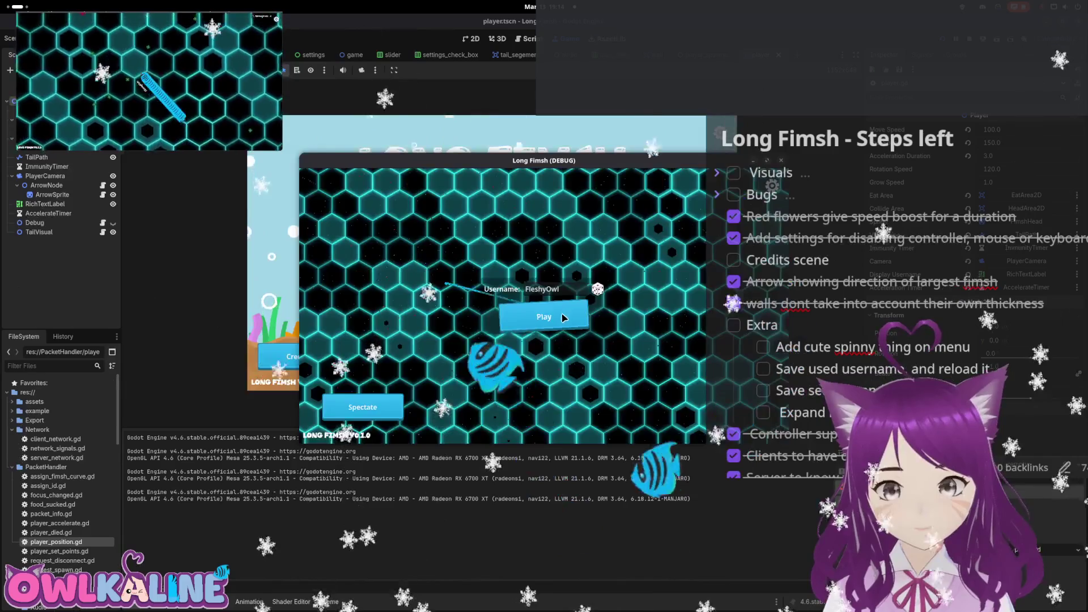
{"action": "left_click", "coordinate": [369, 415]}
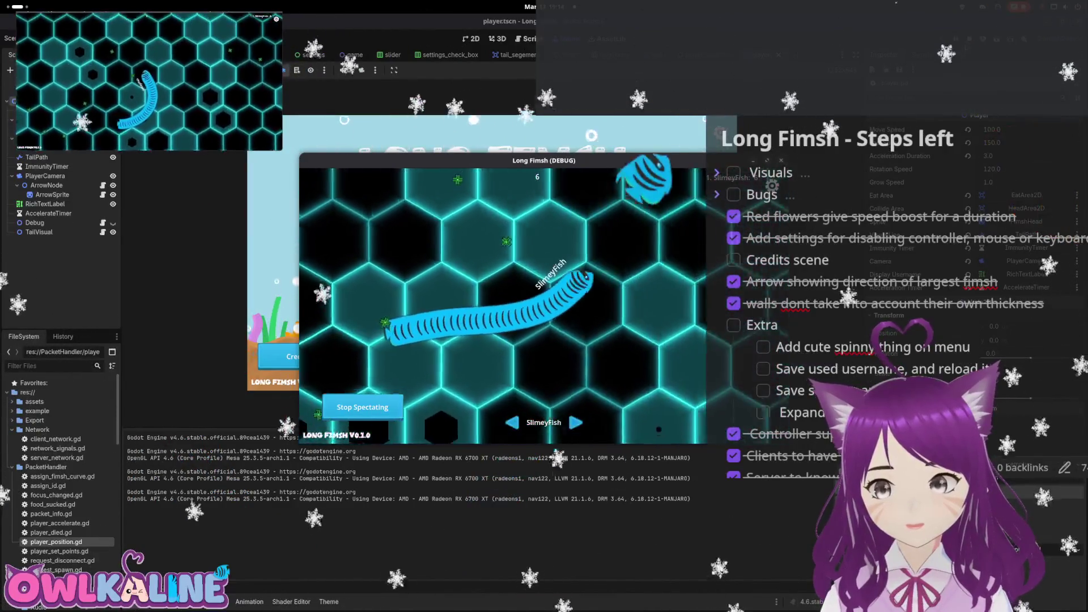
{"action": "key", "text": "F8"}
Save player.gd, relaunch, spectate SlimeyFish's worm again, and stop the debug game
{"action": "scroll", "coordinate": [478, 264], "scroll_direction": "up", "scroll_amount": 2}
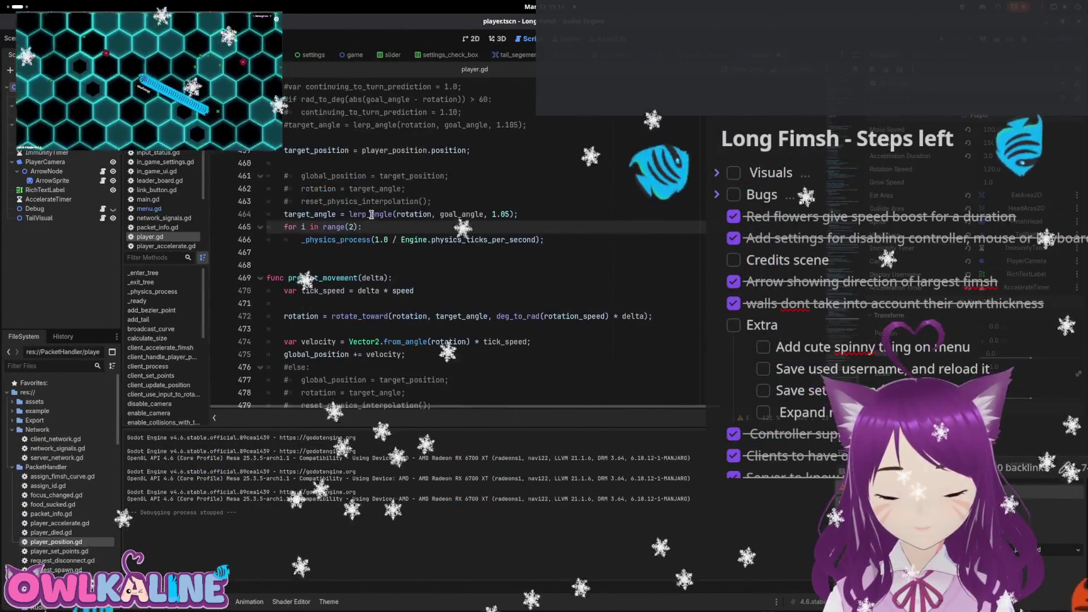
{"action": "key", "text": "ctrl+s"}
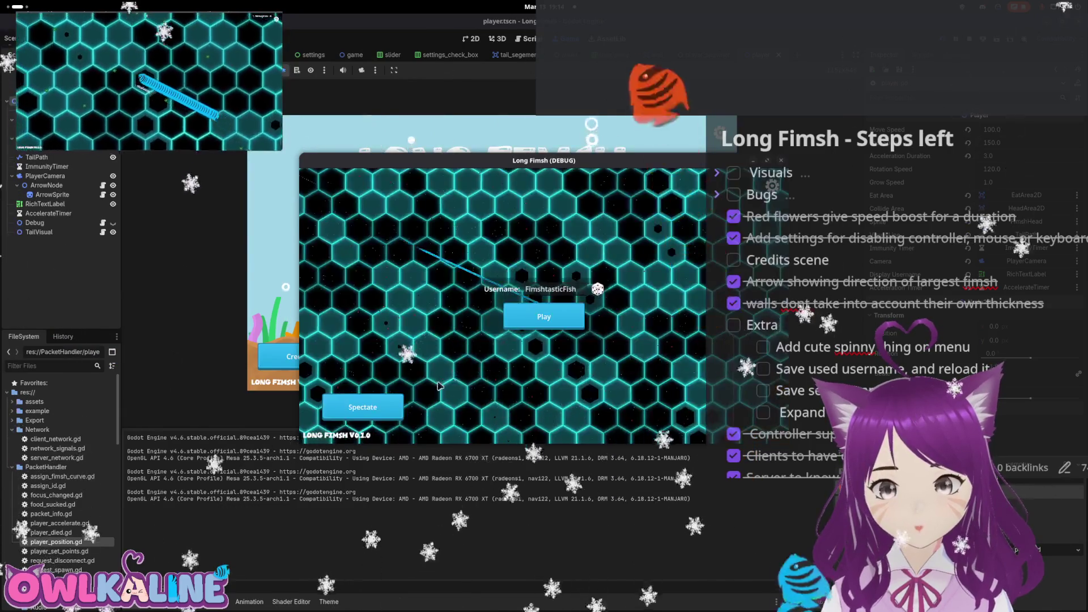
{"action": "left_click", "coordinate": [362, 407]}
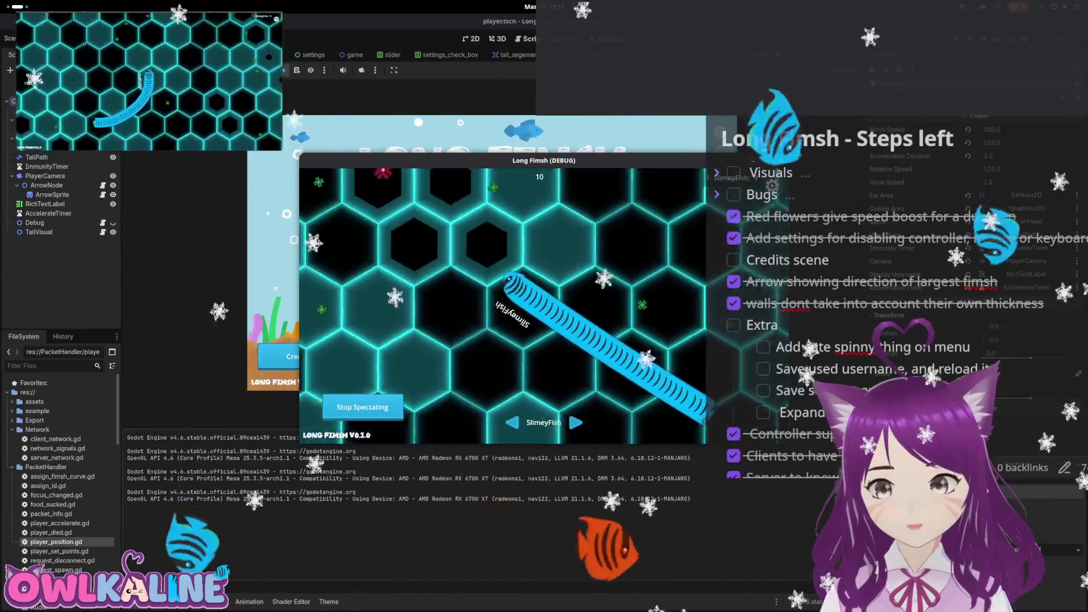
{"action": "key", "text": "F8"}
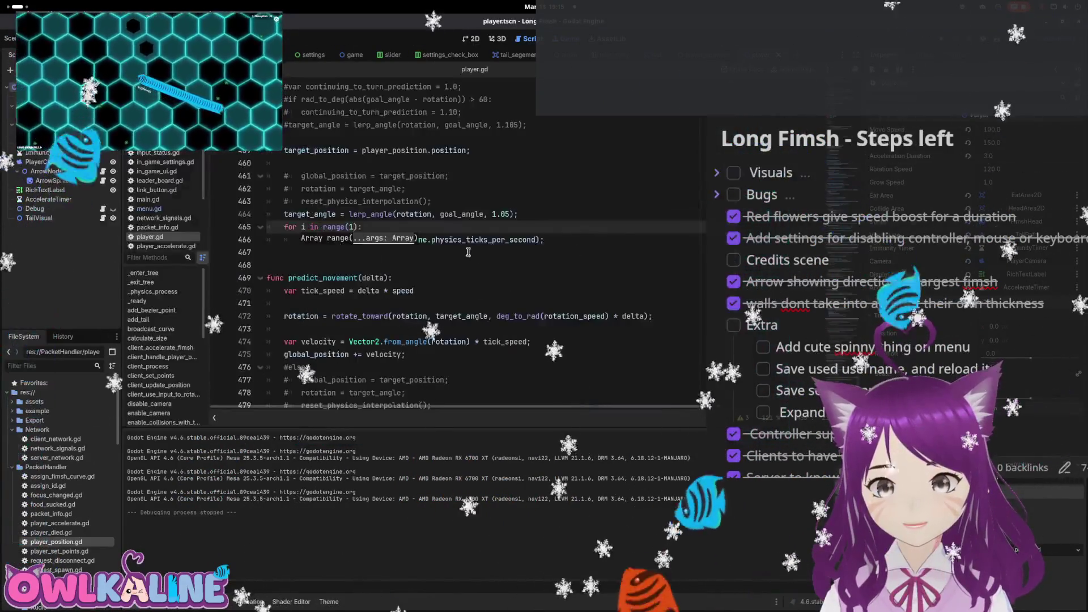
Replace the _physics_process argument on line 466 with 0.033, save, and rerun the game
{"action": "left_click", "coordinate": [531, 239]}
{"action": "left_click_drag", "start_coordinate": [445, 237], "coordinate": [536, 239]}
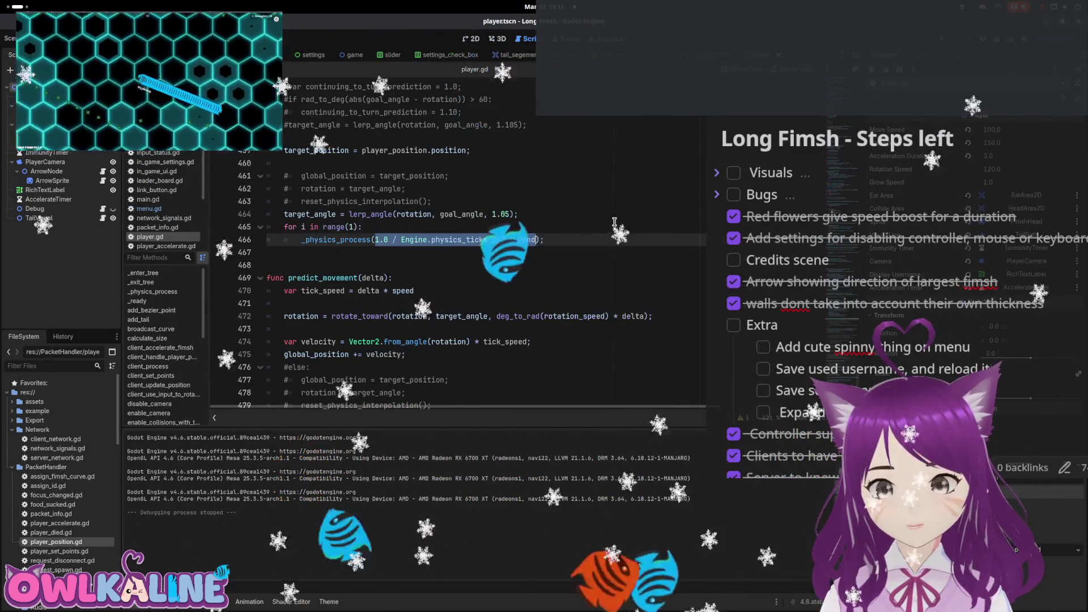
{"action": "left_click", "coordinate": [468, 237]}
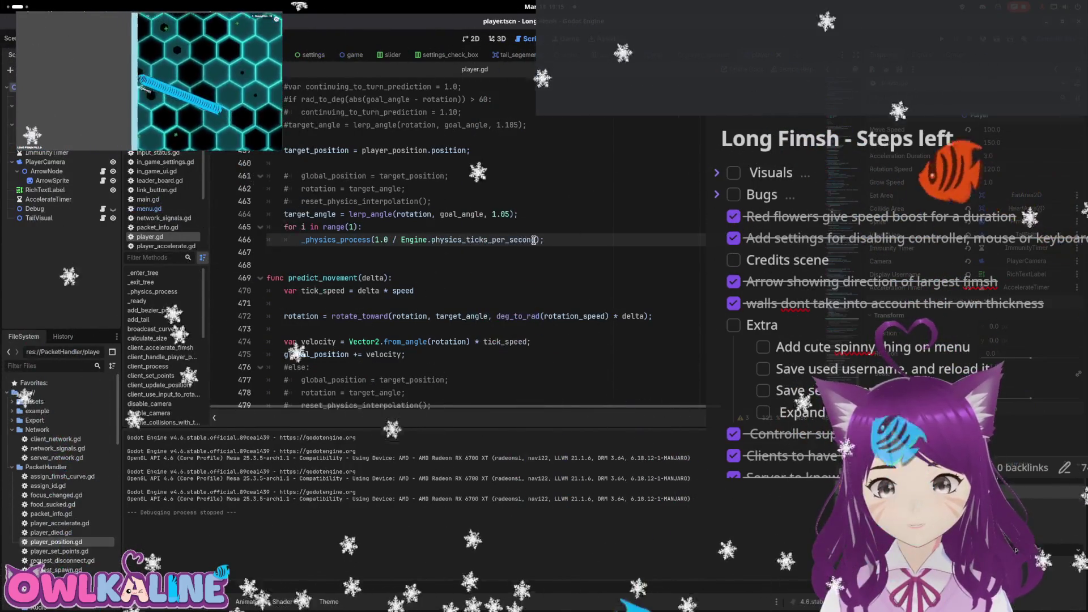
{"action": "mouse_move", "coordinate": [501, 241]}
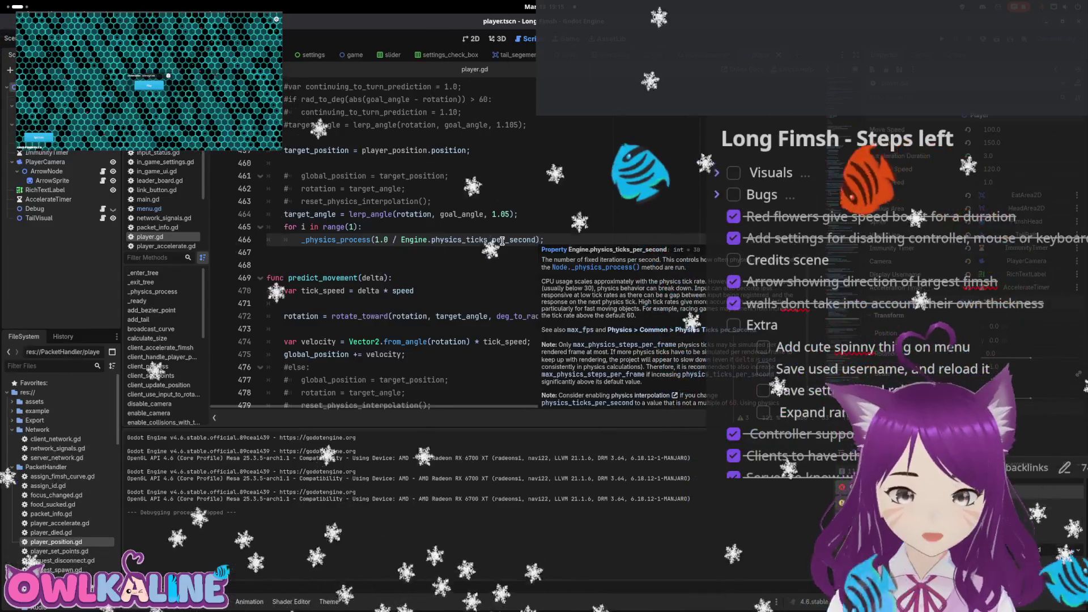
{"action": "scroll", "coordinate": [641, 294], "scroll_direction": "down", "scroll_amount": 1}
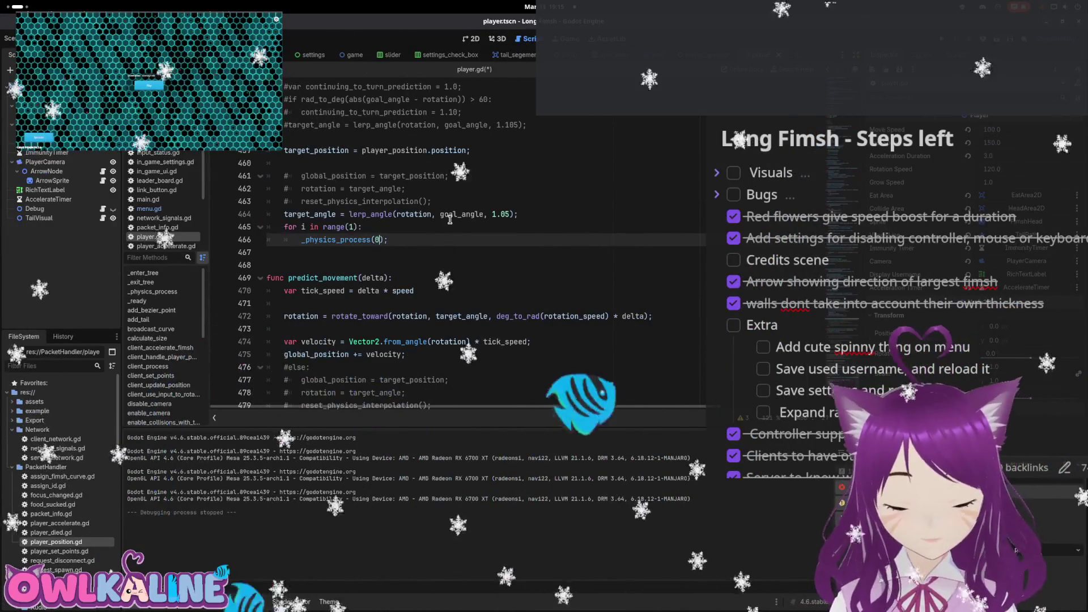
{"action": "type", "text": ".033"}
{"action": "key", "text": "ctrl+s"}
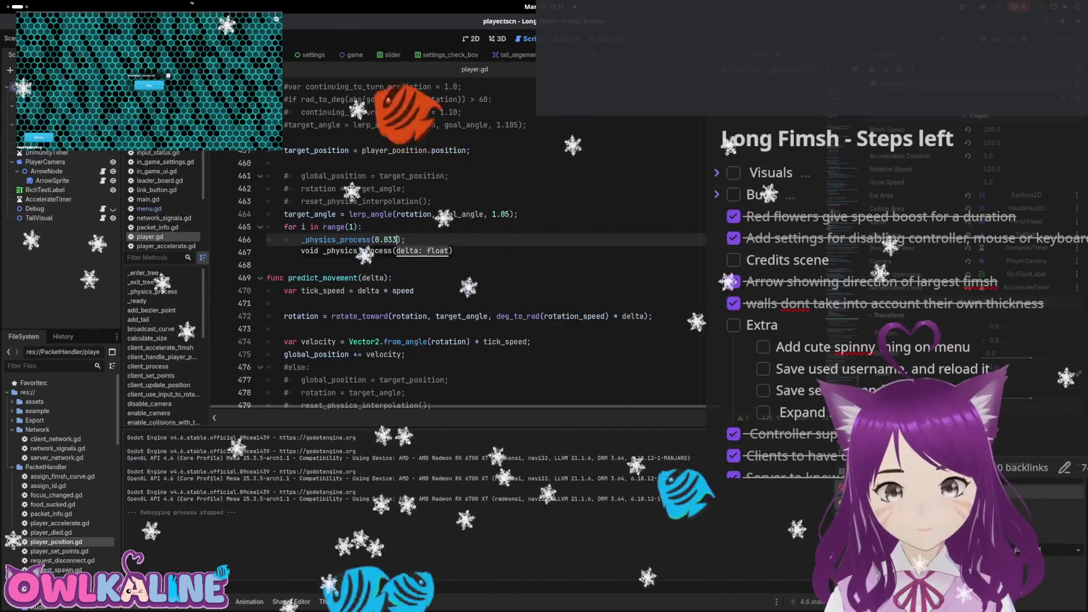
{"action": "left_click", "coordinate": [149, 85]}
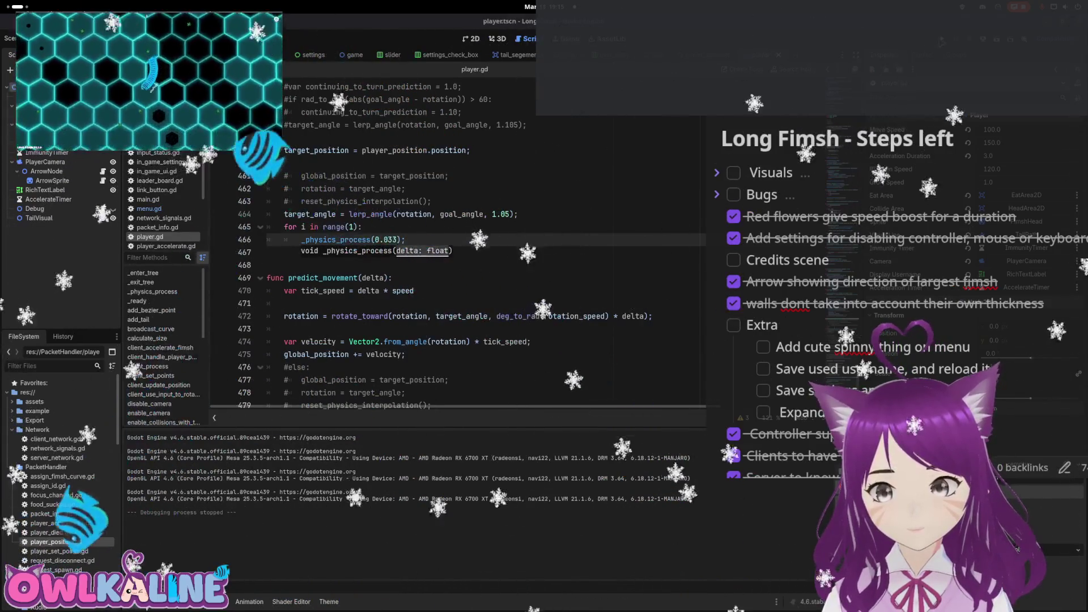
{"action": "key", "text": "F5"}
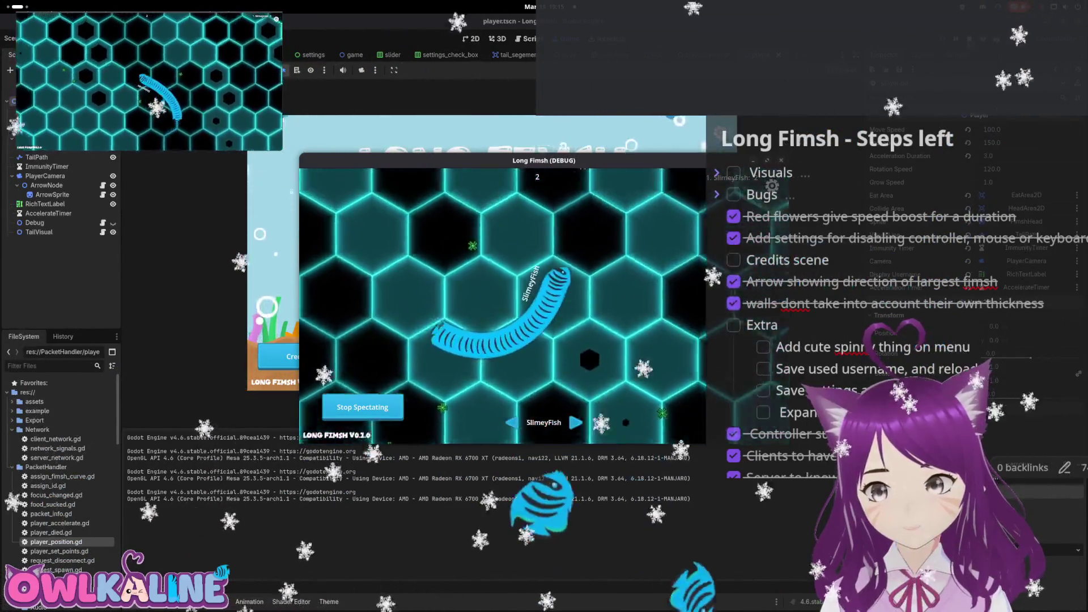
Stop the debug game with F8 and dismiss the signature hint on line 466 of player.gd
{"action": "key", "text": "F8"}
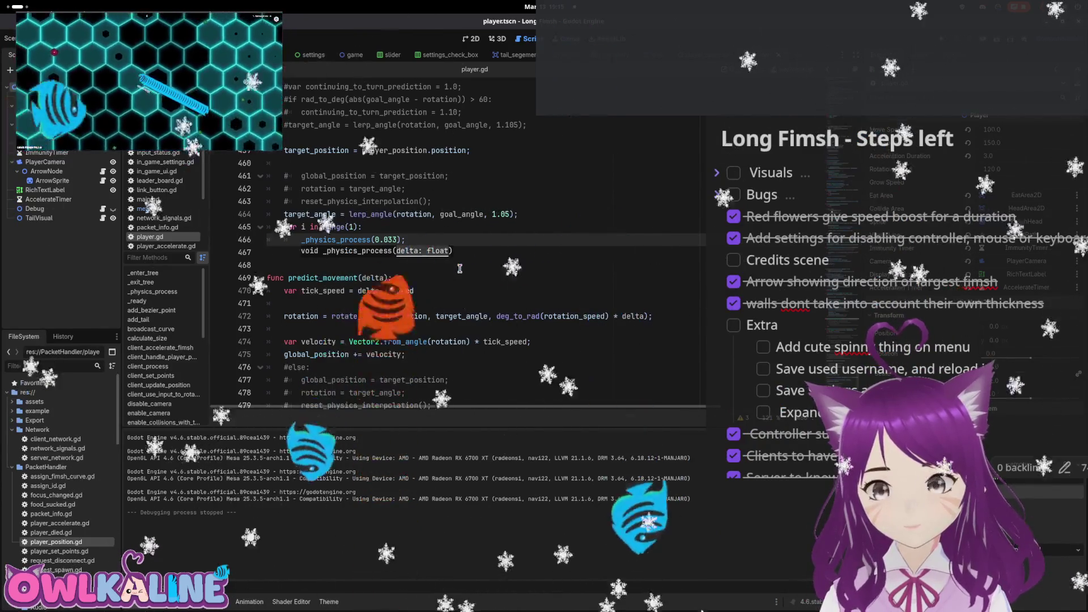
{"action": "left_click", "coordinate": [463, 244]}
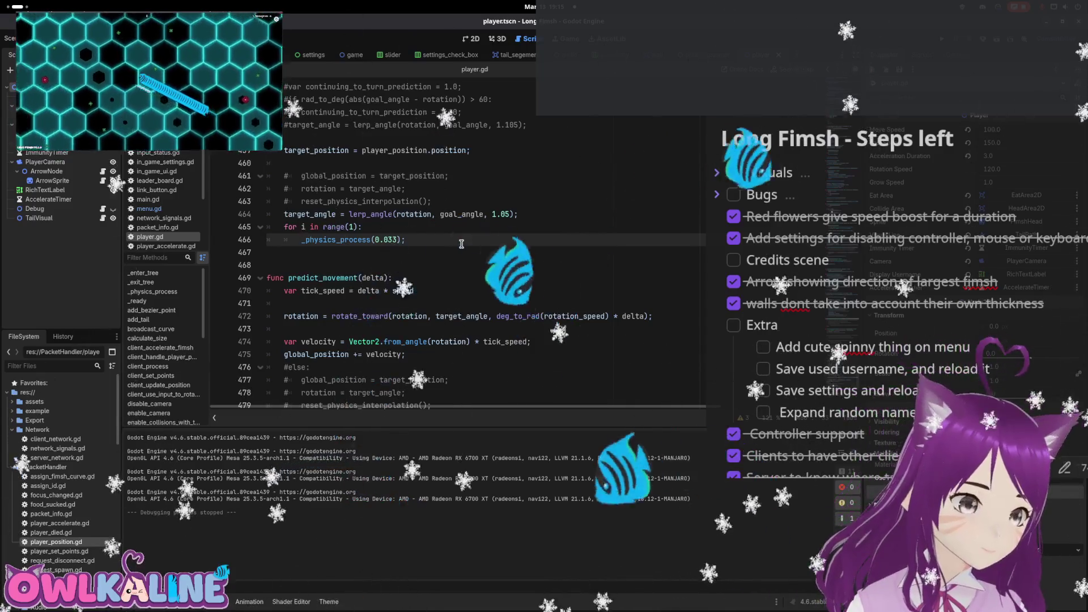
{"action": "scroll", "coordinate": [458, 247], "scroll_direction": "down", "scroll_amount": 4}
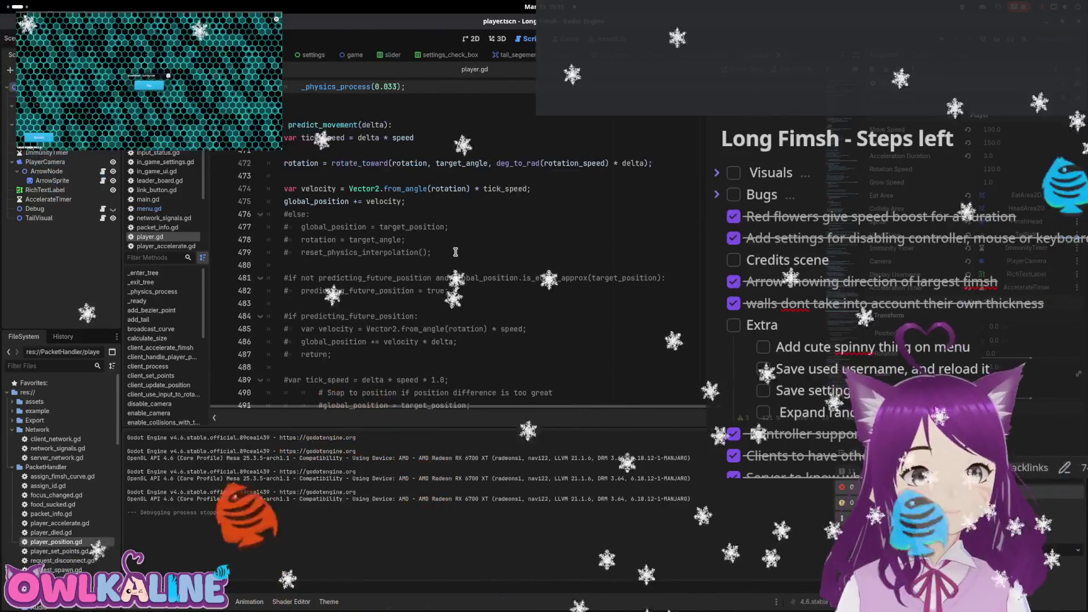
{"action": "left_click", "coordinate": [490, 234]}
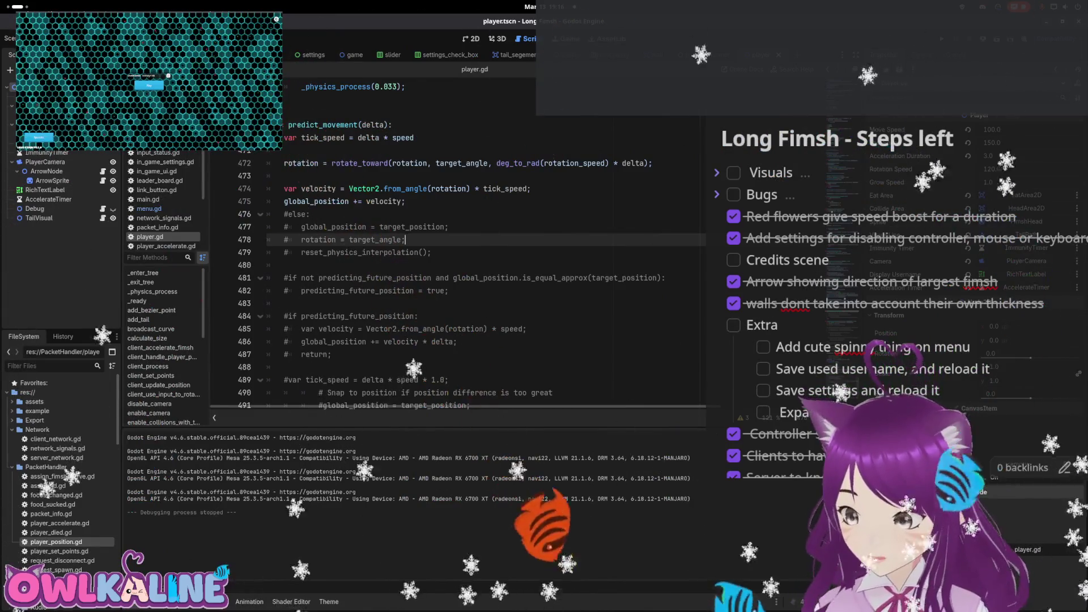
{"action": "scroll", "coordinate": [493, 291], "scroll_direction": "down", "scroll_amount": 3}
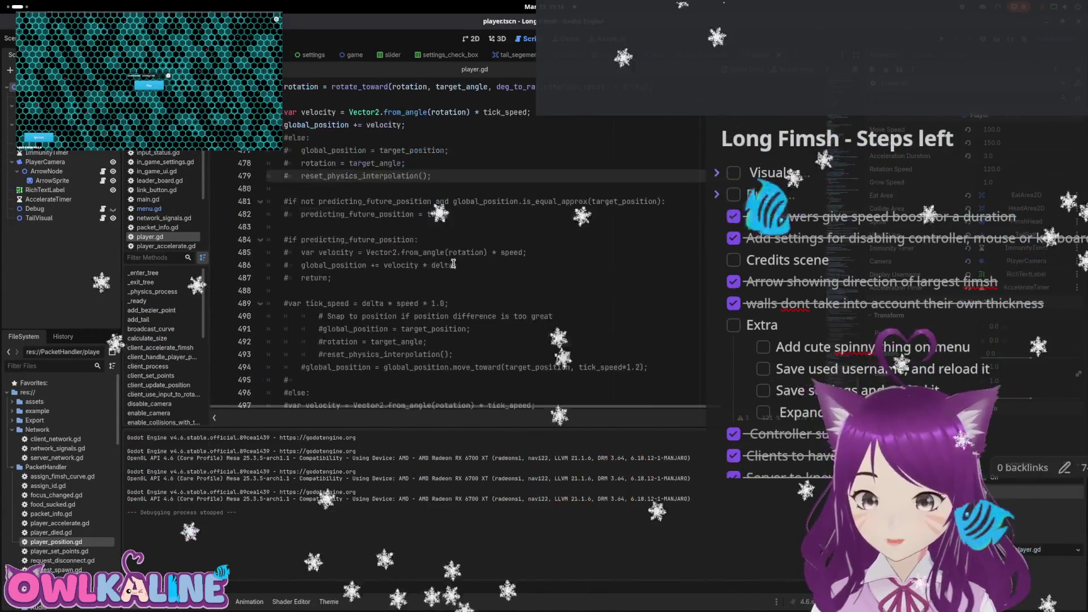
{"action": "scroll", "coordinate": [493, 290], "scroll_direction": "up", "scroll_amount": 4}
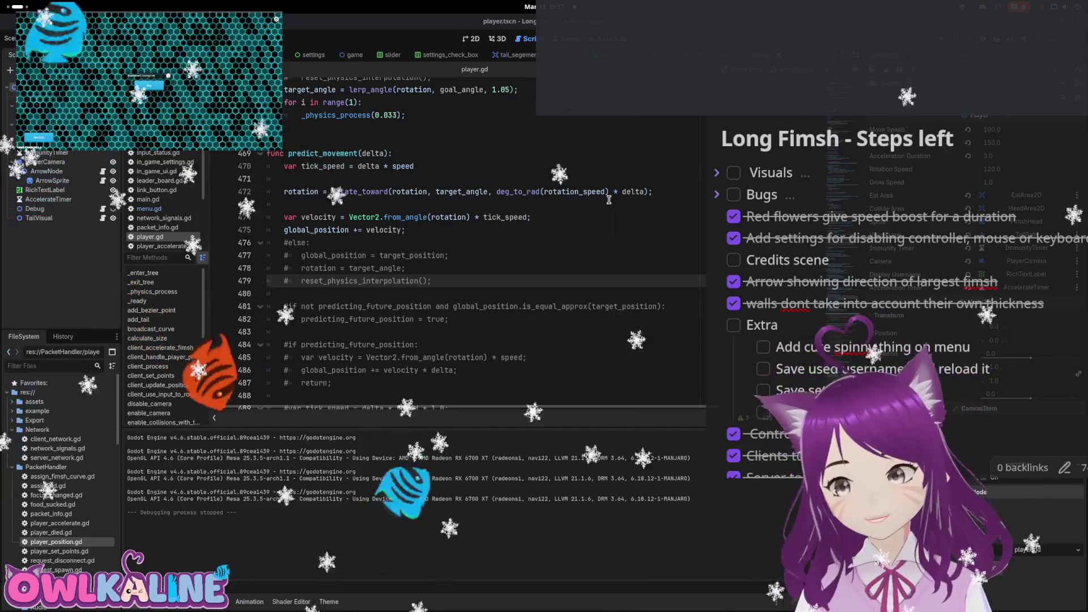
{"action": "scroll", "coordinate": [609, 200], "scroll_direction": "up", "scroll_amount": 12}
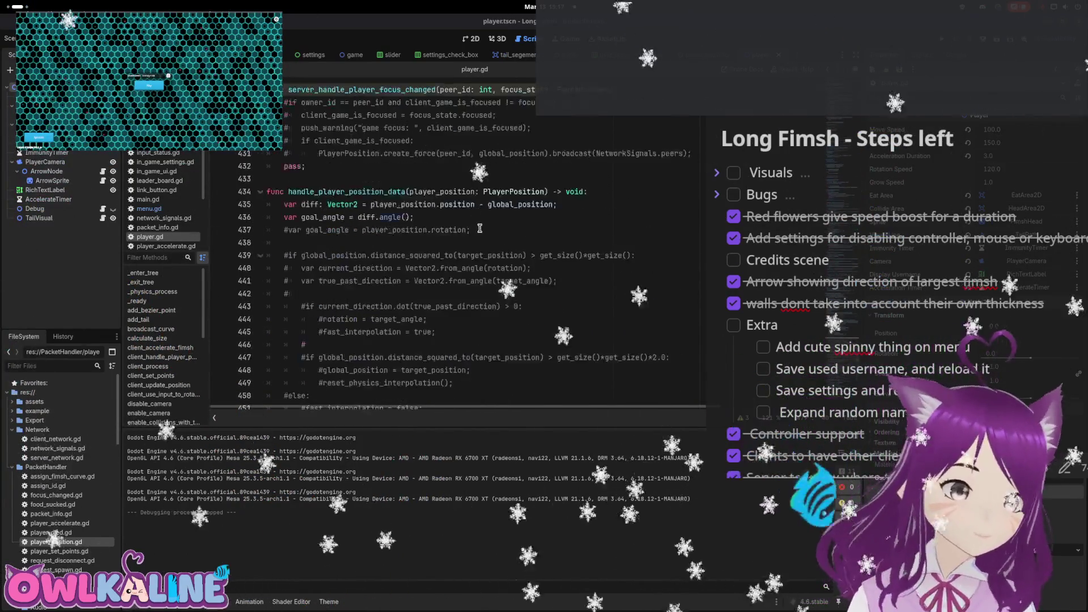
Uncomment the distance check on line 439 of handle_player_position_data
{"action": "scroll", "coordinate": [470, 244], "scroll_direction": "up", "scroll_amount": 2}
{"action": "scroll", "coordinate": [451, 297], "scroll_direction": "down", "scroll_amount": 7}
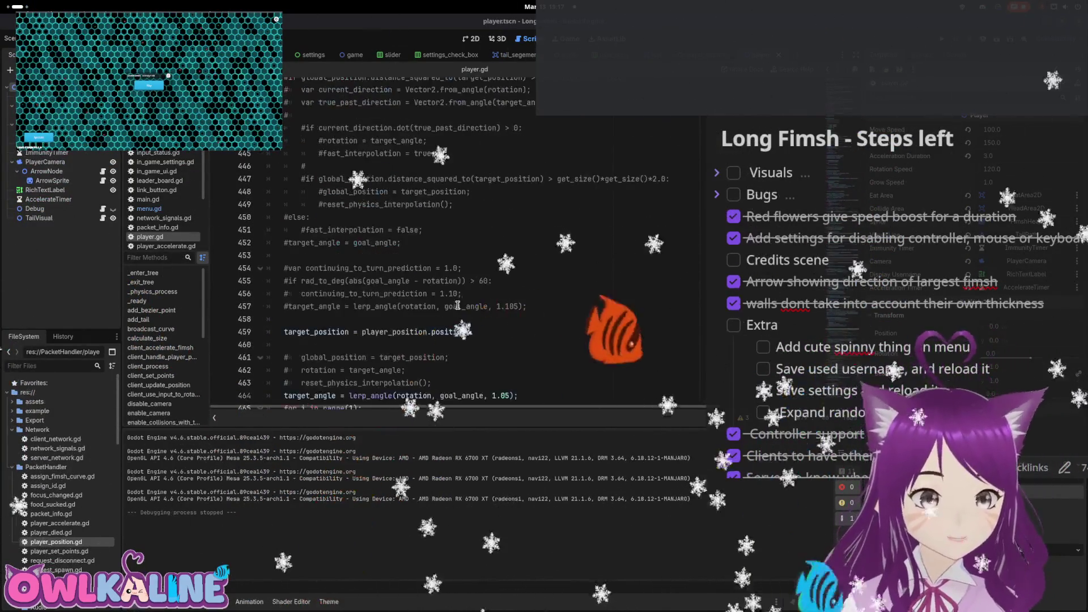
{"action": "scroll", "coordinate": [374, 260], "scroll_direction": "up", "scroll_amount": 3}
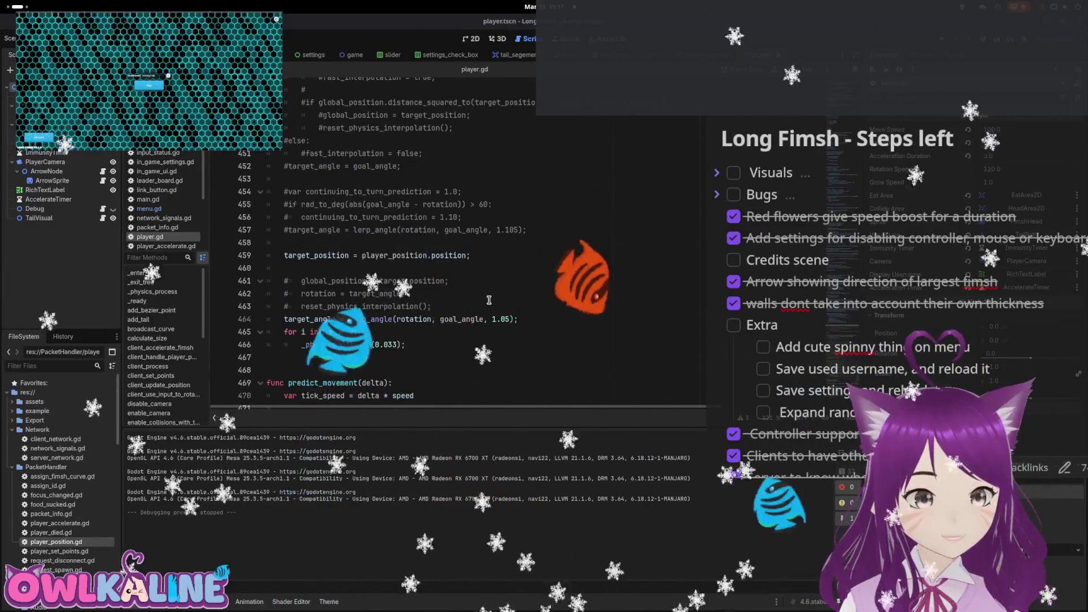
{"action": "left_click", "coordinate": [308, 234]}
{"action": "scroll", "coordinate": [317, 226], "scroll_direction": "up", "scroll_amount": 2}
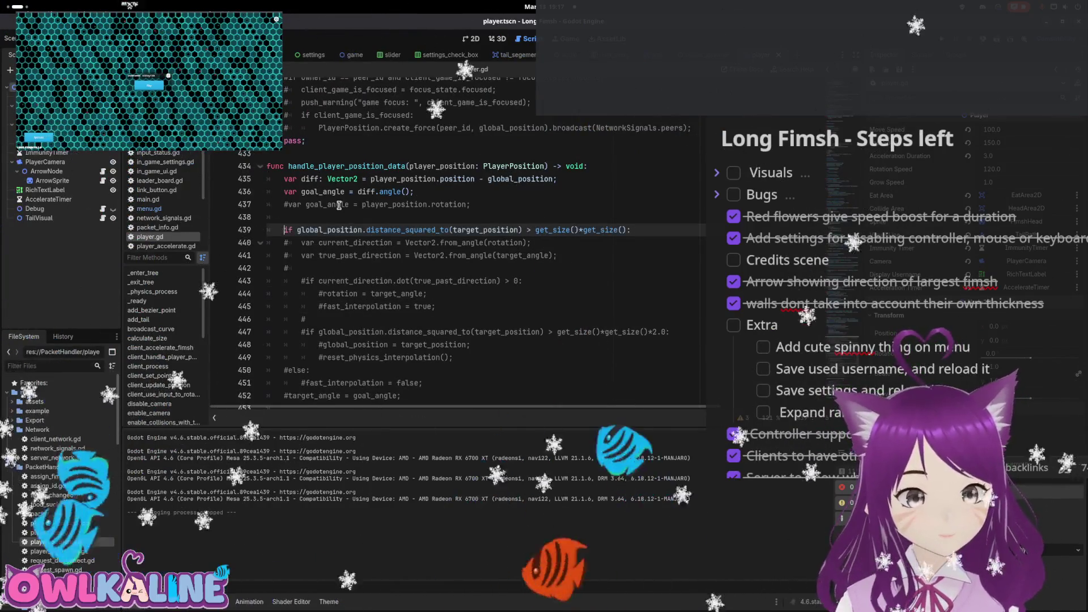
{"action": "key", "text": "BackSpace"}
{"action": "key", "text": "Down"}
{"action": "key", "text": "Down"}
{"action": "key", "text": "Down"}
{"action": "key", "text": "Down"}
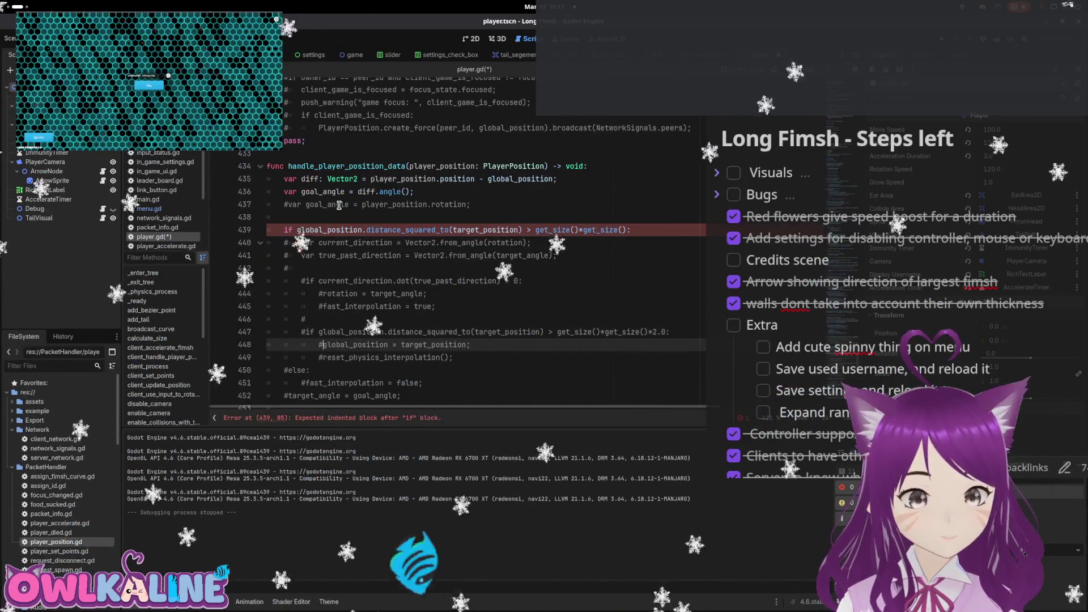
Uncomment the position and interpolation-reset snap lines and place them under the line 439 condition
{"action": "key", "text": "BackSpace"}
{"action": "key", "text": "Down"}
{"action": "key", "text": "Delete"}
{"action": "key", "text": "Delete"}
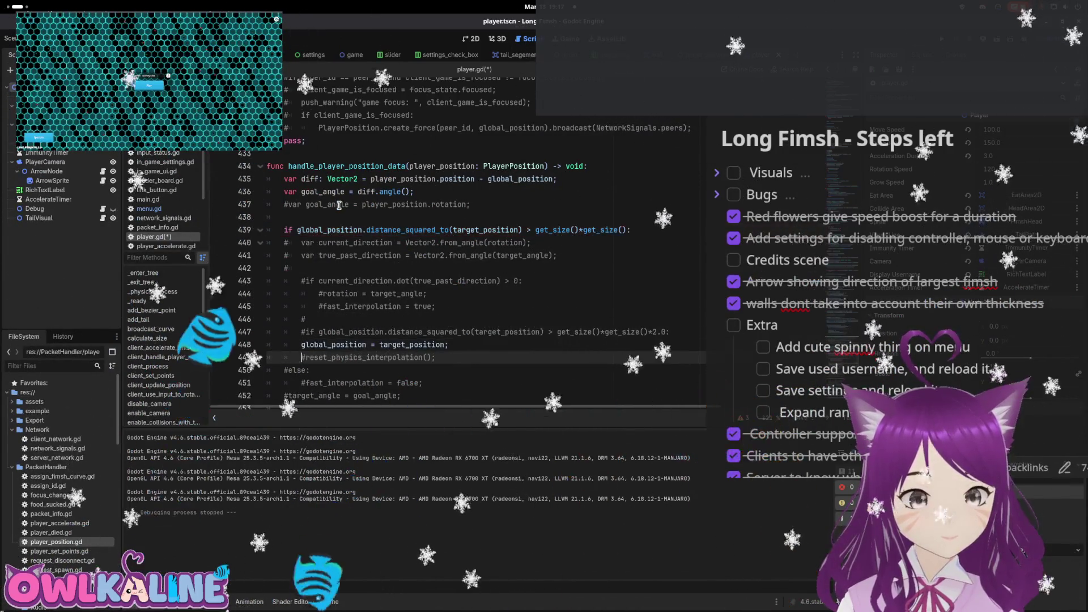
{"action": "key", "text": "shift+Up"}
{"action": "key", "text": "BackSpace"}
{"action": "key", "text": "Up"}
{"action": "key", "text": "Up"}
{"action": "key", "text": "Up"}
{"action": "key", "text": "ctrl+z"}
{"action": "key", "text": "ctrl+z"}
{"action": "key", "text": "ctrl+z"}
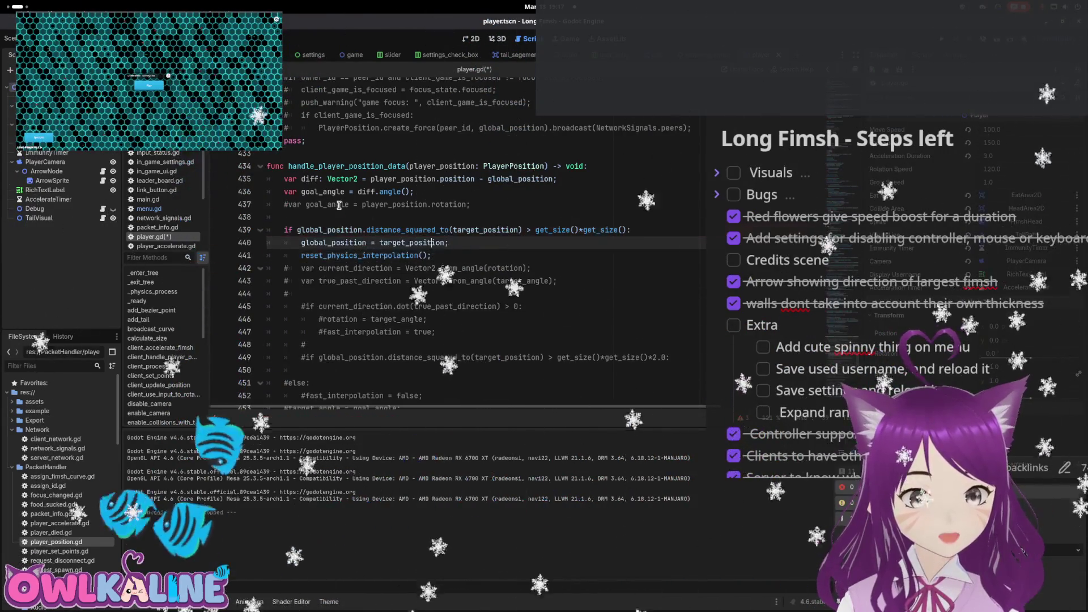
Add 'rotation = goal_angle;' below the position assignment and save the script
{"action": "key", "text": "Down"}
{"action": "key", "text": "End"}
{"action": "key", "text": "Return"}
{"action": "type", "text": "r"}
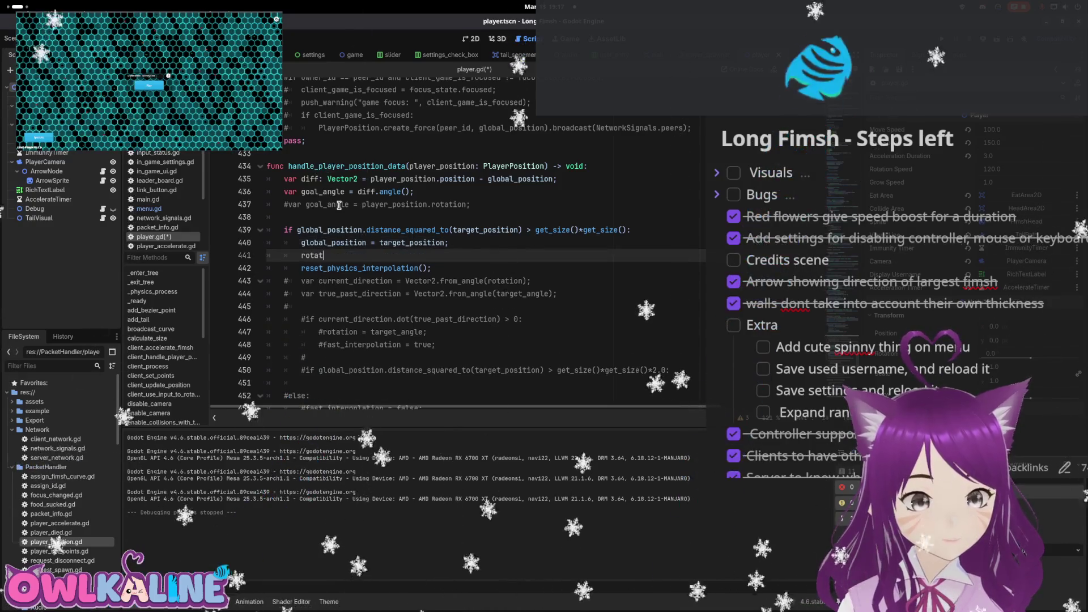
{"action": "type", "text": " go"}
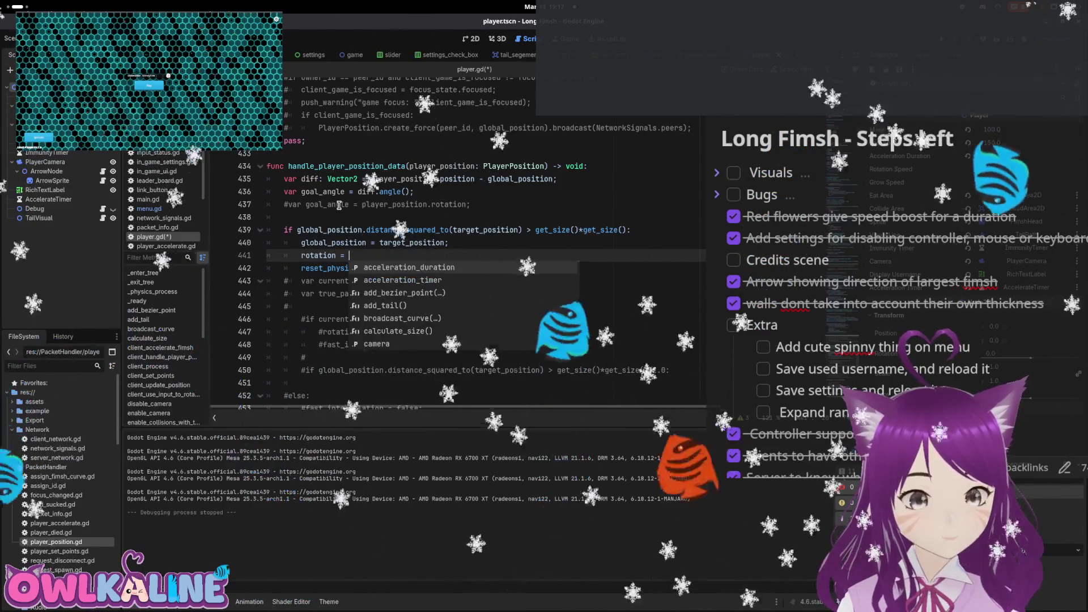
{"action": "key", "text": "Return"}
{"action": "type", "text": ";"}
{"action": "key", "text": "ctrl+s"}
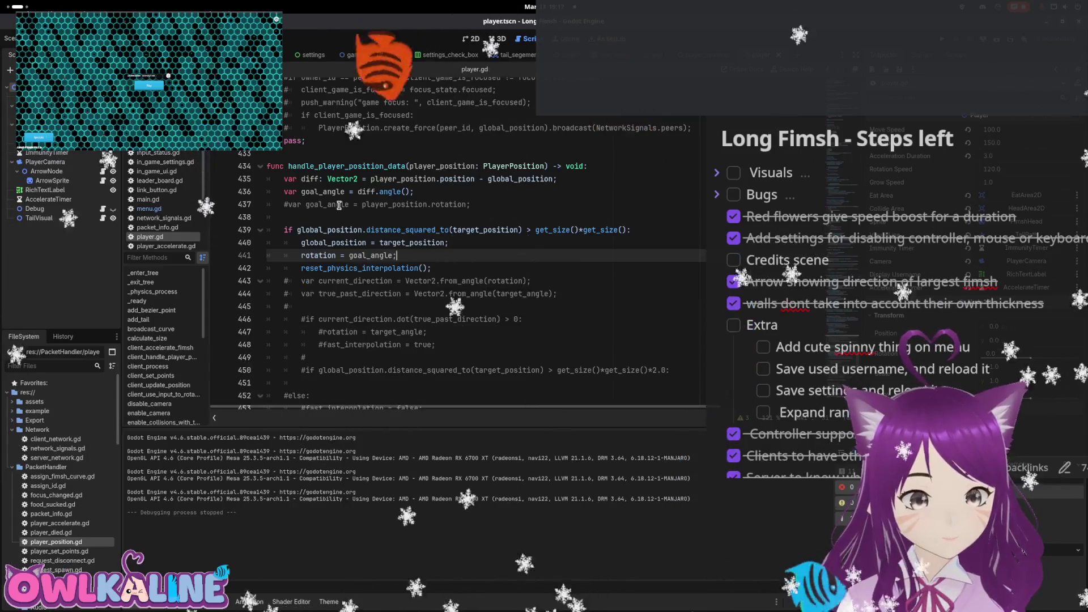
Make line 439 compare against (get_size()*2.0)*(get_size()*2.0) and save the script
{"action": "left_click", "coordinate": [683, 230]}
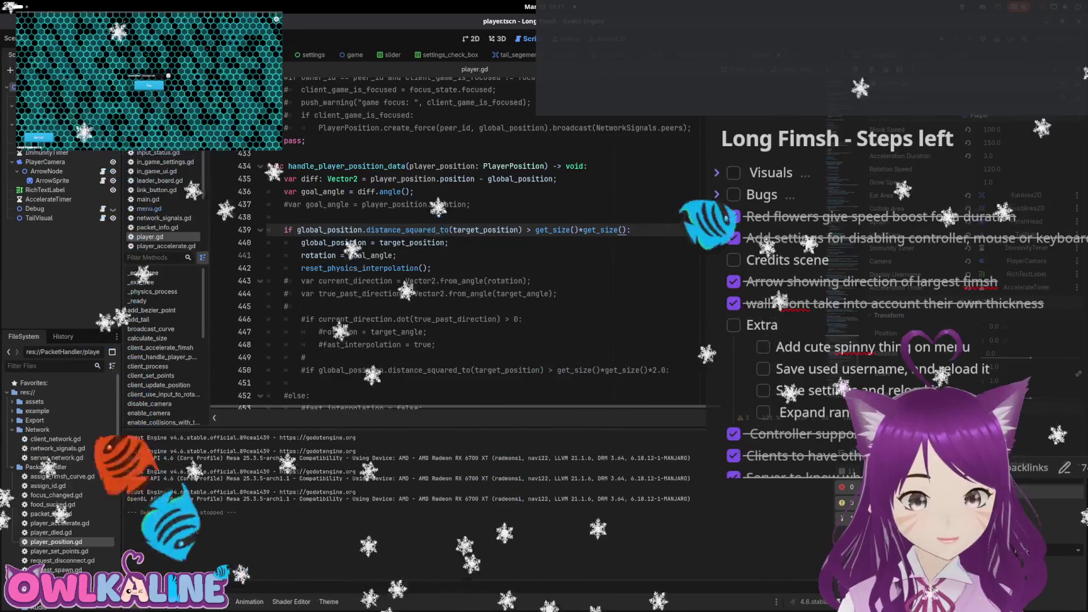
{"action": "type", "text": "*"}
{"action": "left_click", "coordinate": [579, 229]}
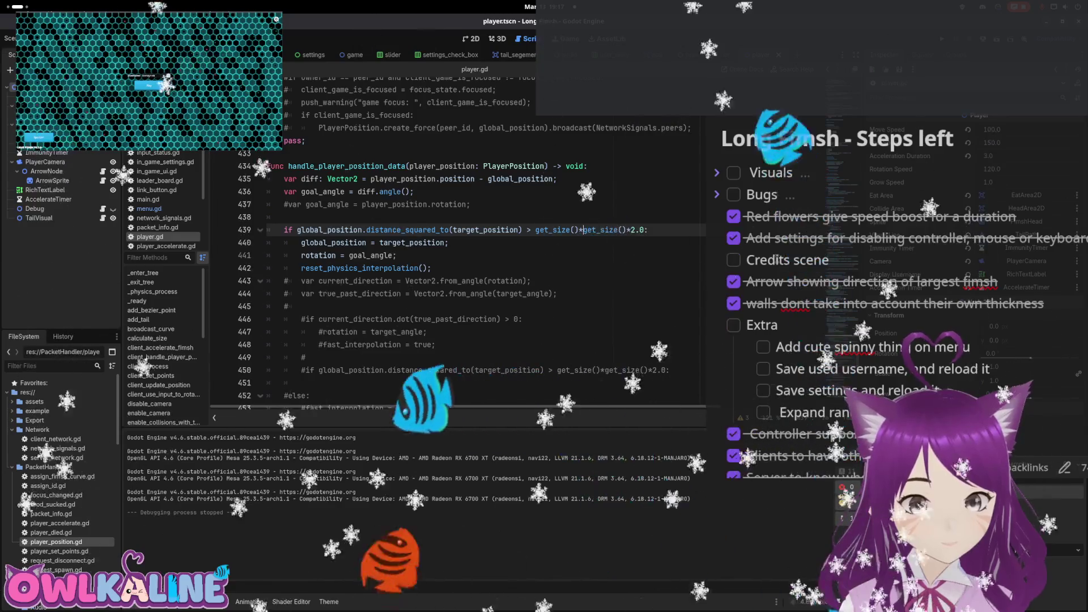
{"action": "type", "text": "*2."}
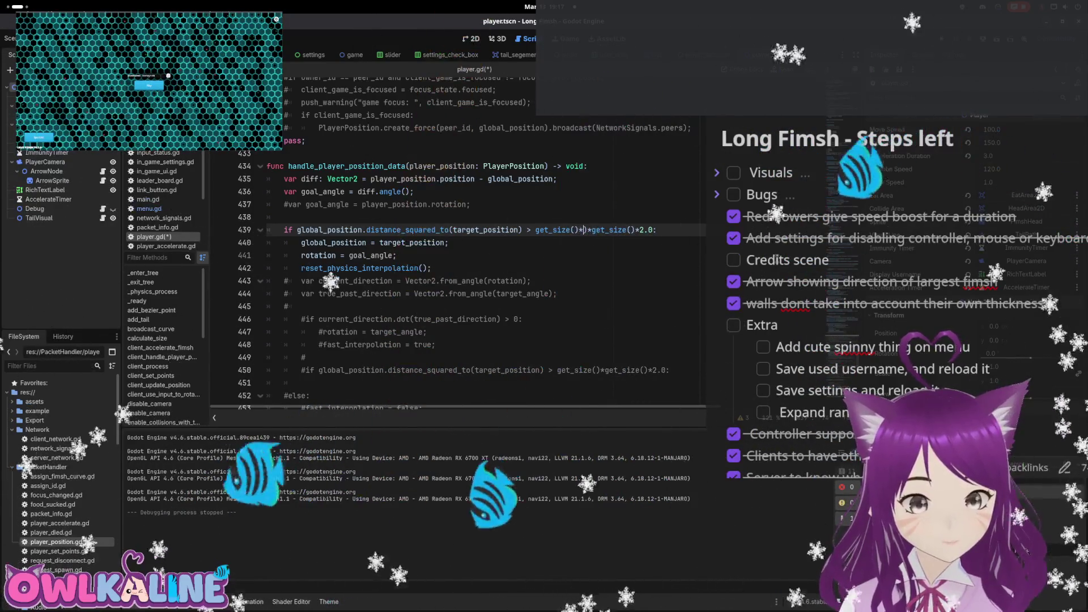
{"action": "type", "text": "0"}
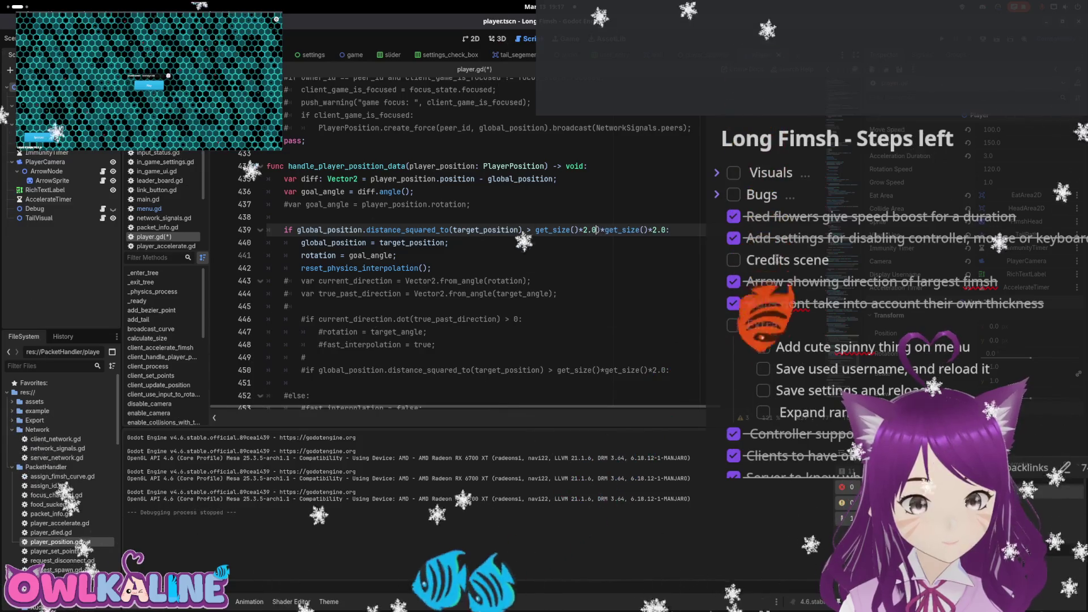
{"action": "left_click", "coordinate": [536, 229]}
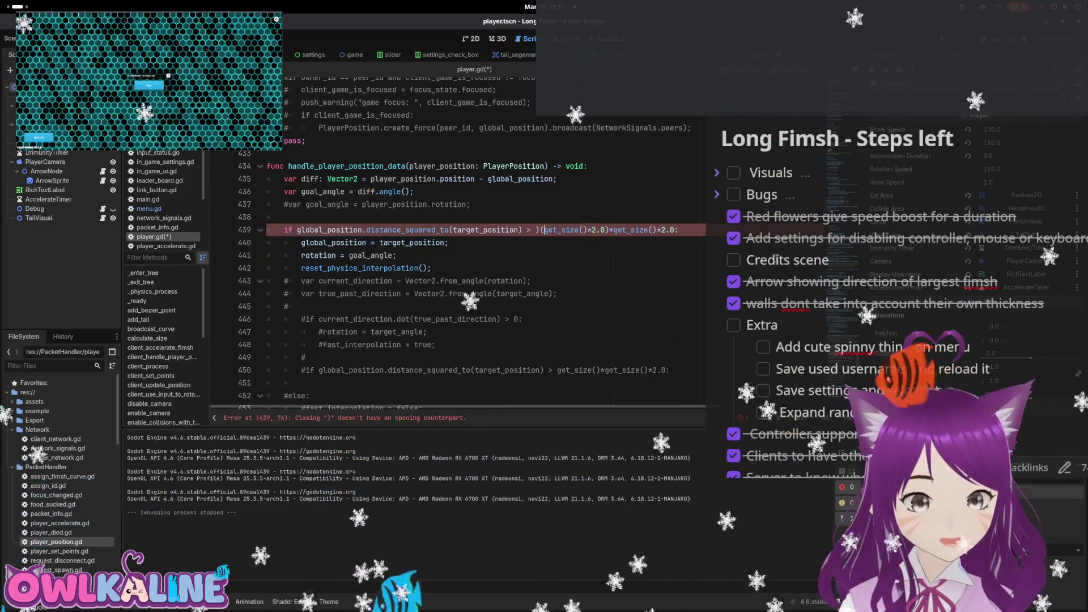
{"action": "key", "text": "BackSpace"}
{"action": "type", "text": "("}
{"action": "left_click", "coordinate": [601, 229]}
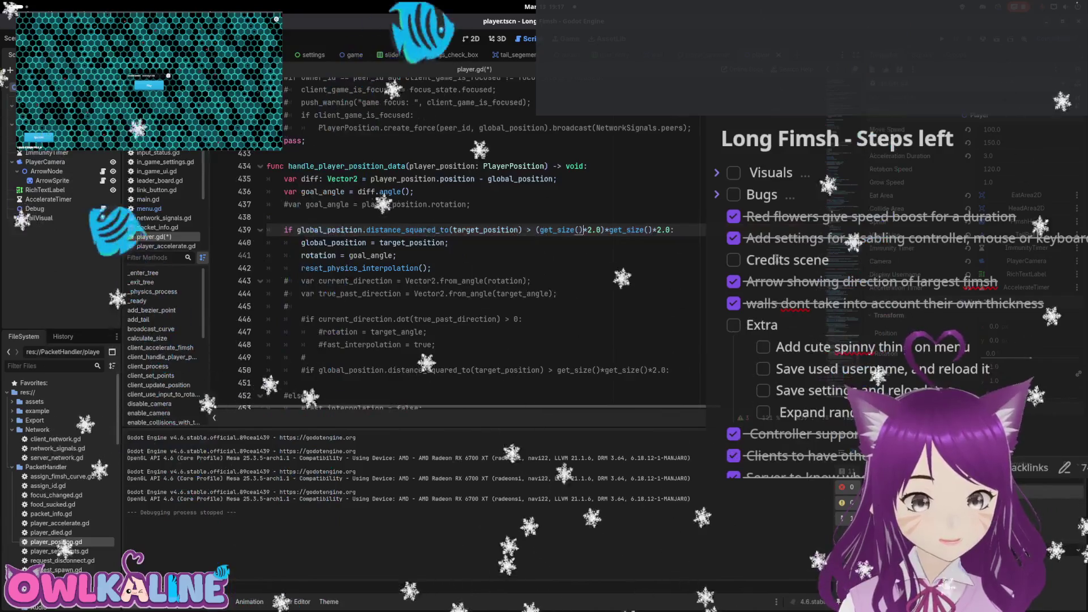
{"action": "left_click", "coordinate": [610, 230]}
{"action": "type", "text": "("}
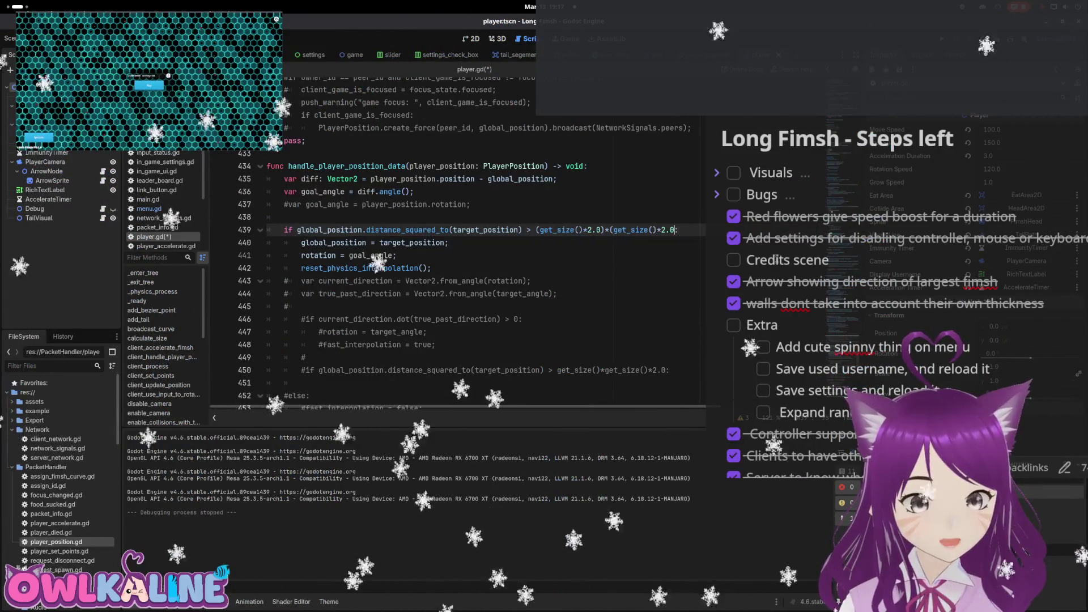
{"action": "type", "text": ")"}
{"action": "key", "text": "ctrl+s"}
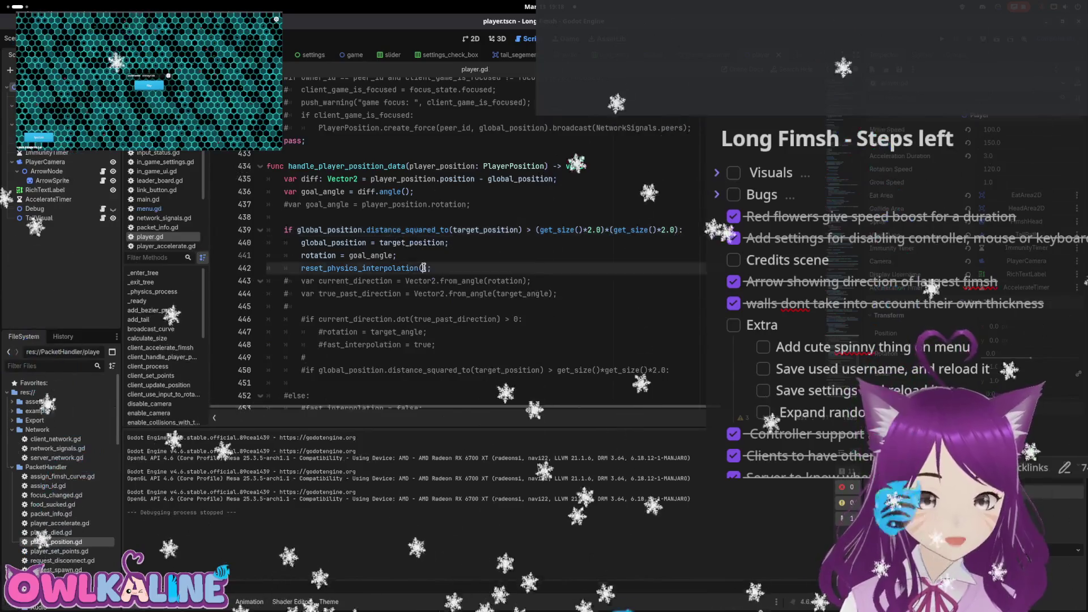
{"action": "left_click_drag", "start_coordinate": [267, 242], "coordinate": [429, 267]}
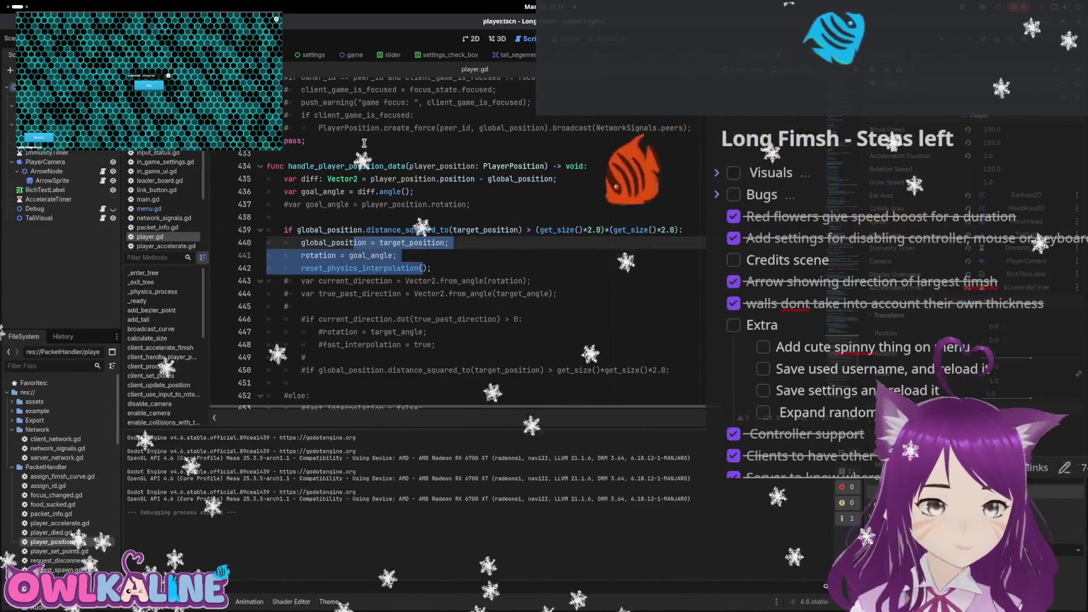
{"action": "scroll", "coordinate": [365, 235], "scroll_direction": "down", "scroll_amount": 4}
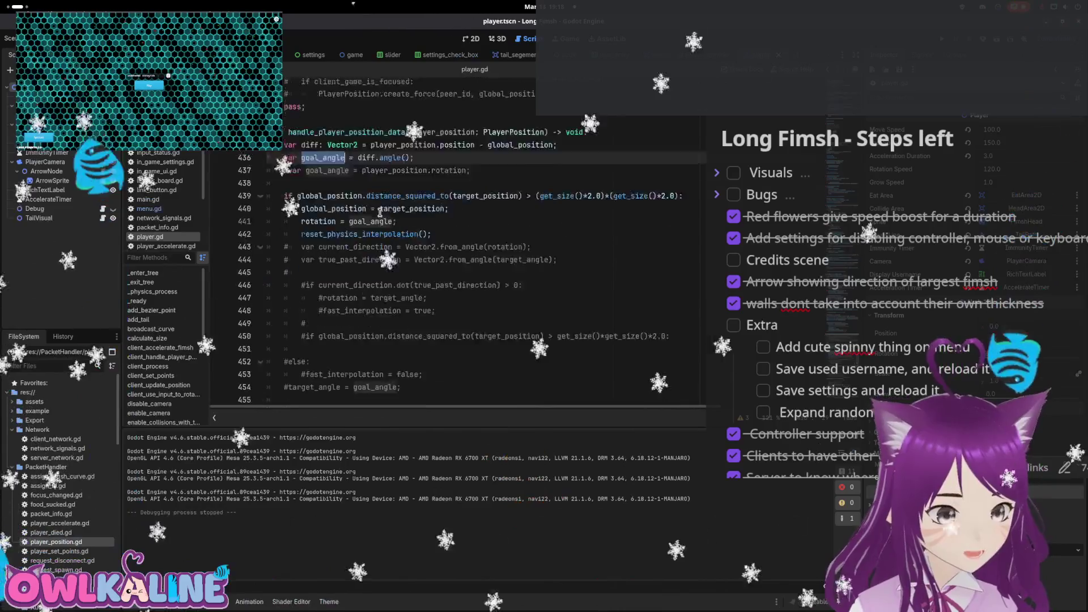
Comment out the range(1) _physics_process loop on lines 467–468
{"action": "scroll", "coordinate": [365, 235], "scroll_direction": "down", "scroll_amount": 3}
{"action": "left_click", "coordinate": [324, 239]}
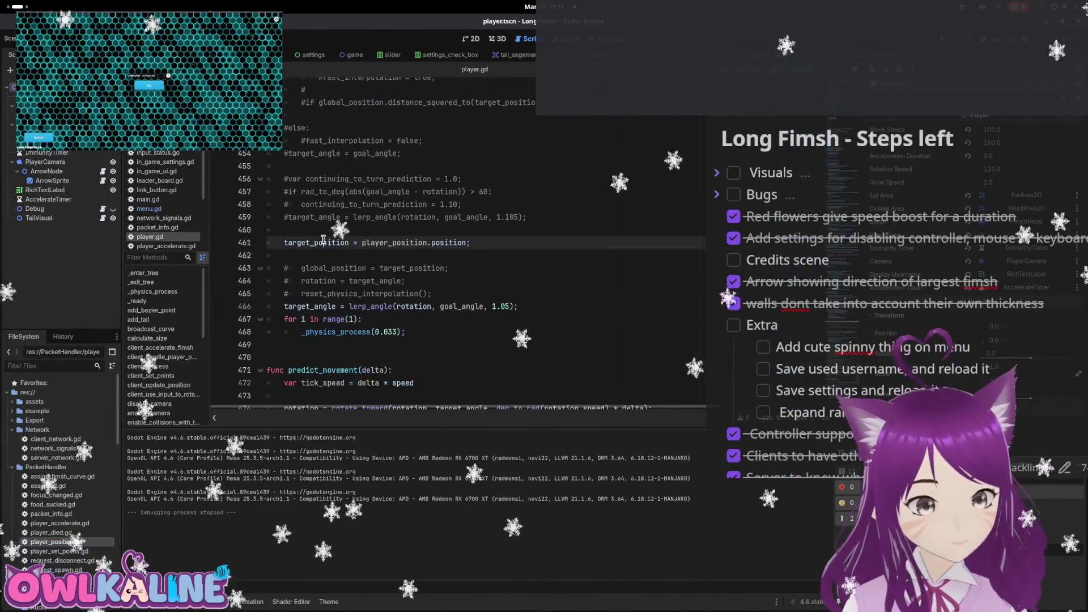
{"action": "left_click", "coordinate": [400, 333]}
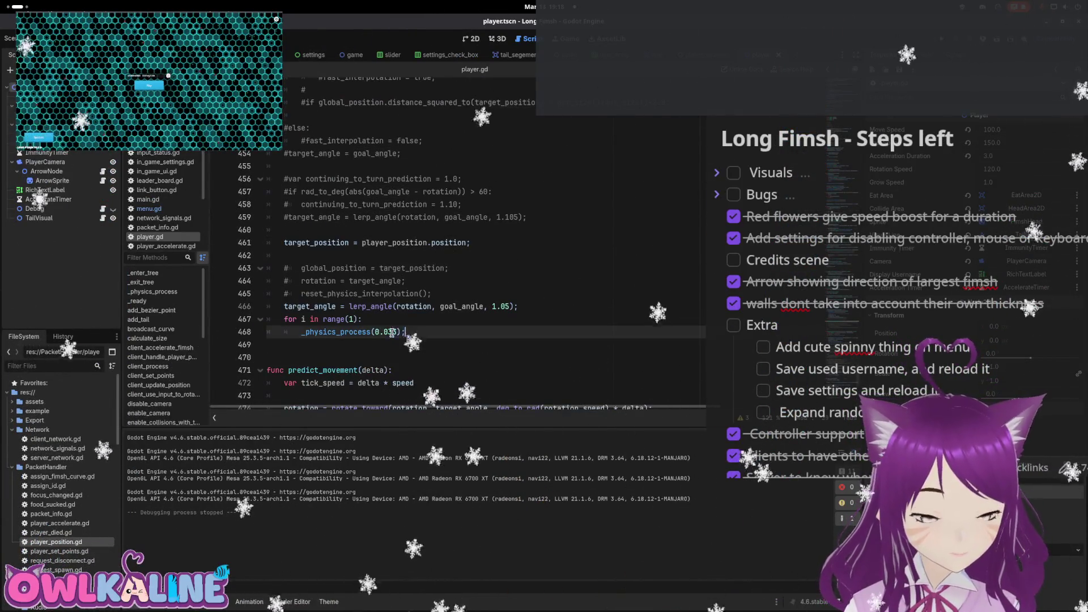
{"action": "left_click_drag", "start_coordinate": [242, 327], "coordinate": [244, 317]}
{"action": "key", "text": "ctrl+k"}
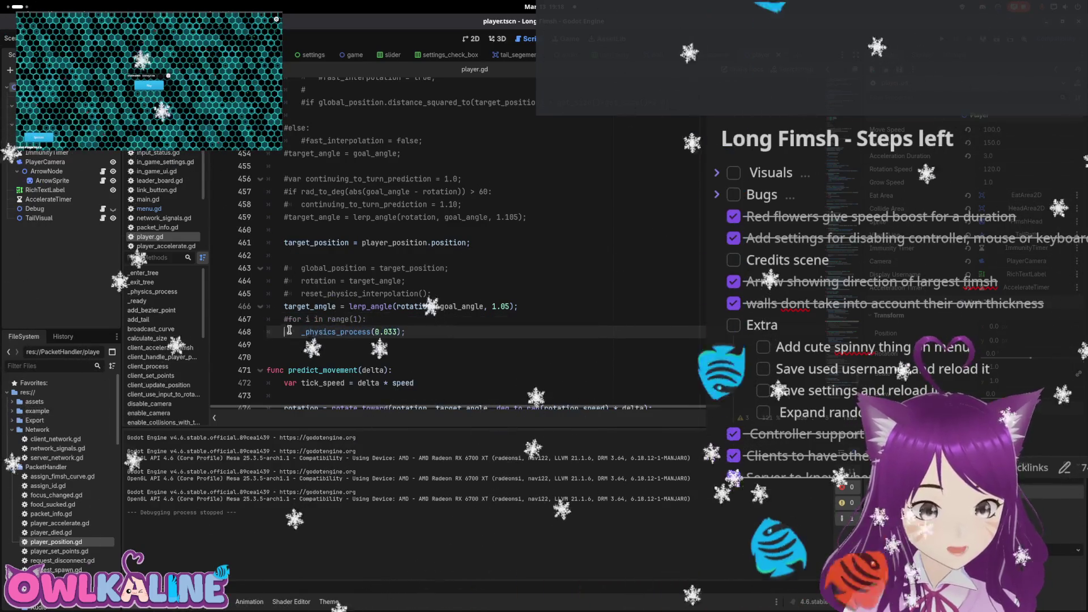
Inspect predict_movement's rotate_toward target_angle and velocity lines, then run the game
{"action": "scroll", "coordinate": [631, 344], "scroll_direction": "down", "scroll_amount": 3}
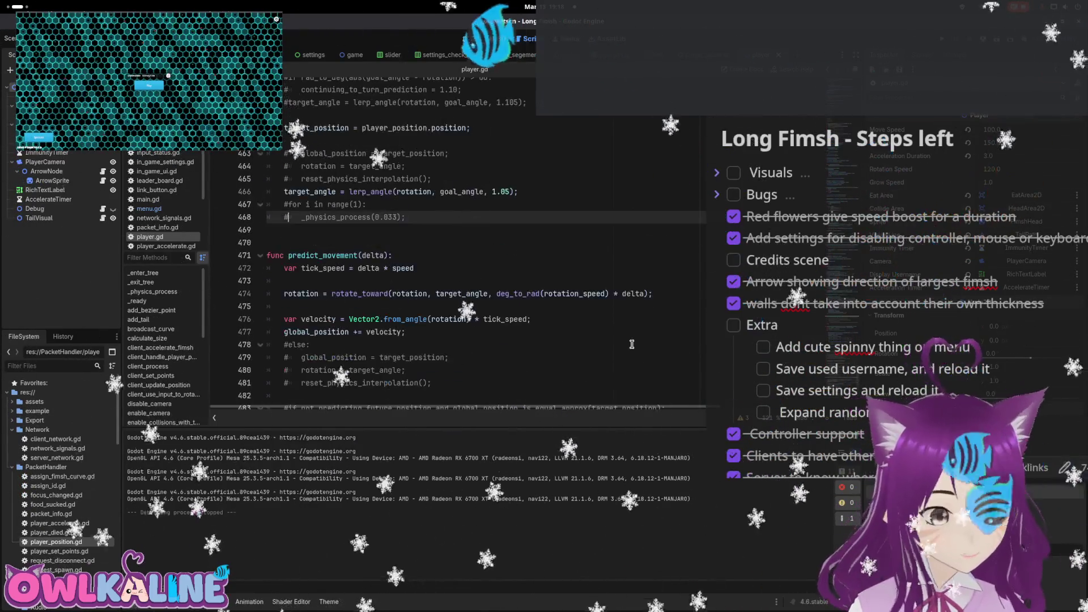
{"action": "scroll", "coordinate": [587, 163], "scroll_direction": "down", "scroll_amount": 7}
{"action": "scroll", "coordinate": [392, 188], "scroll_direction": "up", "scroll_amount": 5}
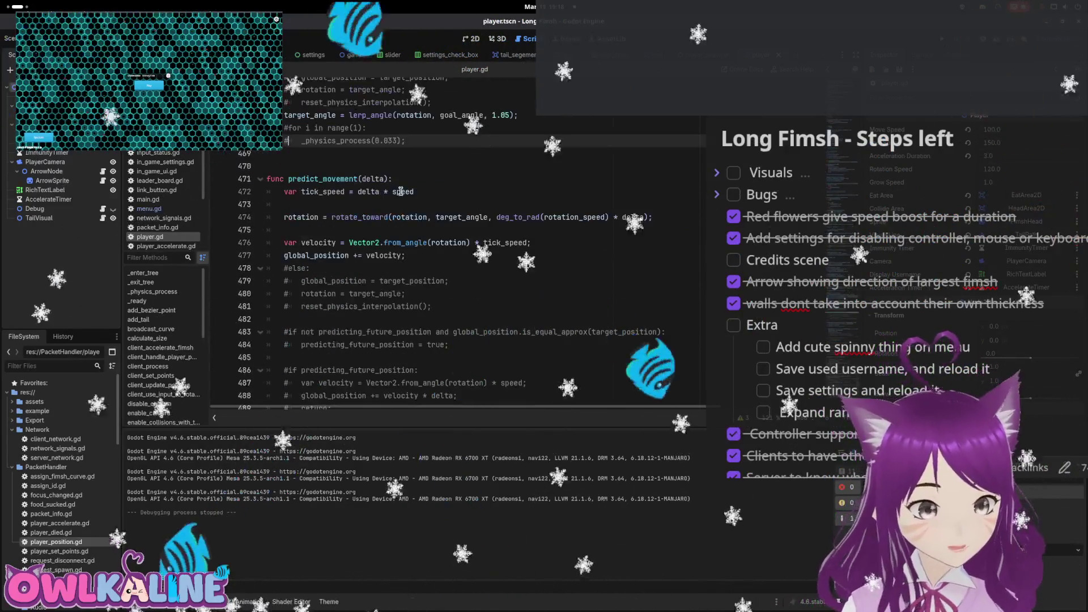
{"action": "left_click", "coordinate": [392, 188]}
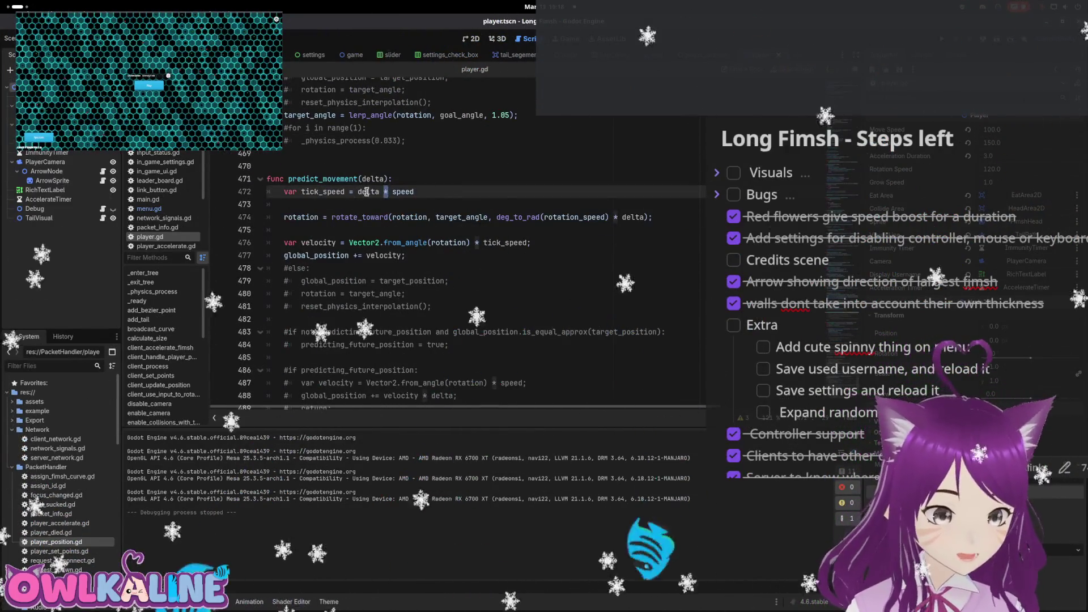
{"action": "left_click_drag", "start_coordinate": [284, 217], "coordinate": [549, 217]}
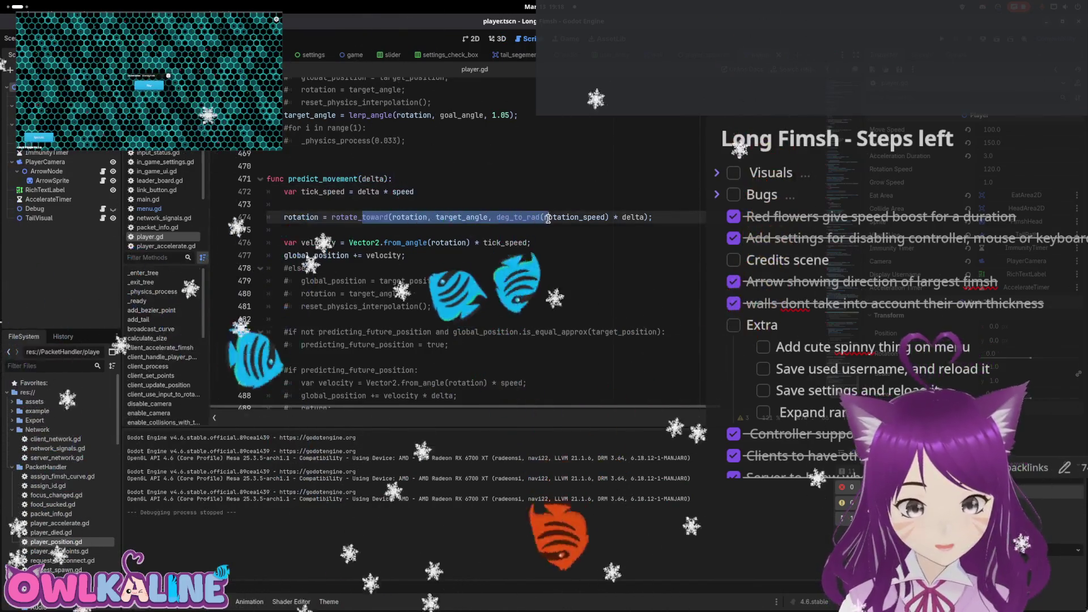
{"action": "double_click", "coordinate": [461, 217]}
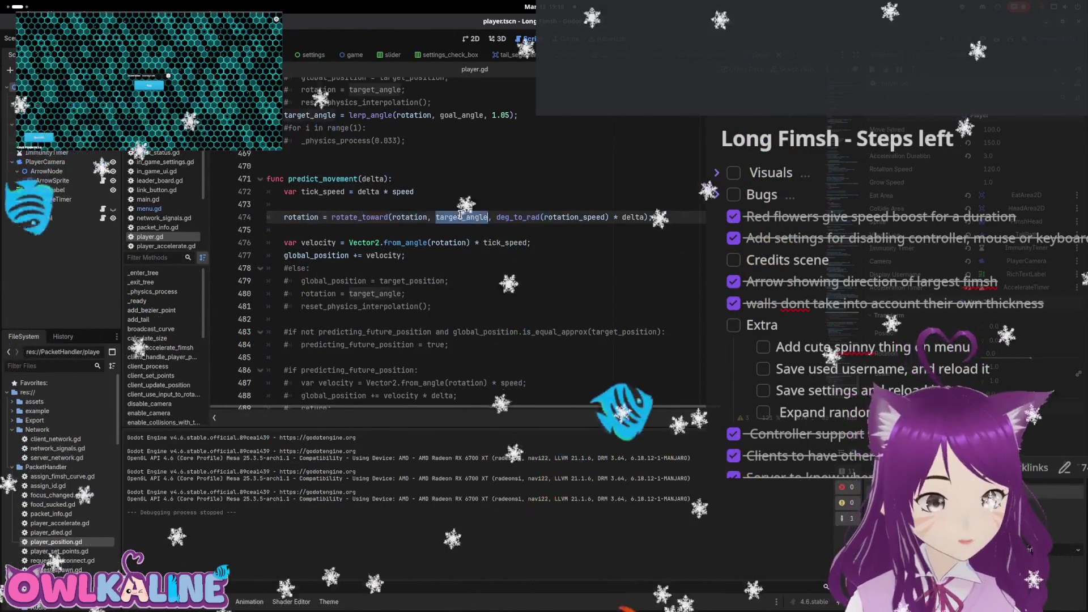
{"action": "left_click_drag", "start_coordinate": [315, 243], "coordinate": [483, 243]}
{"action": "left_click", "coordinate": [367, 127]}
{"action": "scroll", "coordinate": [317, 119], "scroll_direction": "up", "scroll_amount": 3}
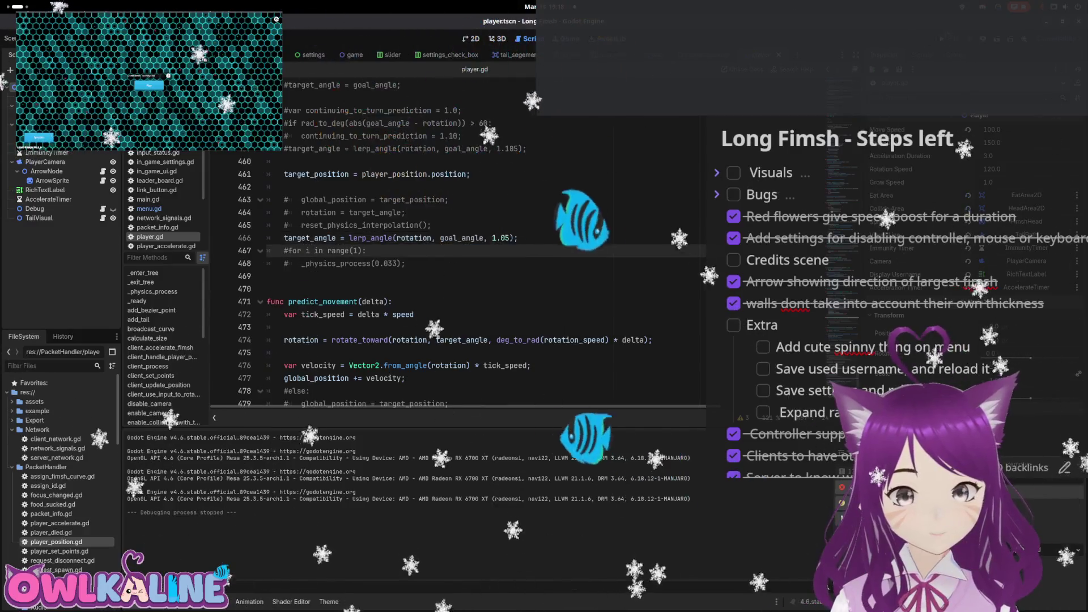
{"action": "key", "text": "F5"}
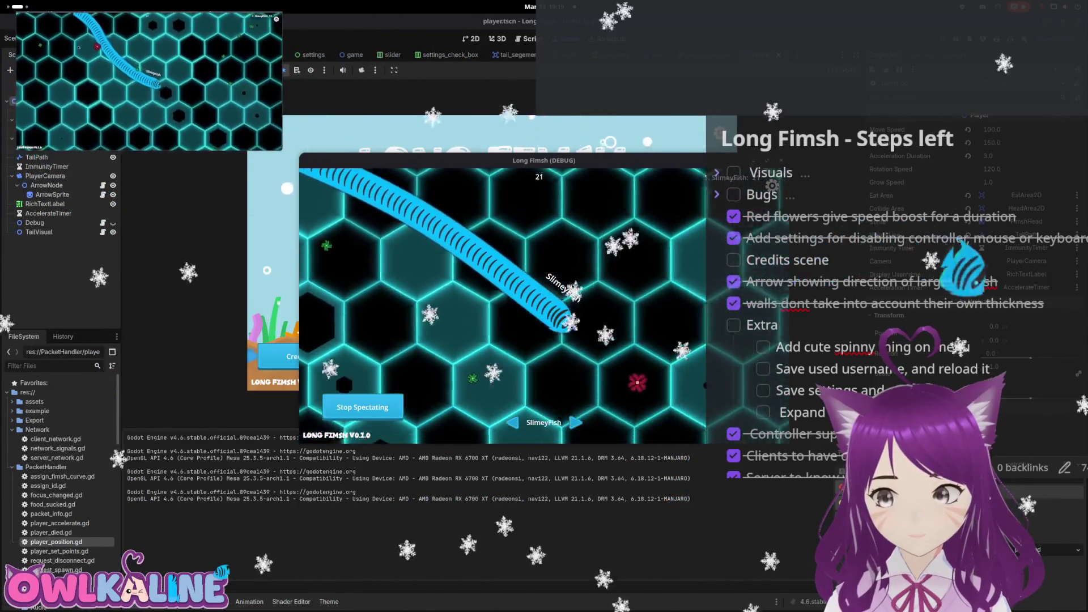
Finish play-testing in the Long Fimsh debug window and stop it with F8
{"action": "key", "text": "F8"}
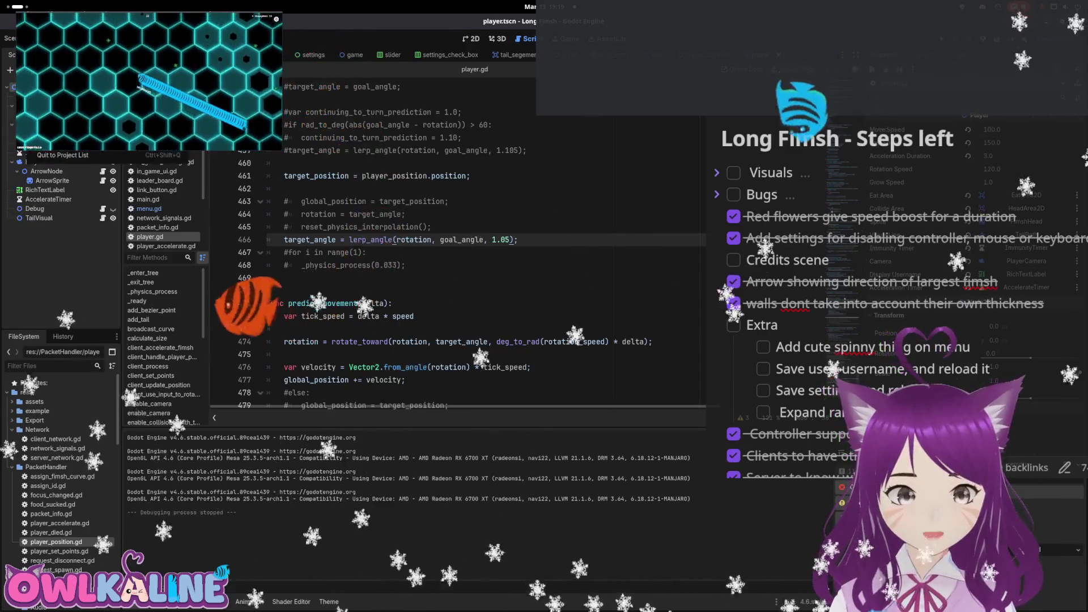
Re-export the Web build as LongFimsh.html, overwriting the existing file
{"action": "left_click", "coordinate": [56, 87]}
{"action": "left_click", "coordinate": [591, 481]}
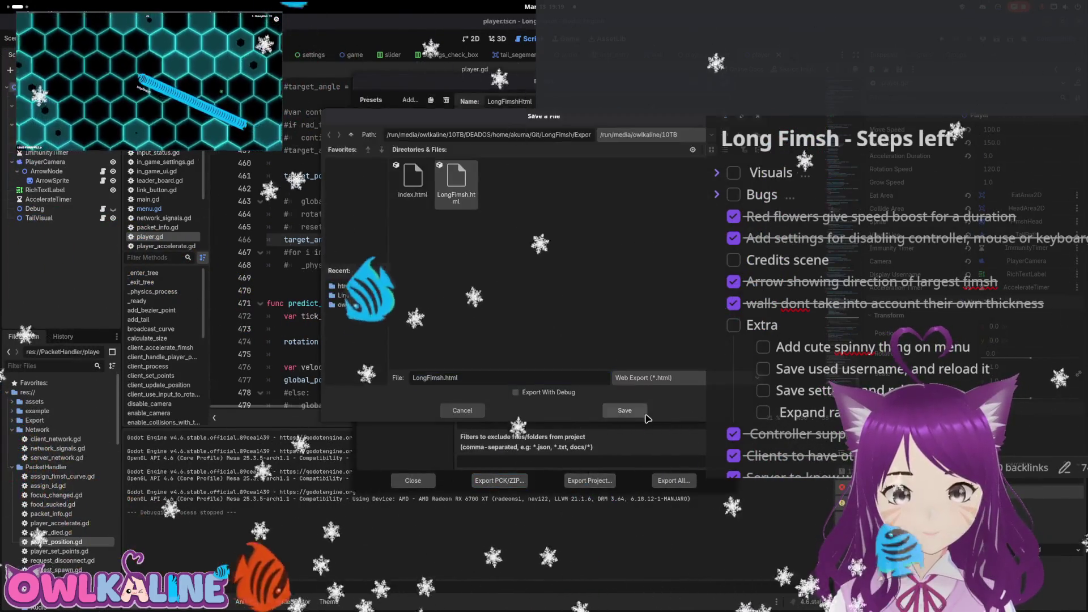
{"action": "left_click", "coordinate": [624, 410]}
{"action": "left_click", "coordinate": [595, 240]}
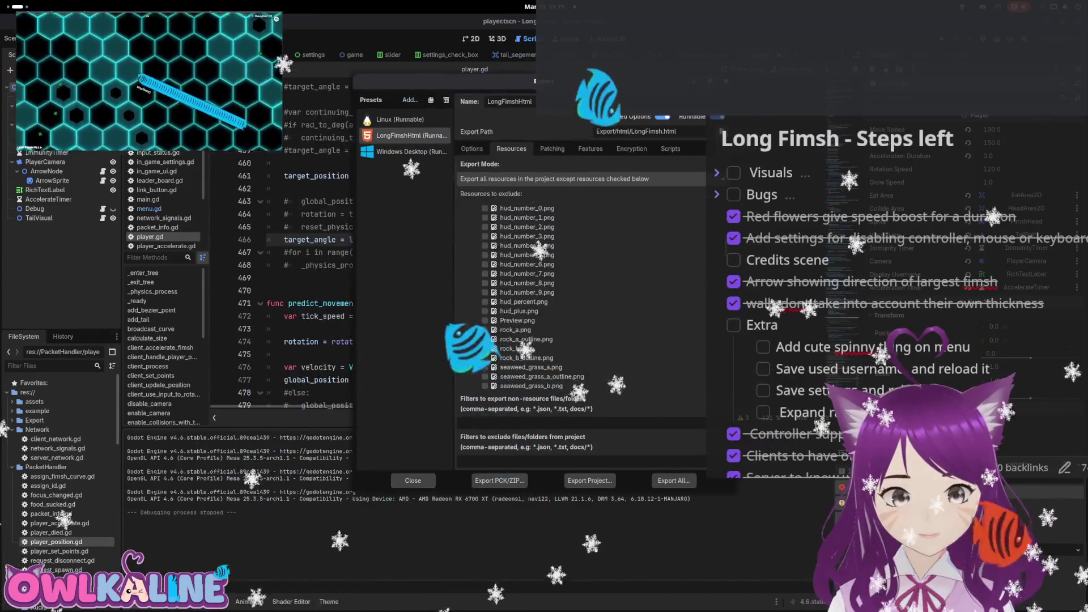
Re-export the Linux build as Long Fimsh.x86_64, overwriting it, and close the export window
{"action": "left_click", "coordinate": [419, 119]}
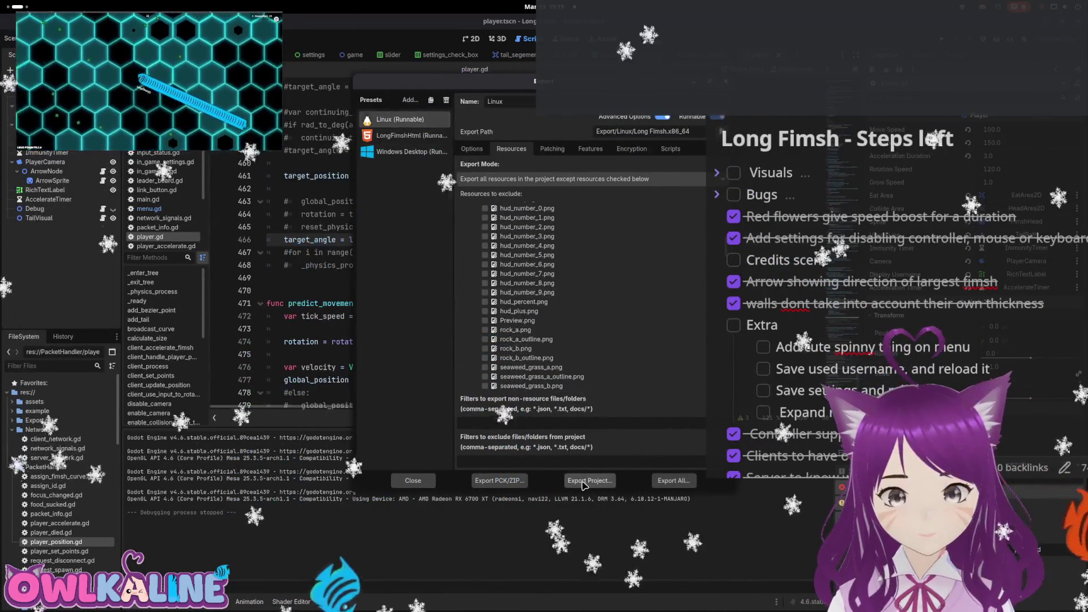
{"action": "left_click", "coordinate": [590, 480]}
{"action": "left_click", "coordinate": [625, 411]}
{"action": "left_click", "coordinate": [607, 238]}
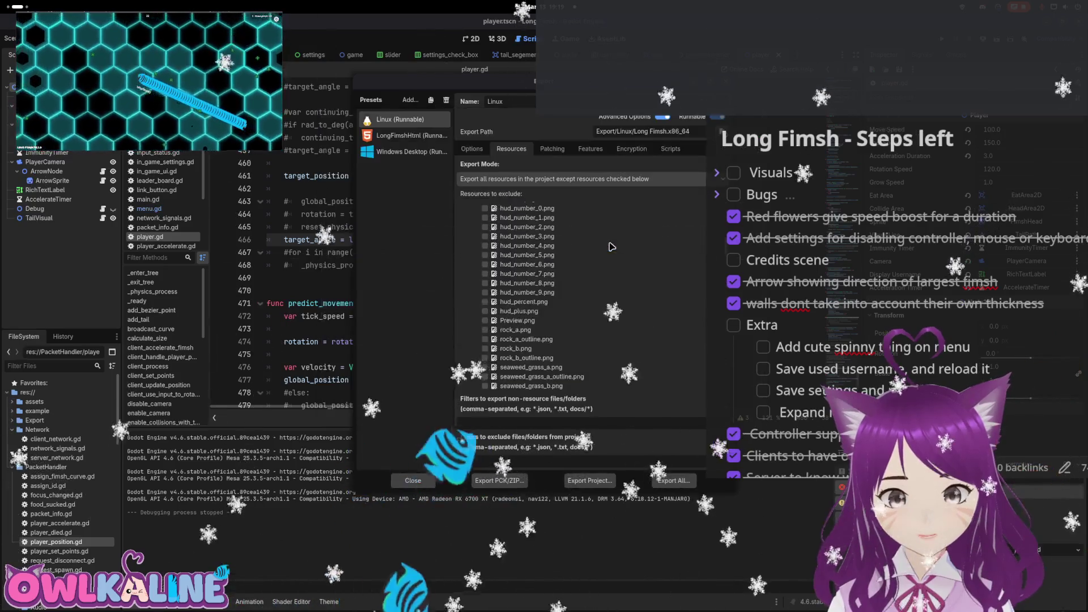
{"action": "key", "text": "Escape"}
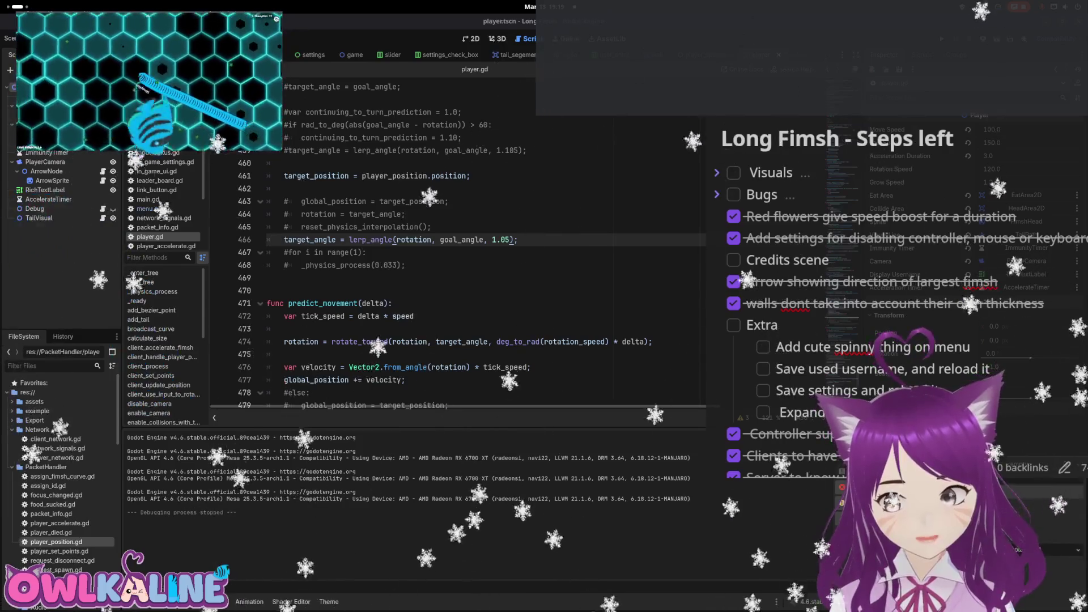
{"action": "left_click", "coordinate": [682, 315]}
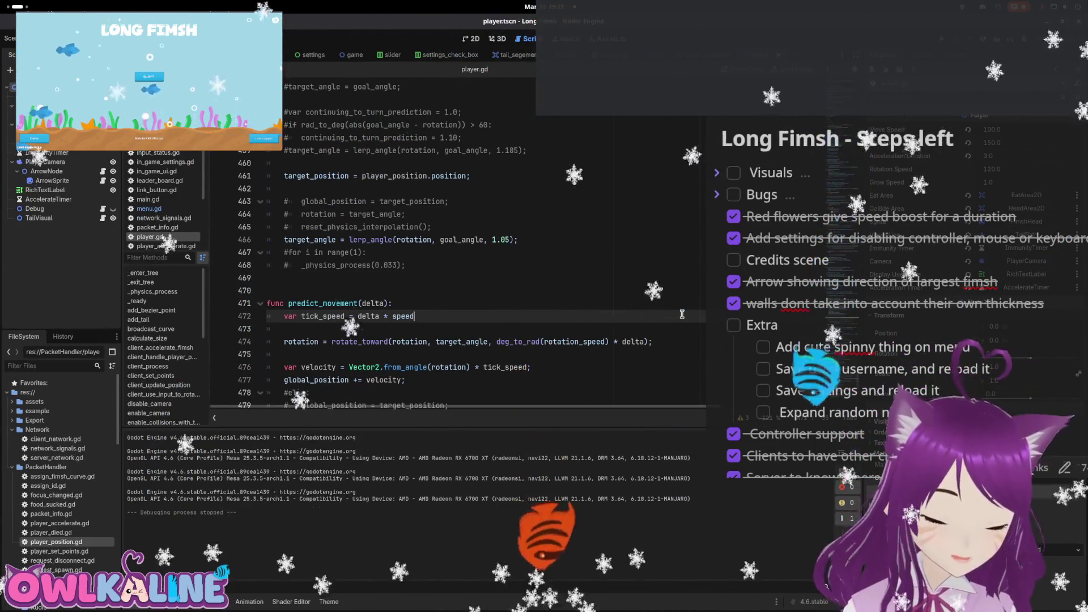
{"action": "key", "text": "super"}
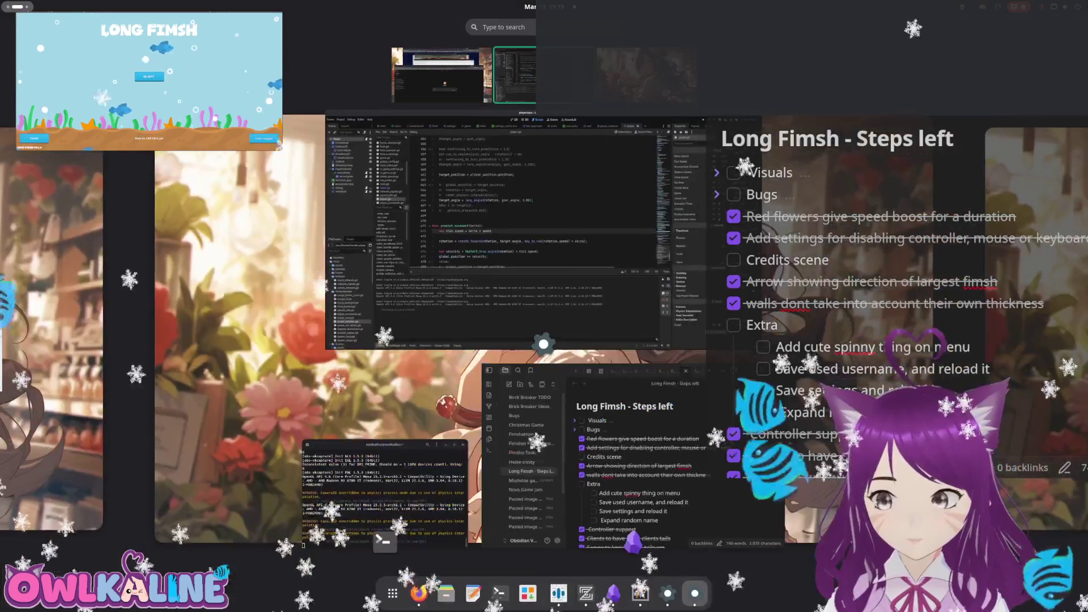
{"action": "key", "text": "super"}
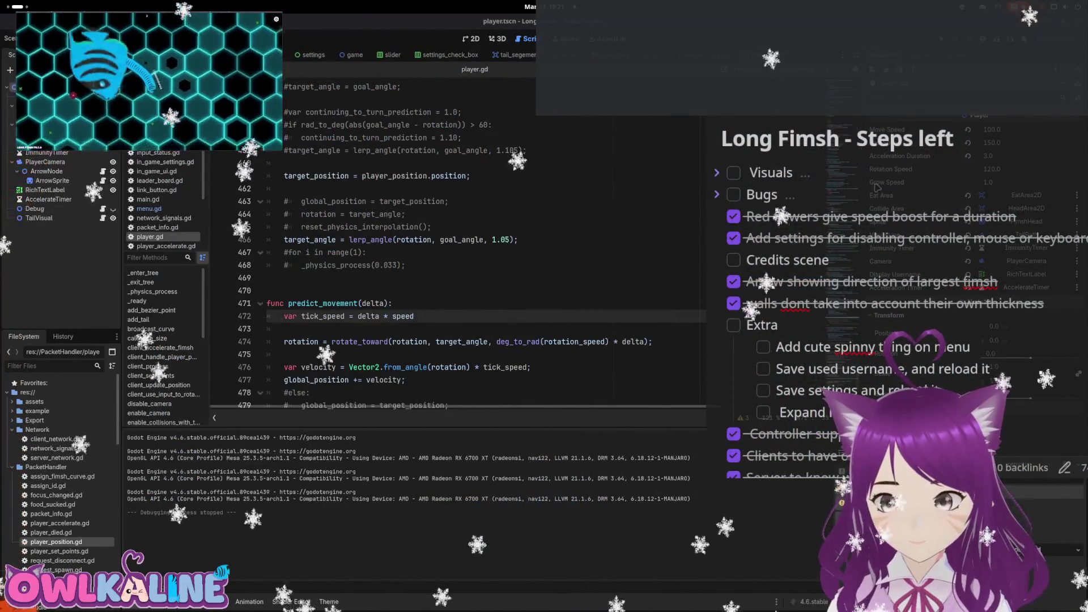
Launch a Long Fimsh debug run with F5, play-test the movement, then stop it with F8
{"action": "key", "text": "F5"}
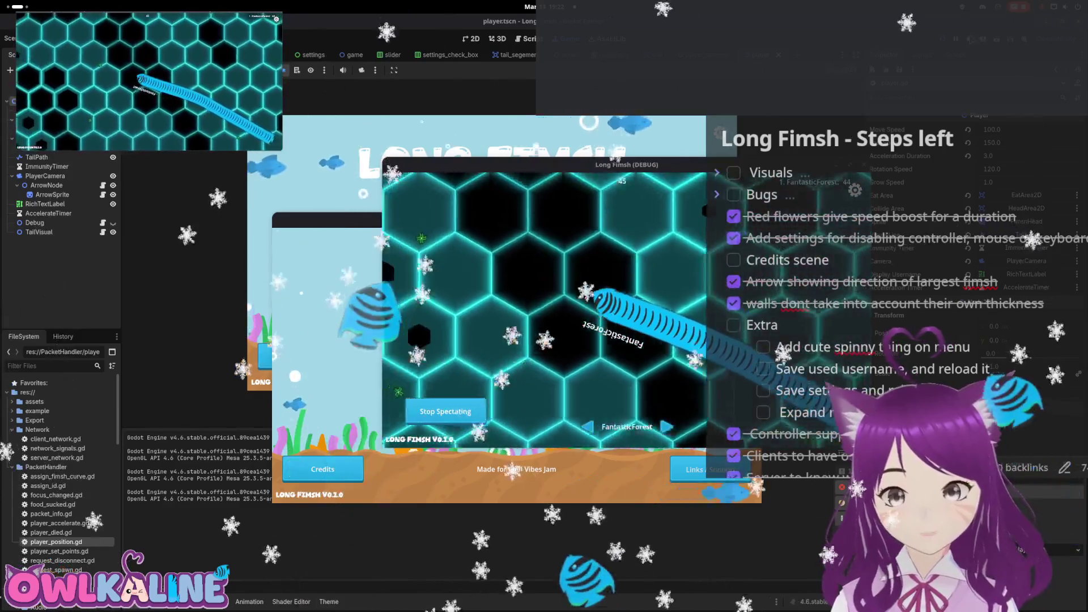
{"action": "key", "text": "F8"}
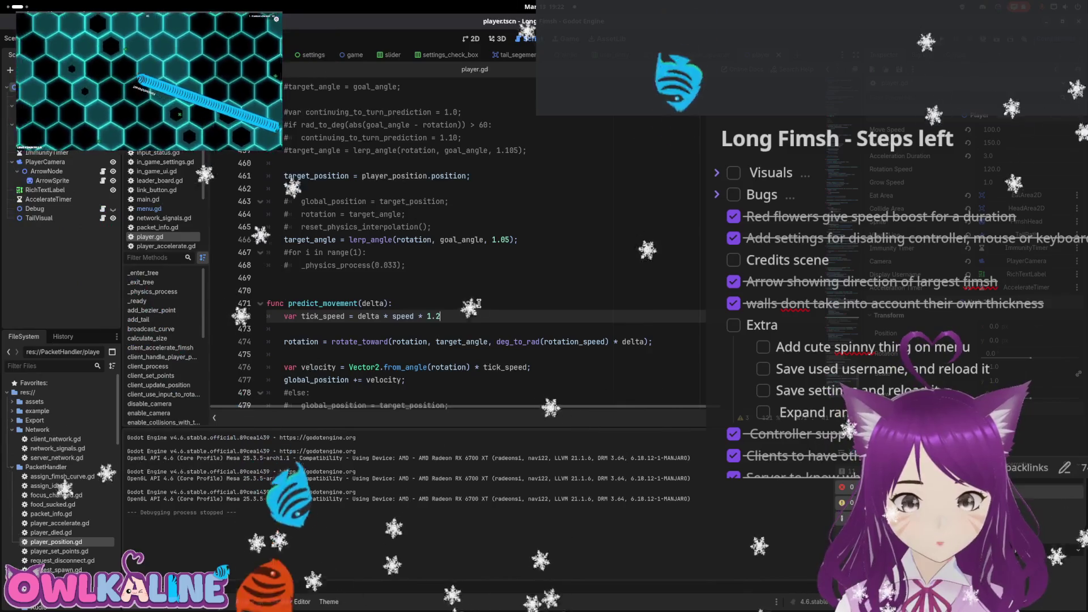
Finish the tick_speed line with the 1.2 multiplier, then run and stop a test game
{"action": "type", "text": ";"}
{"action": "key", "text": "F5"}
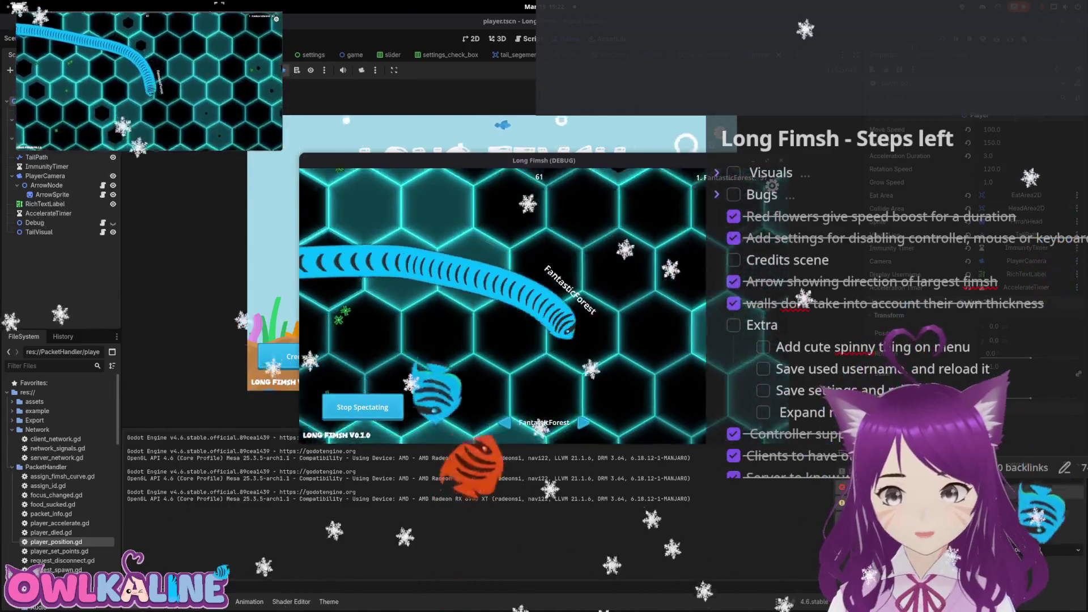
{"action": "key", "text": "F8"}
{"action": "scroll", "coordinate": [415, 314], "scroll_direction": "down", "scroll_amount": 2}
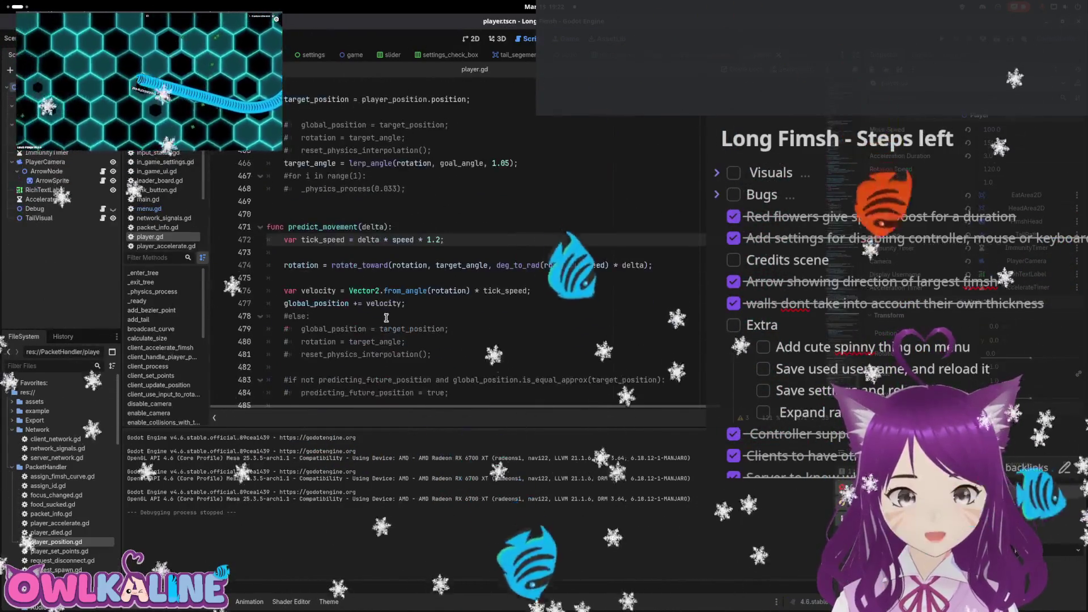
{"action": "scroll", "coordinate": [374, 274], "scroll_direction": "down", "scroll_amount": 3}
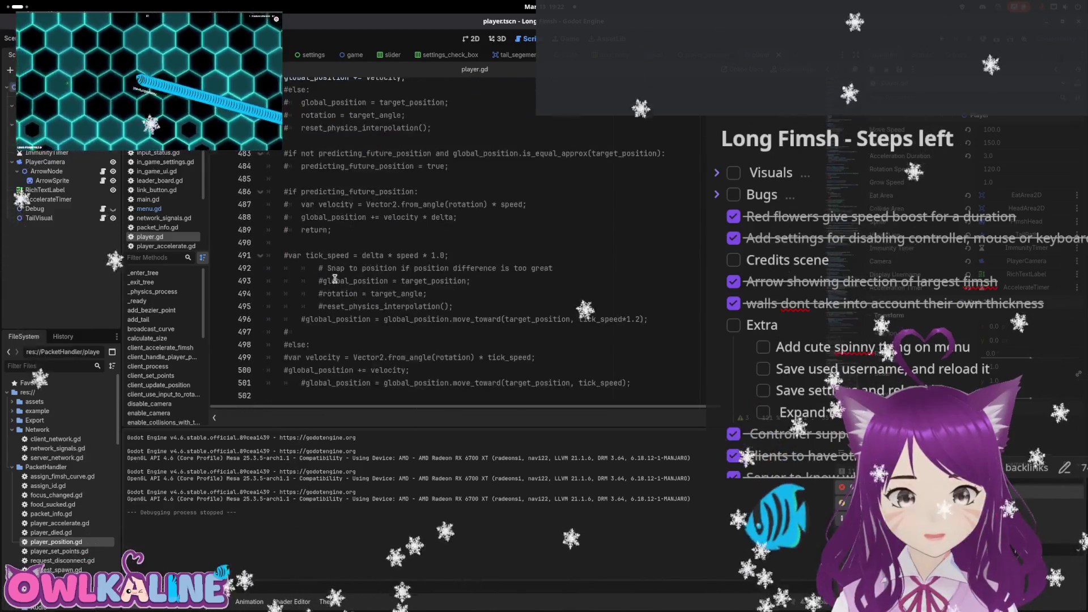
{"action": "scroll", "coordinate": [334, 282], "scroll_direction": "up", "scroll_amount": 5}
{"action": "scroll", "coordinate": [374, 274], "scroll_direction": "up", "scroll_amount": 8}
{"action": "left_click", "coordinate": [360, 267]}
{"action": "type", "text": "rotation = player"}
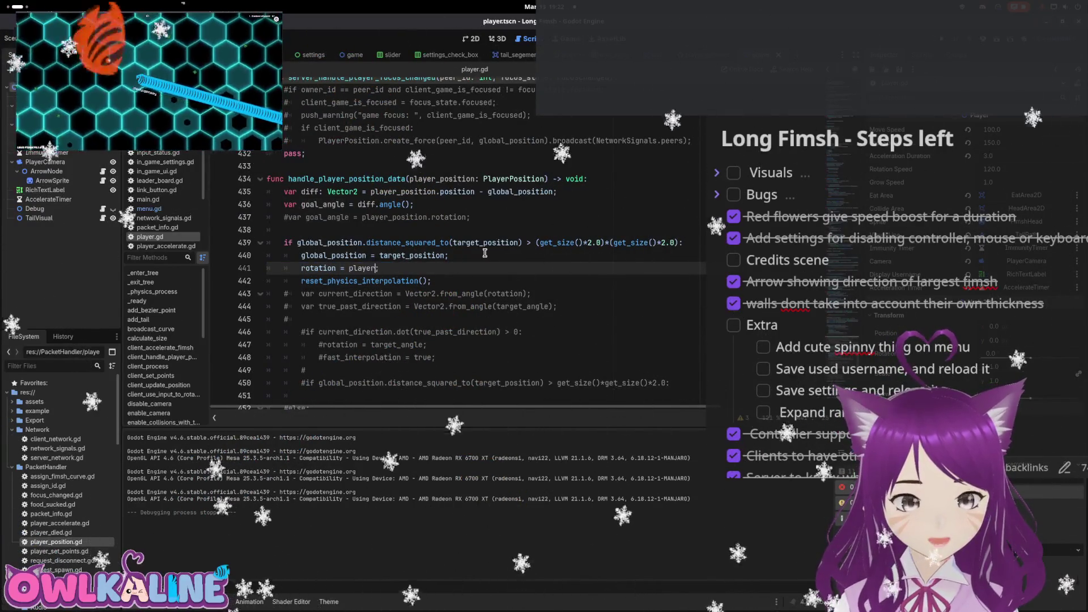
{"action": "type", "text": "_position.rotation;"}
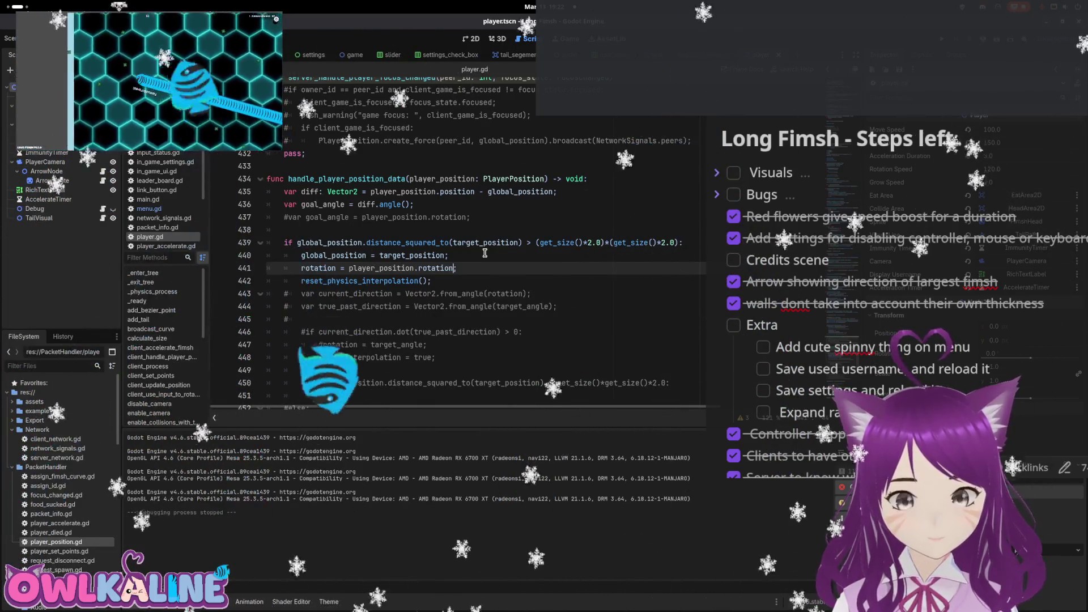
{"action": "key", "text": "Return"}
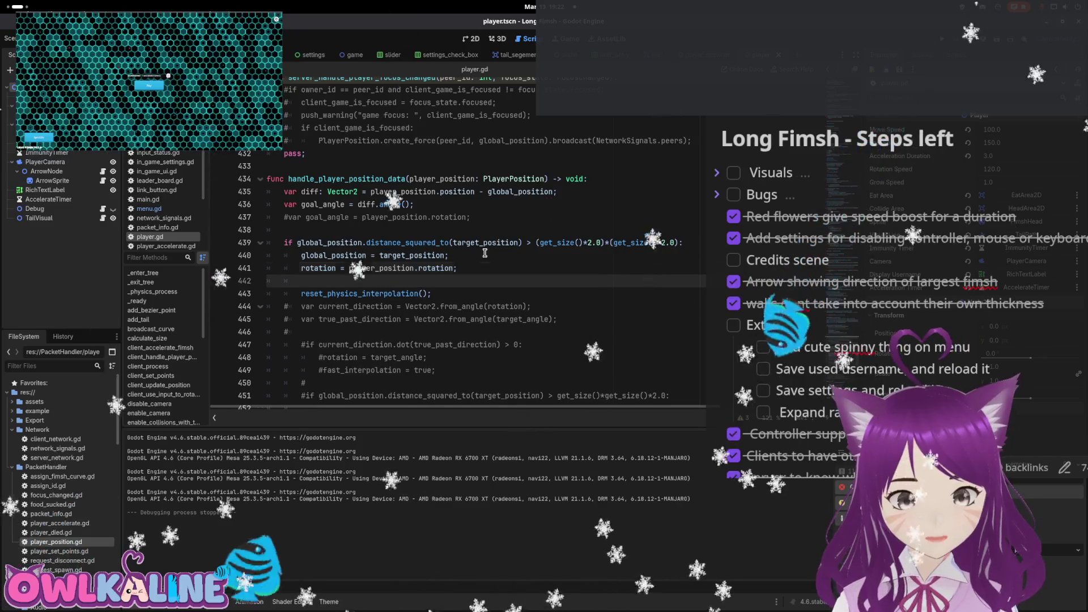
{"action": "type", "text": "goal_angl"}
{"action": "key", "text": "BackSpace"}
{"action": "key", "text": "BackSpace"}
{"action": "key", "text": "BackSpace"}
{"action": "type", "text": "rotation "}
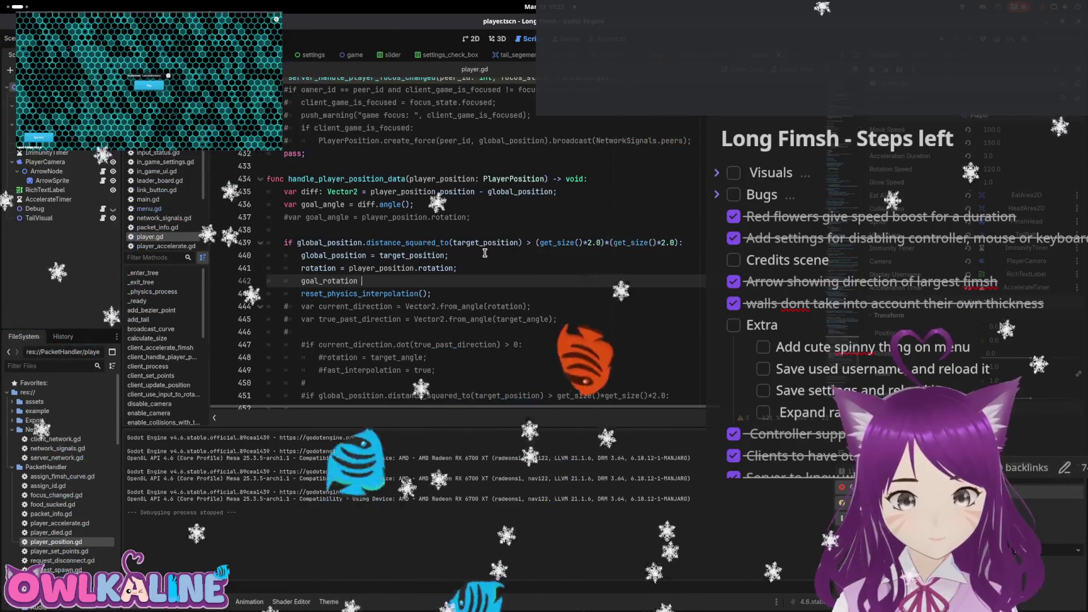
{"action": "type", "text": "="}
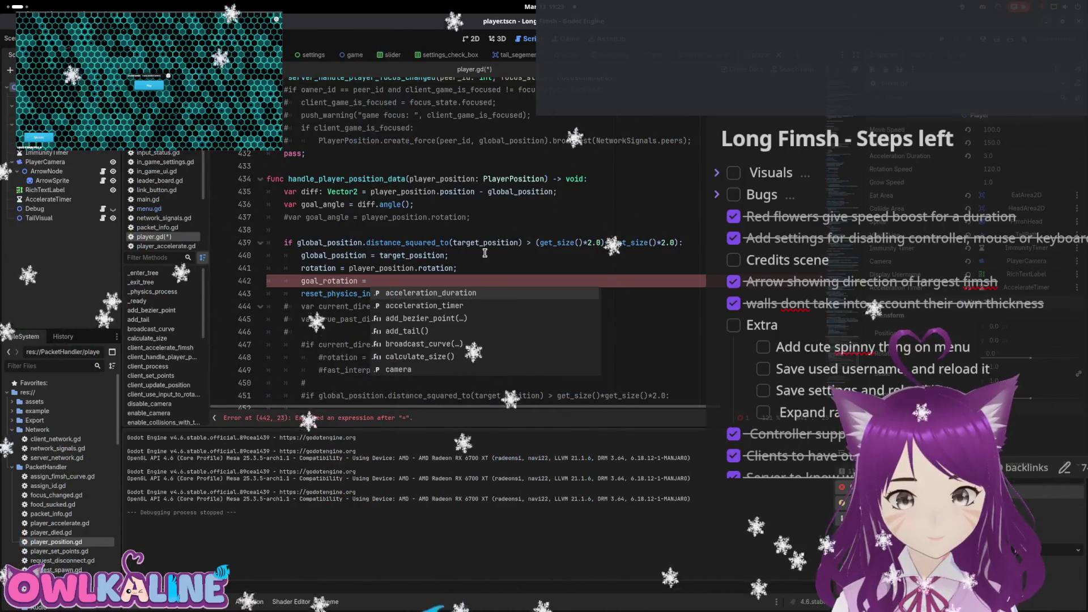
{"action": "type", "text": " player_position.go"}
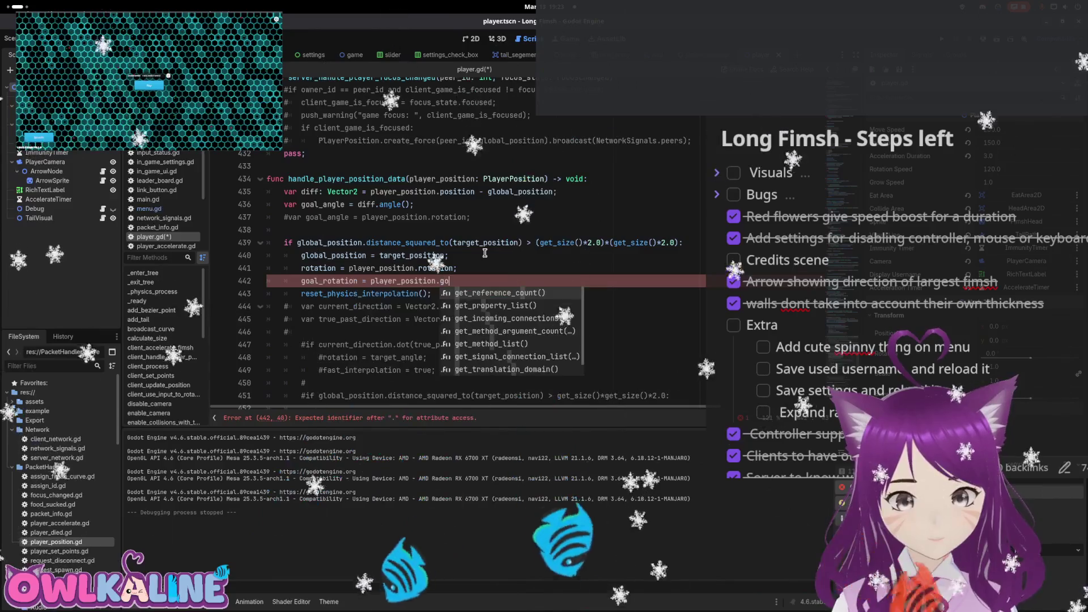
{"action": "type", "text": "al_rotation;"}
{"action": "key", "text": "Left"}
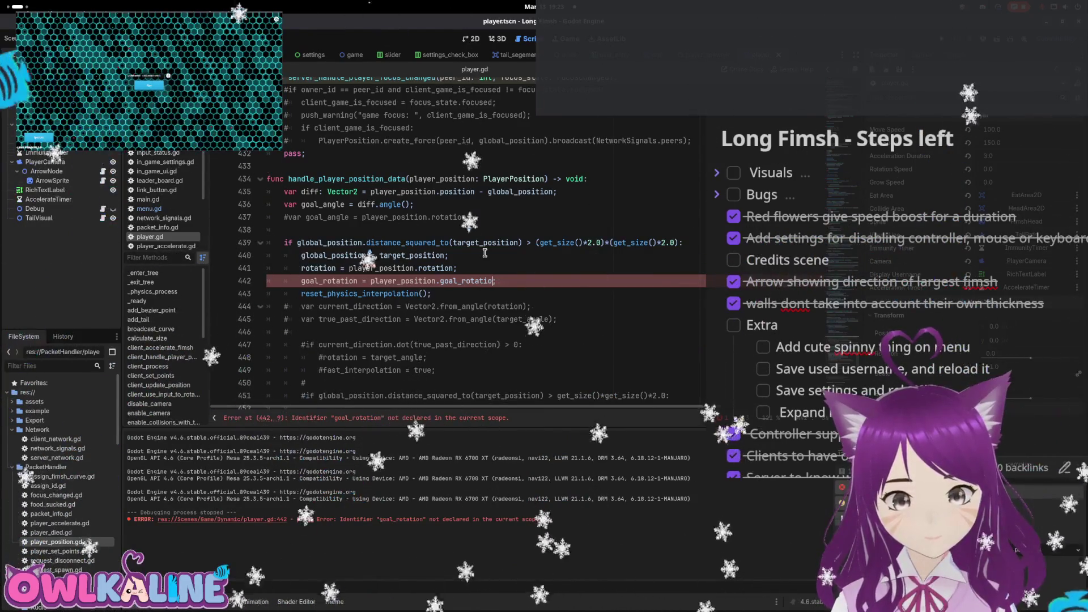
{"action": "key", "text": "ctrl+BackSpace"}
{"action": "type", "text": "g"}
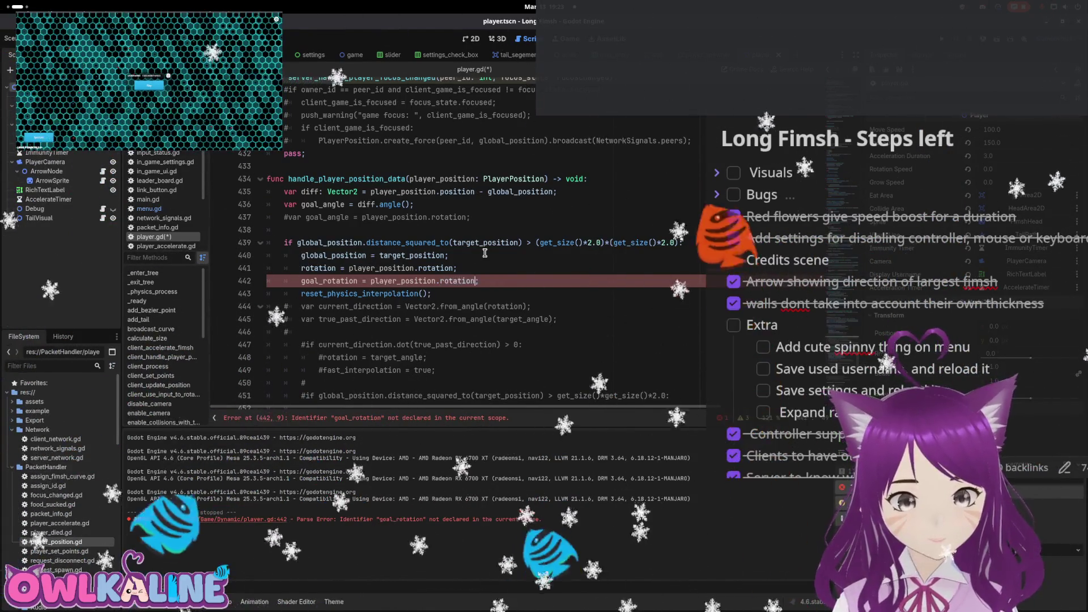
{"action": "type", "text": "ation"}
{"action": "key", "text": "ctrl+s"}
{"action": "key", "text": "Up"}
{"action": "scroll", "coordinate": [499, 282], "scroll_direction": "down", "scroll_amount": 8}
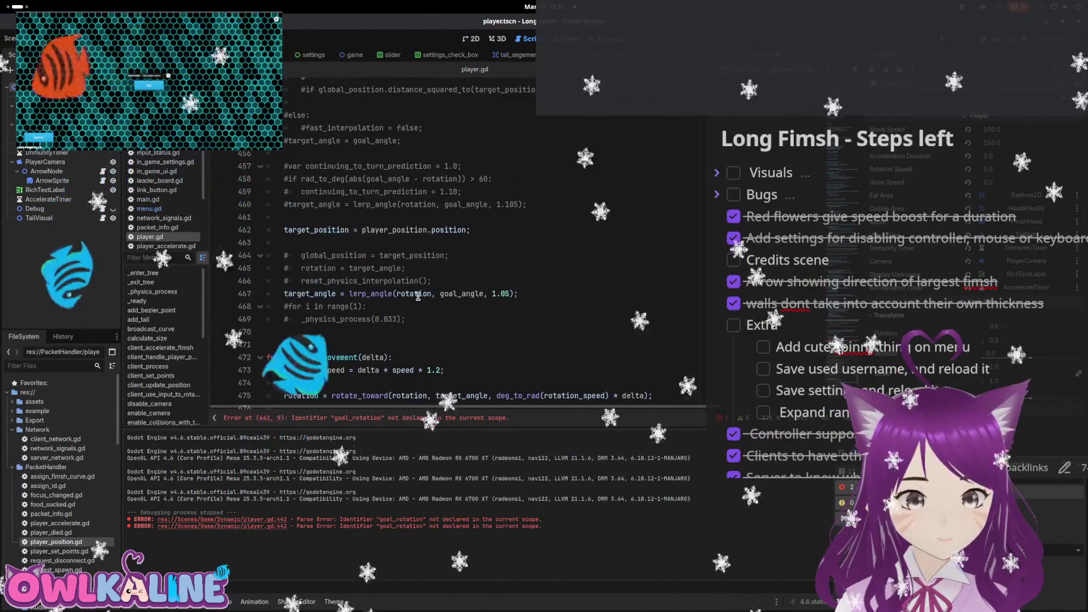
{"action": "scroll", "coordinate": [397, 275], "scroll_direction": "up", "scroll_amount": 6}
{"action": "scroll", "coordinate": [397, 274], "scroll_direction": "up", "scroll_amount": 1}
{"action": "double_click", "coordinate": [328, 243]}
{"action": "double_click", "coordinate": [323, 166]}
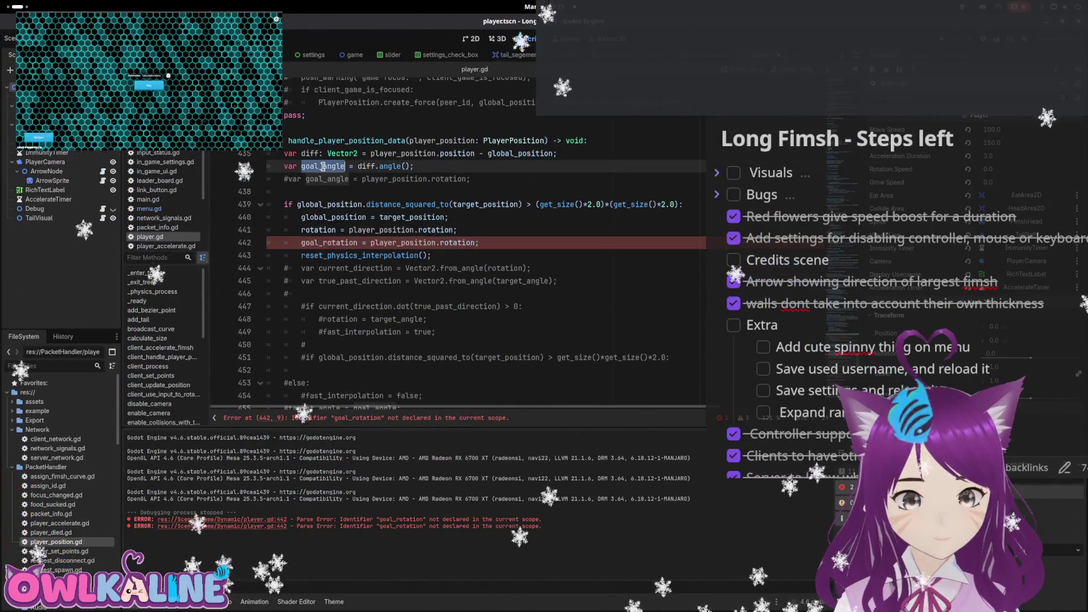
{"action": "double_click", "coordinate": [333, 243]}
{"action": "type", "text": "goal_angle"}
{"action": "left_click", "coordinate": [481, 230]}
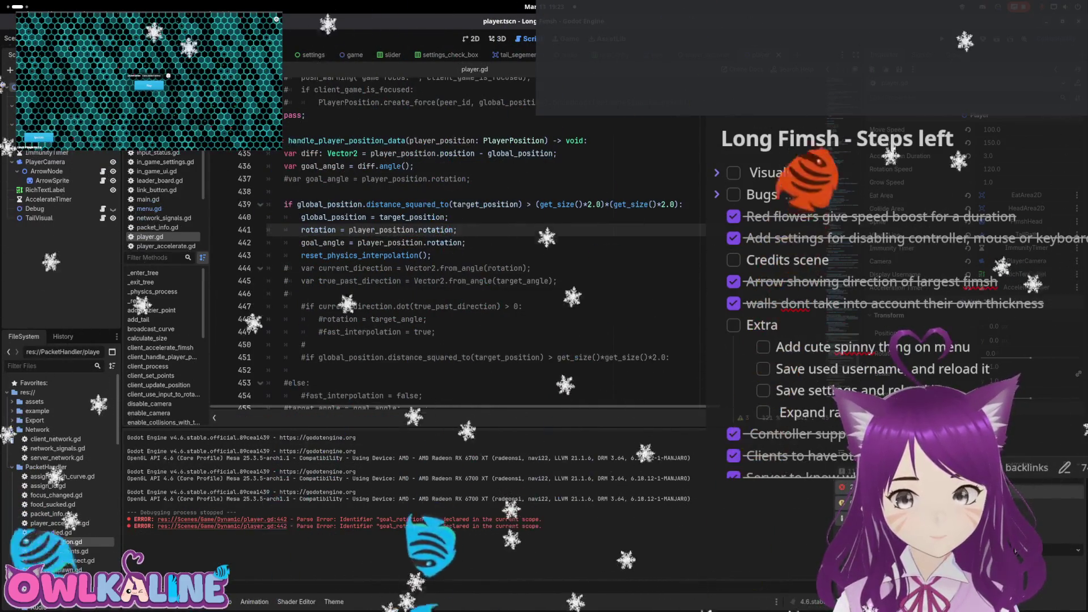
{"action": "left_click", "coordinate": [364, 191]}
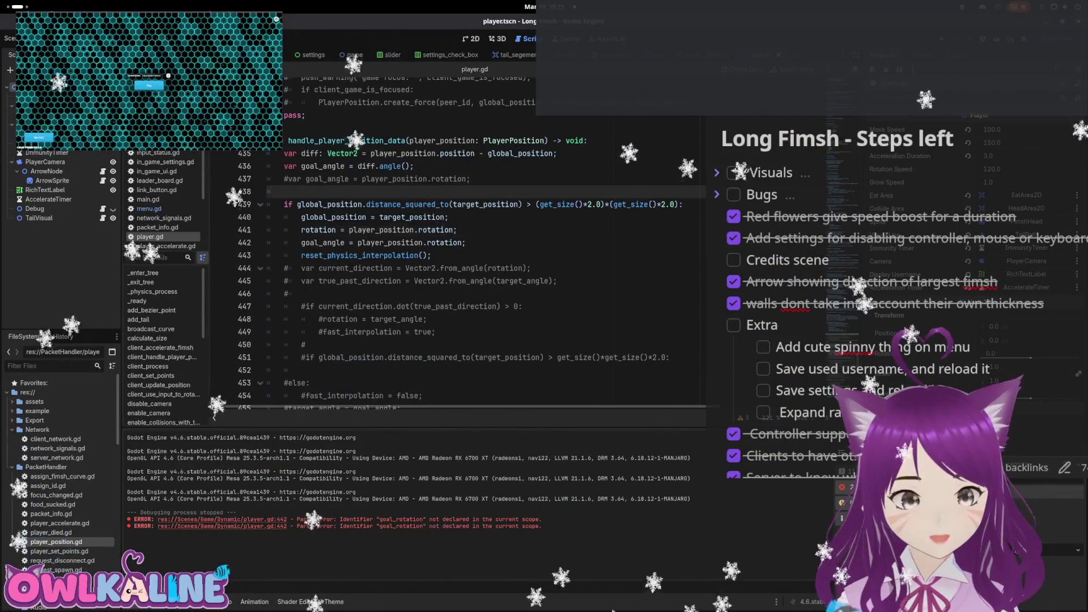
{"action": "key", "text": "Up"}
Re-export the Linux preset build, overwriting the previous file
{"action": "left_click", "coordinate": [42, 38]}
{"action": "left_click", "coordinate": [42, 76]}
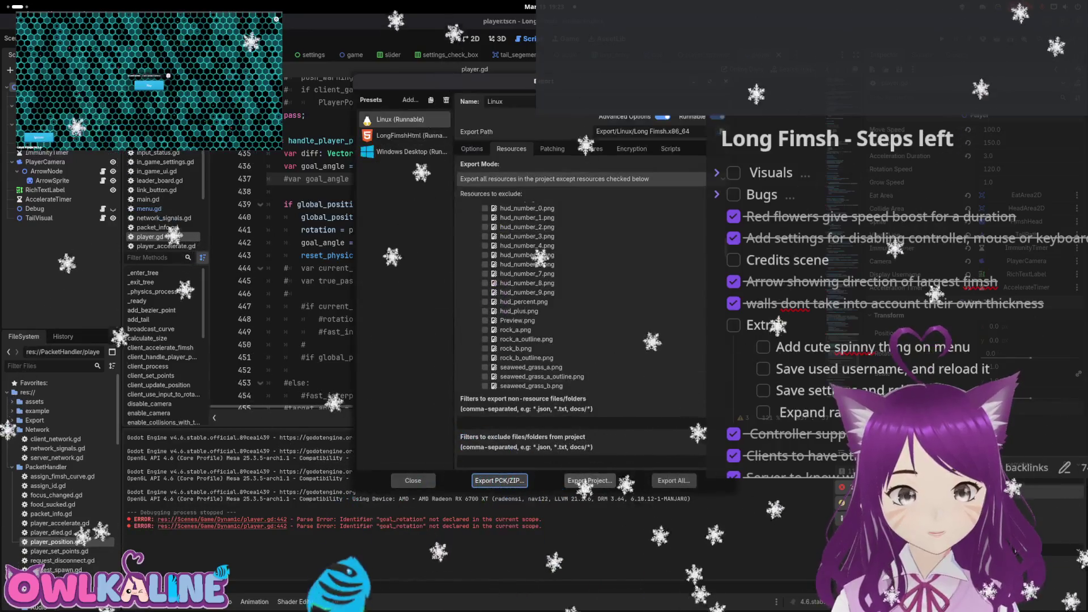
{"action": "left_click", "coordinate": [590, 480]}
{"action": "left_click", "coordinate": [621, 409]}
{"action": "left_click", "coordinate": [598, 238]}
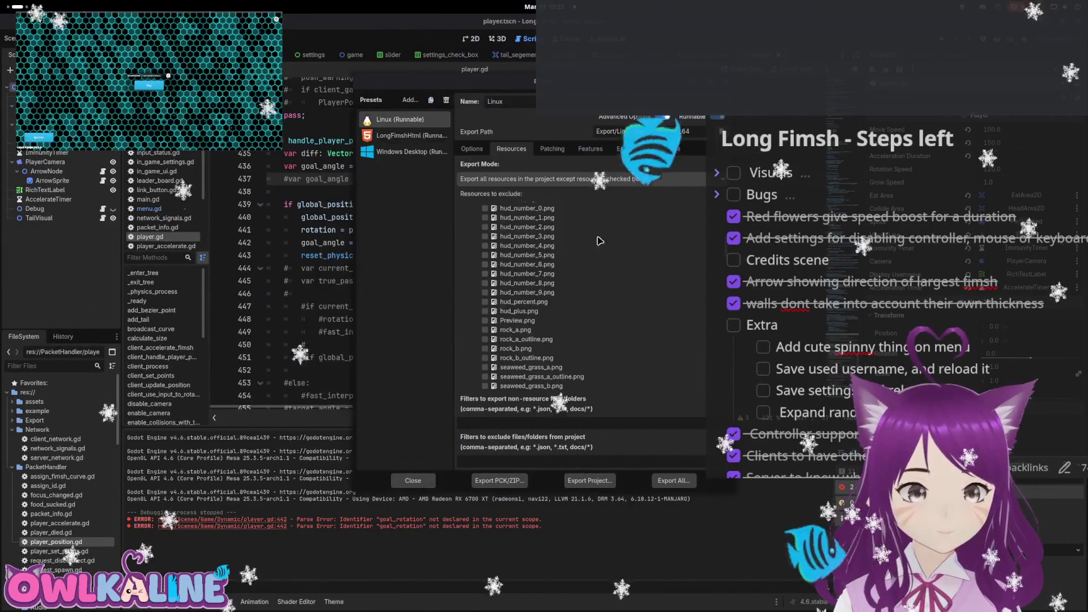
Re-export the LongFimshHtml preset as LongFimsh.html, overwriting it, and close the export window
{"action": "left_click", "coordinate": [406, 136]}
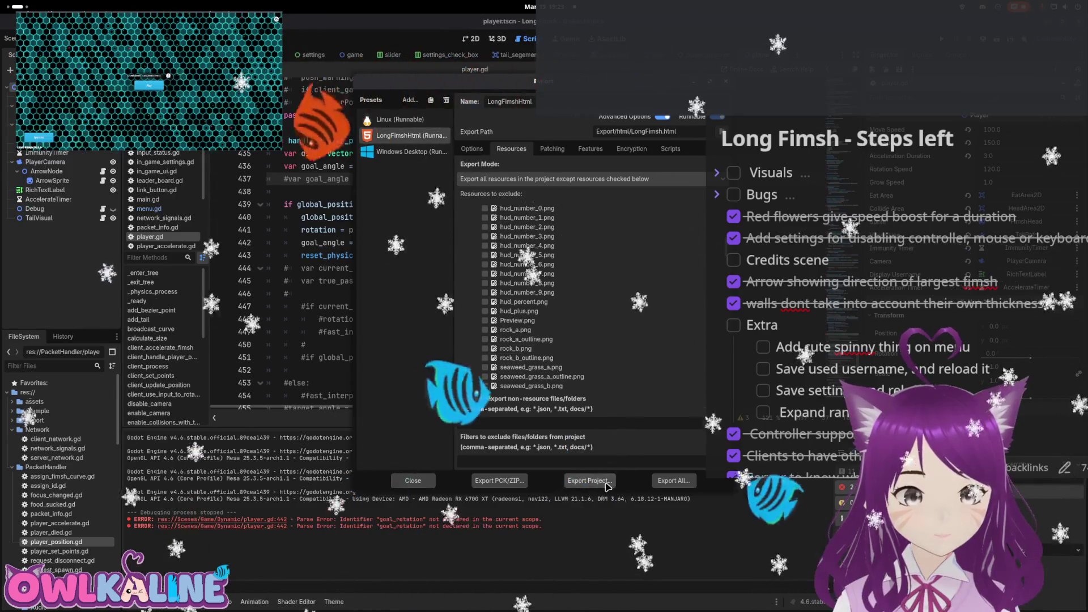
{"action": "left_click", "coordinate": [589, 480]}
{"action": "left_click", "coordinate": [625, 410]}
{"action": "left_click", "coordinate": [598, 238]}
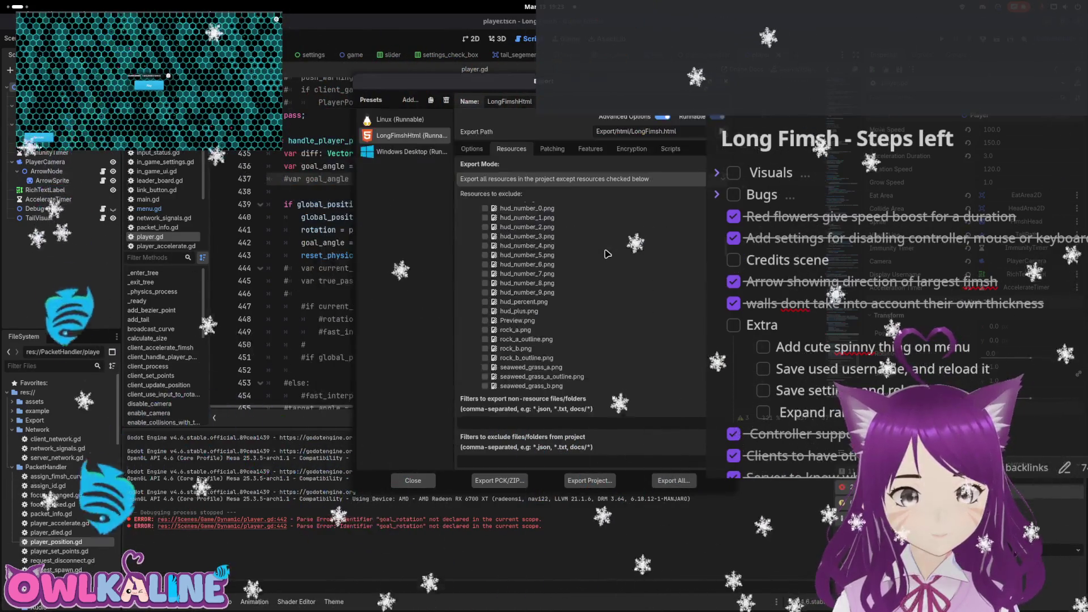
{"action": "key", "text": "Escape"}
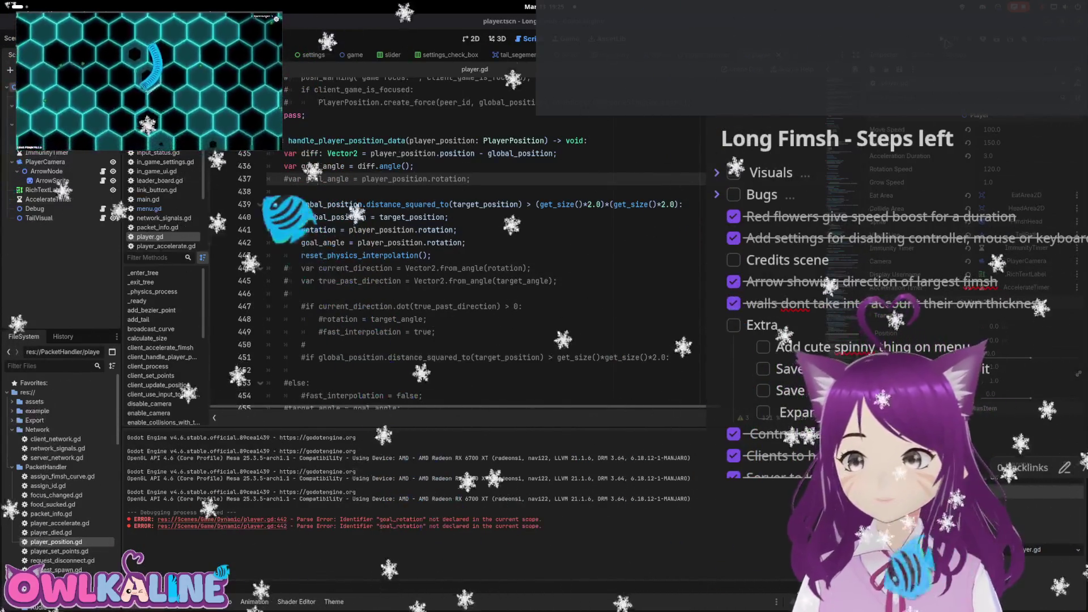
Run a long Long Fimsh debug session with F5 to test the goal_angle fix, then stop it with F8
{"action": "key", "text": "F5"}
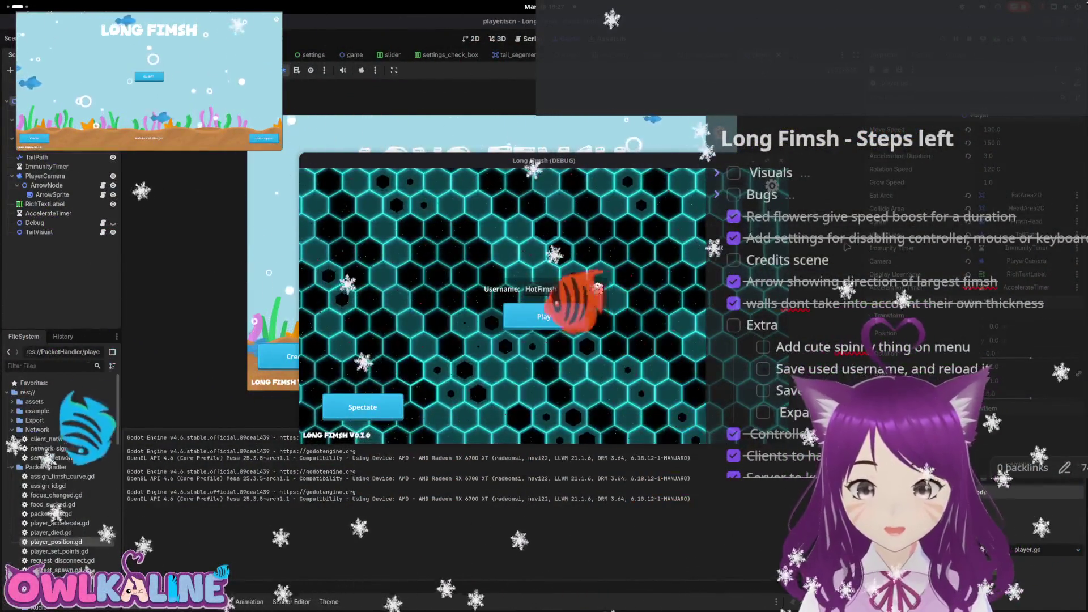
{"action": "key", "text": "F8"}
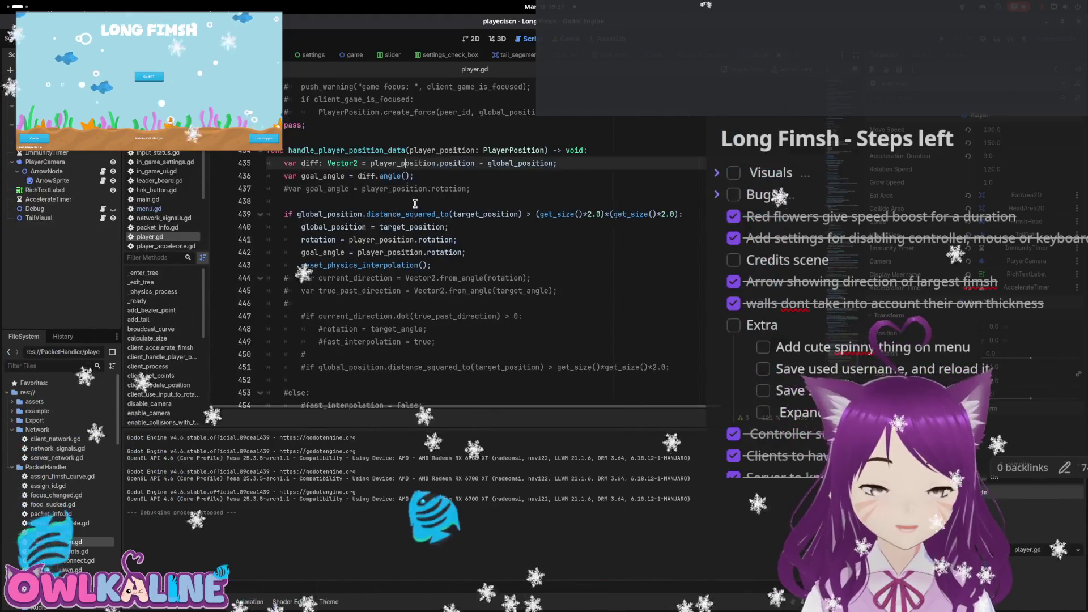
Review the snap code around lines 433–439 in handle_player_position_data
{"action": "left_click", "coordinate": [381, 224]}
{"action": "scroll", "coordinate": [397, 232], "scroll_direction": "down", "scroll_amount": 7}
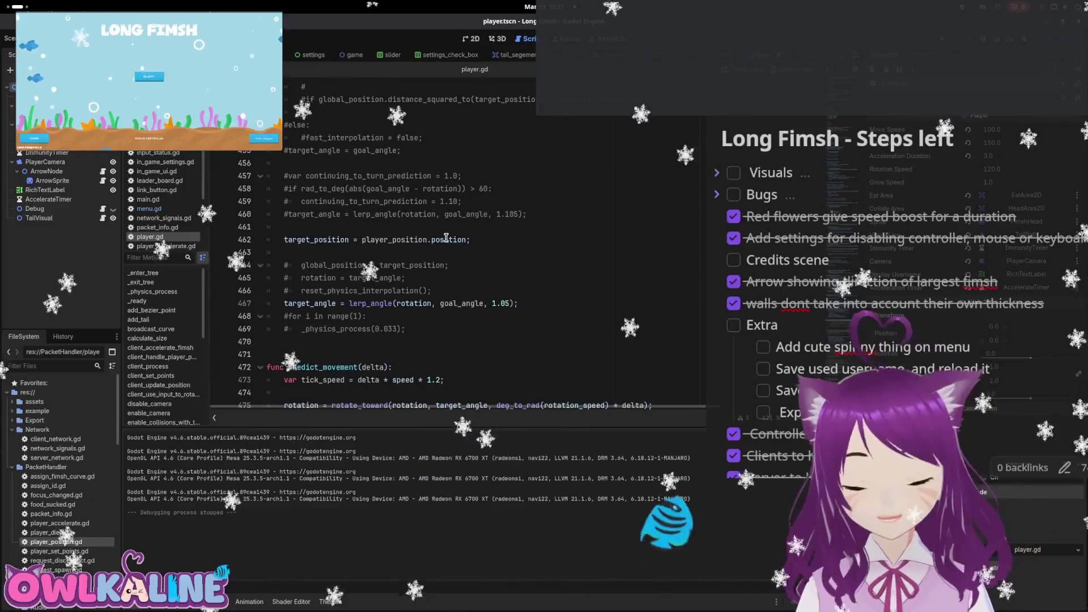
{"action": "mouse_move", "coordinate": [446, 237]}
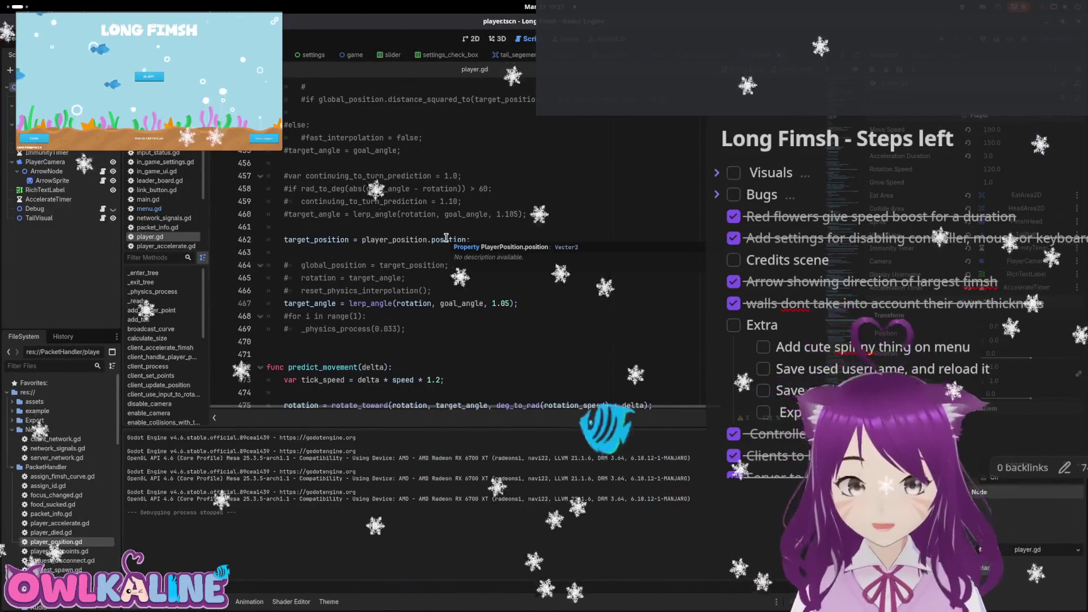
{"action": "scroll", "coordinate": [446, 237], "scroll_direction": "up", "scroll_amount": 7}
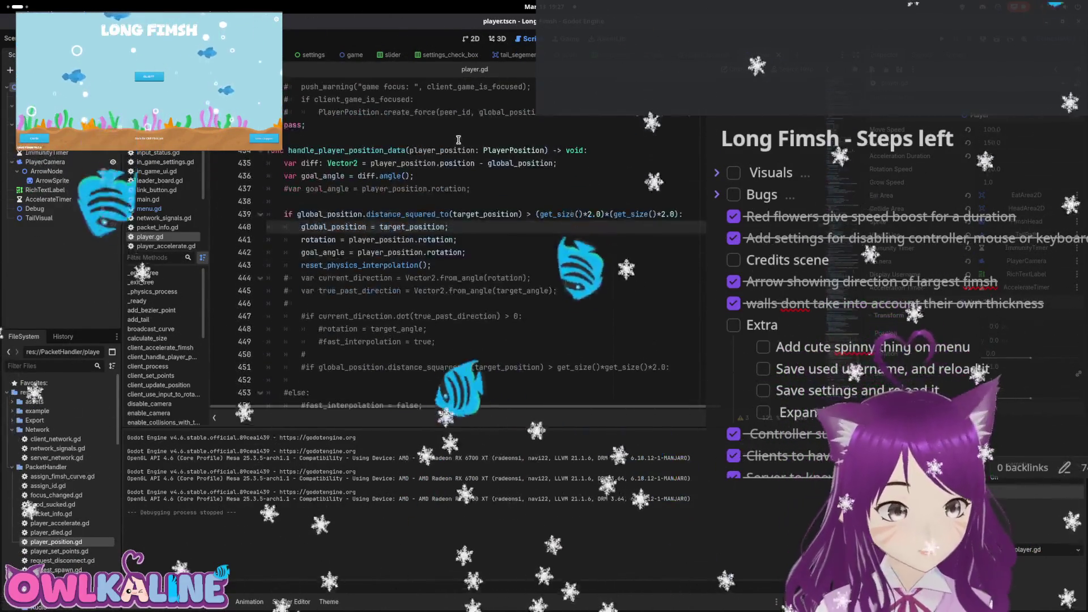
{"action": "scroll", "coordinate": [448, 199], "scroll_direction": "up", "scroll_amount": 3}
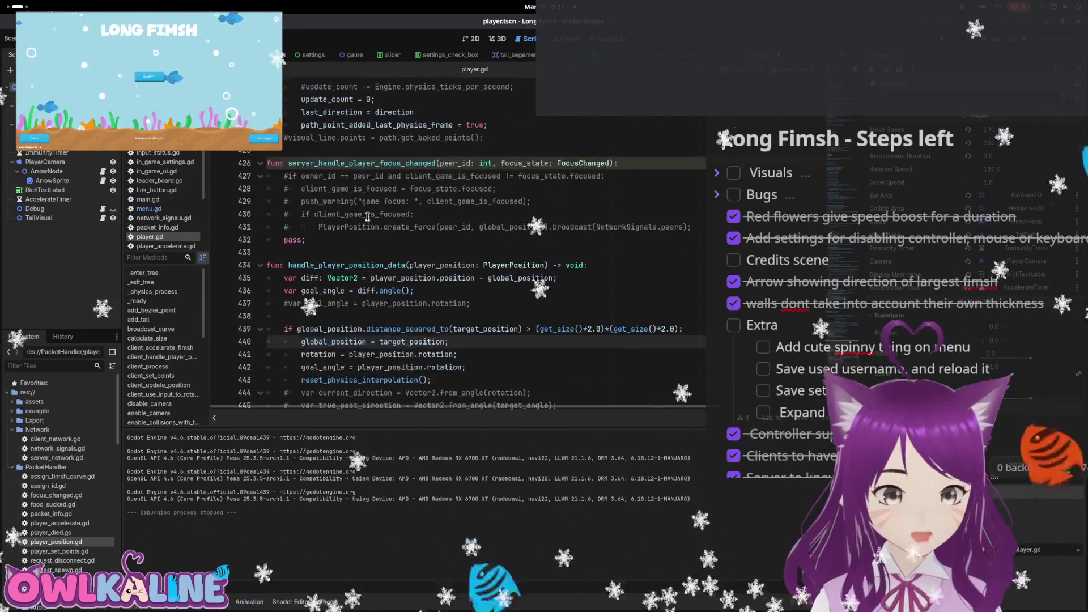
{"action": "left_click", "coordinate": [464, 255]}
{"action": "scroll", "coordinate": [450, 287], "scroll_direction": "down", "scroll_amount": 3}
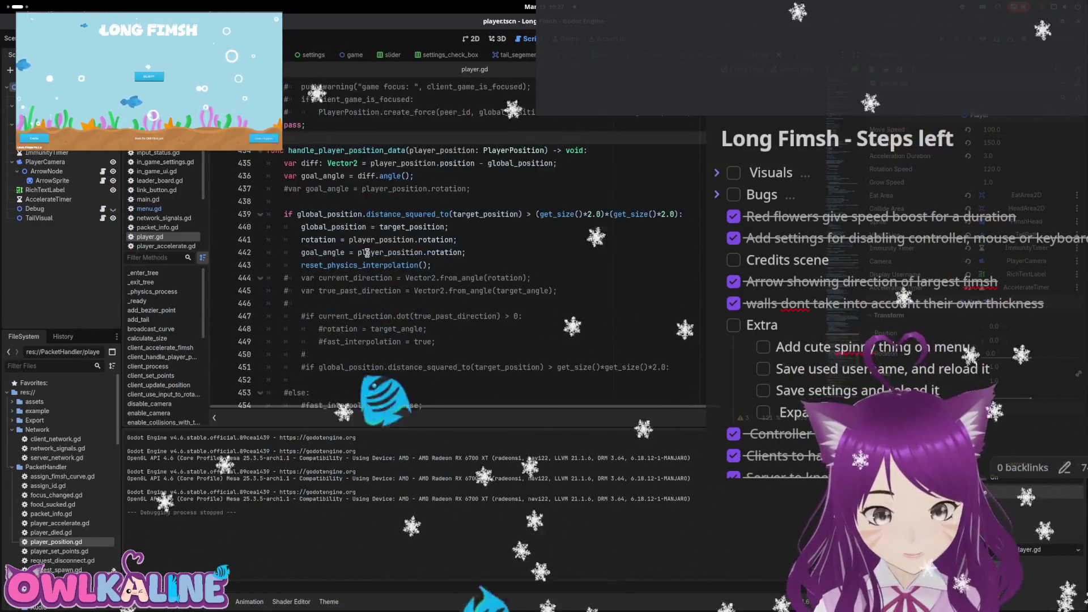
{"action": "left_click", "coordinate": [294, 214]}
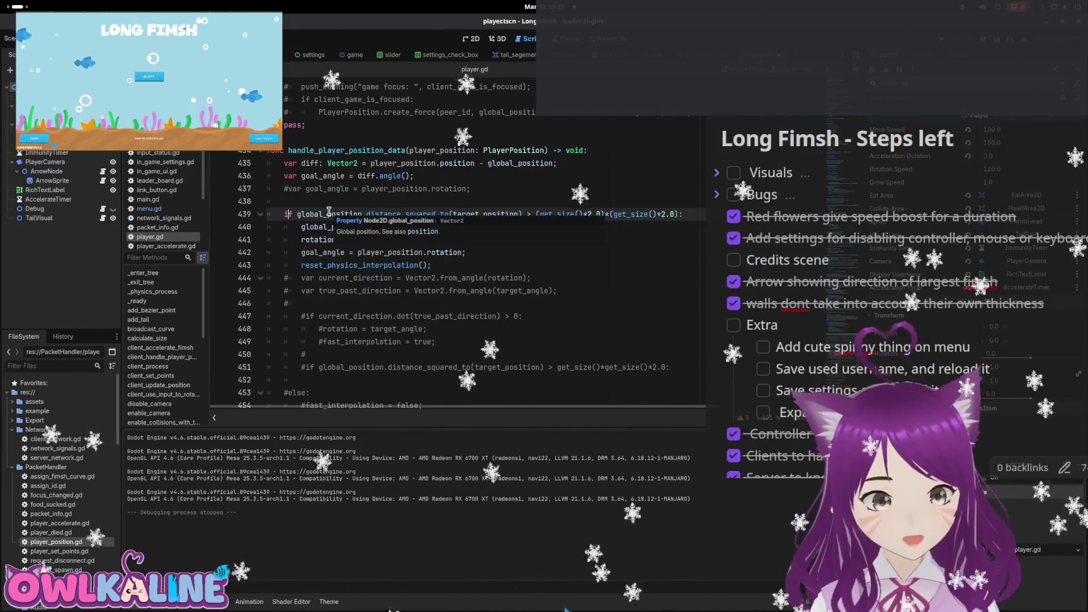
Delete the commented-out block from line 479 to 502 at the end of player.gd
{"action": "scroll", "coordinate": [329, 210], "scroll_direction": "down", "scroll_amount": 16}
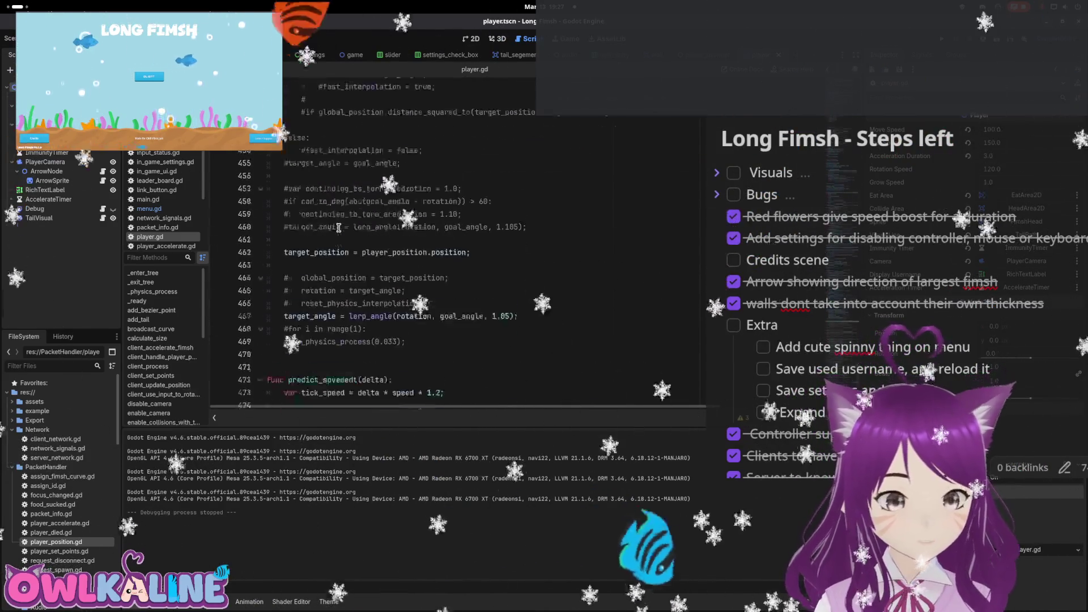
{"action": "scroll", "coordinate": [391, 257], "scroll_direction": "down", "scroll_amount": 1}
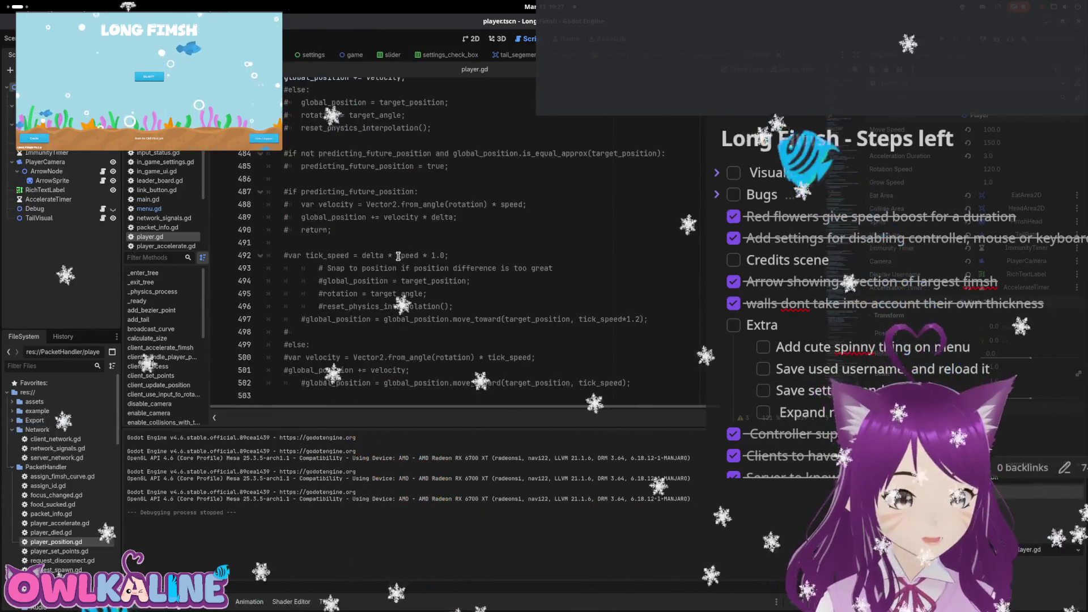
{"action": "mouse_move", "coordinate": [639, 381]}
{"action": "left_mouse_down"}
{"action": "mouse_move", "coordinate": [600, 378]}
{"action": "mouse_move", "coordinate": [566, 336]}
{"action": "mouse_move", "coordinate": [333, 253]}
{"action": "left_mouse_up"}
{"action": "scroll", "coordinate": [566, 337], "scroll_direction": "up", "scroll_amount": 2}
{"action": "key", "text": "BackSpace"}
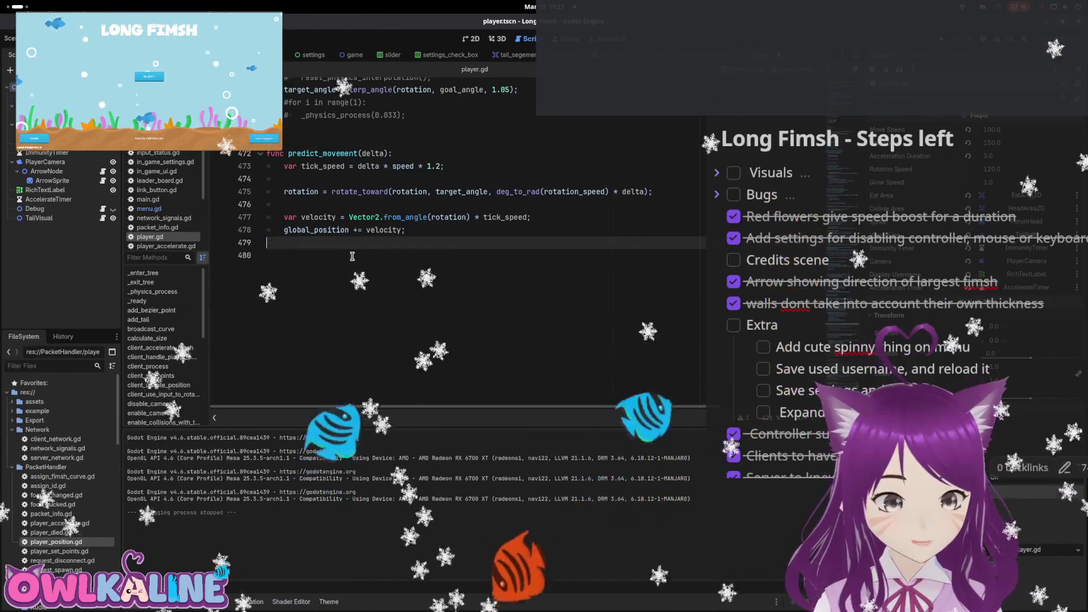
{"action": "scroll", "coordinate": [333, 253], "scroll_direction": "up", "scroll_amount": 6}
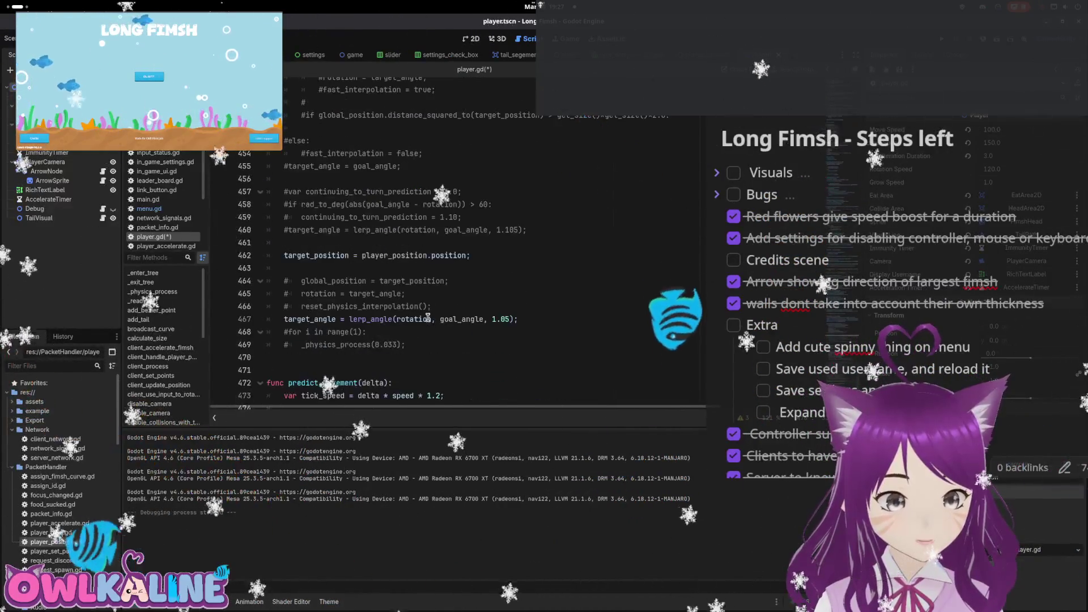
Delete the commented for-loop line and uncomment the _physics_process(0.033) call
{"action": "left_click", "coordinate": [408, 344]}
{"action": "key", "text": "Up"}
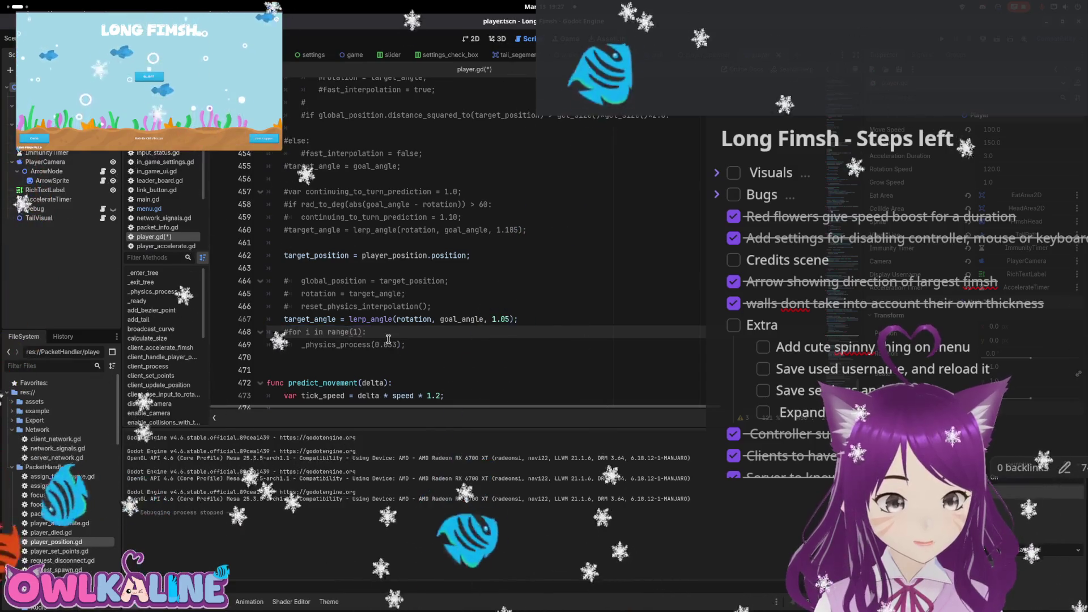
{"action": "key", "text": "ctrl+shift+k"}
{"action": "key", "text": "ctrl+k"}
{"action": "key", "text": "shift+Tab"}
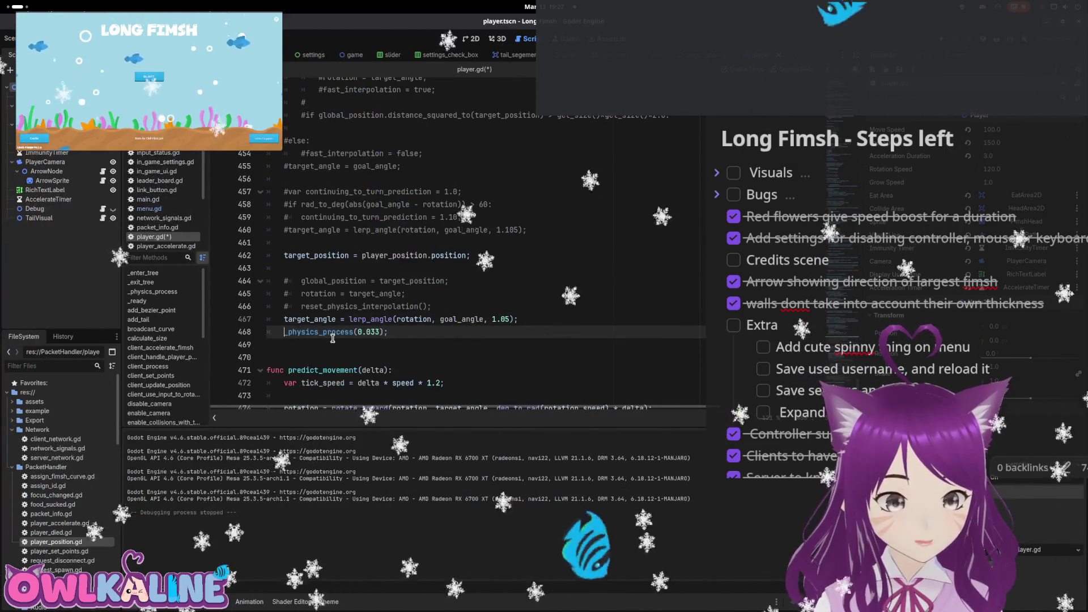
Delete the three commented snap lines and the older commented-out block above them
{"action": "left_click_drag", "start_coordinate": [432, 307], "coordinate": [261, 281]}
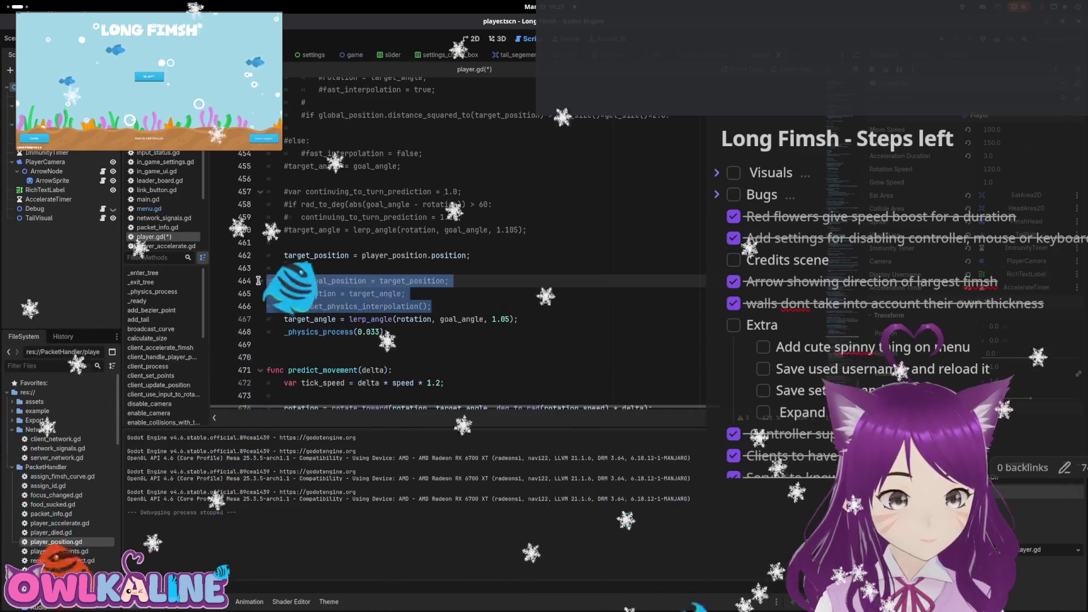
{"action": "key", "text": "ctrl+shift+k"}
{"action": "scroll", "coordinate": [340, 255], "scroll_direction": "up", "scroll_amount": 2}
{"action": "mouse_move", "coordinate": [527, 306]}
{"action": "left_mouse_down"}
{"action": "mouse_move", "coordinate": [469, 266]}
{"action": "mouse_move", "coordinate": [465, 334]}
{"action": "mouse_move", "coordinate": [396, 289]}
{"action": "mouse_move", "coordinate": [266, 256]}
{"action": "left_mouse_up"}
{"action": "scroll", "coordinate": [469, 267], "scroll_direction": "up", "scroll_amount": 3}
{"action": "scroll", "coordinate": [472, 279], "scroll_direction": "up", "scroll_amount": 2}
{"action": "scroll", "coordinate": [397, 289], "scroll_direction": "up", "scroll_amount": 1}
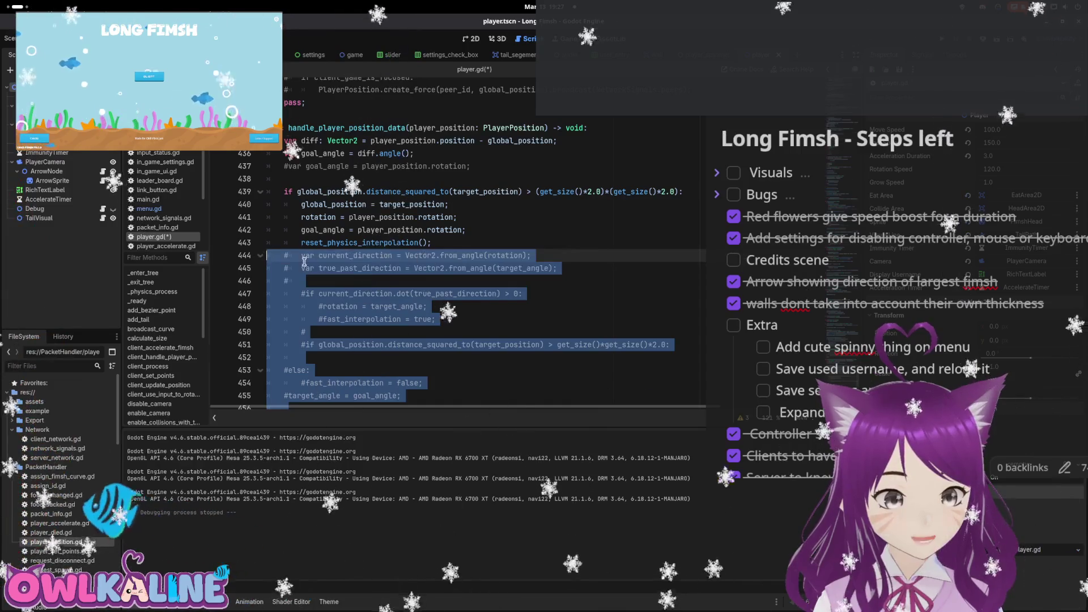
{"action": "key", "text": "Delete"}
Remove the if global_position distance check and unindent the snap lines one level
{"action": "left_click_drag", "start_coordinate": [686, 191], "coordinate": [404, 176]}
{"action": "key", "text": "Delete"}
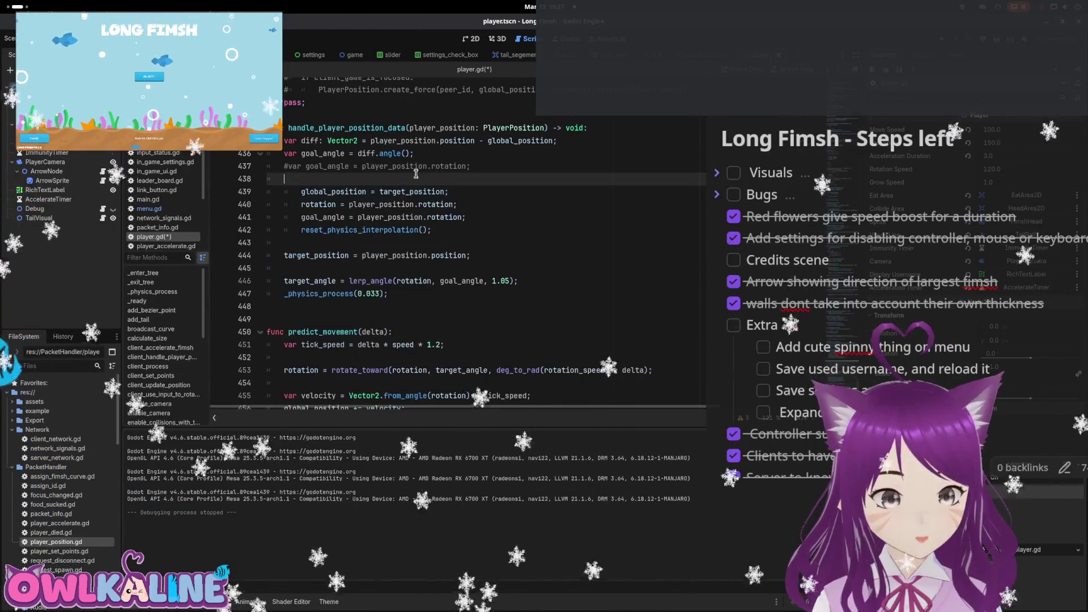
{"action": "key", "text": "BackSpace"}
{"action": "key", "text": "Delete"}
{"action": "key", "text": "shift+Tab"}
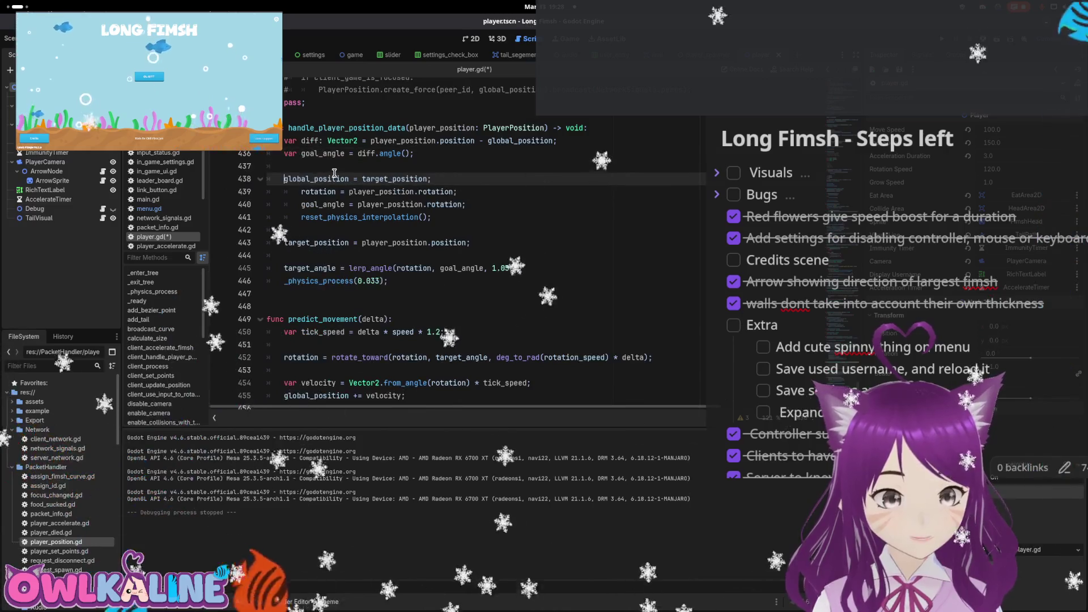
{"action": "key", "text": "Down"}
{"action": "key", "text": "shift+Tab"}
{"action": "key", "text": "Down"}
{"action": "key", "text": "shift+Tab"}
{"action": "key", "text": "Down"}
{"action": "key", "text": "shift+Tab"}
{"action": "key", "text": "Up"}
{"action": "key", "text": "Up"}
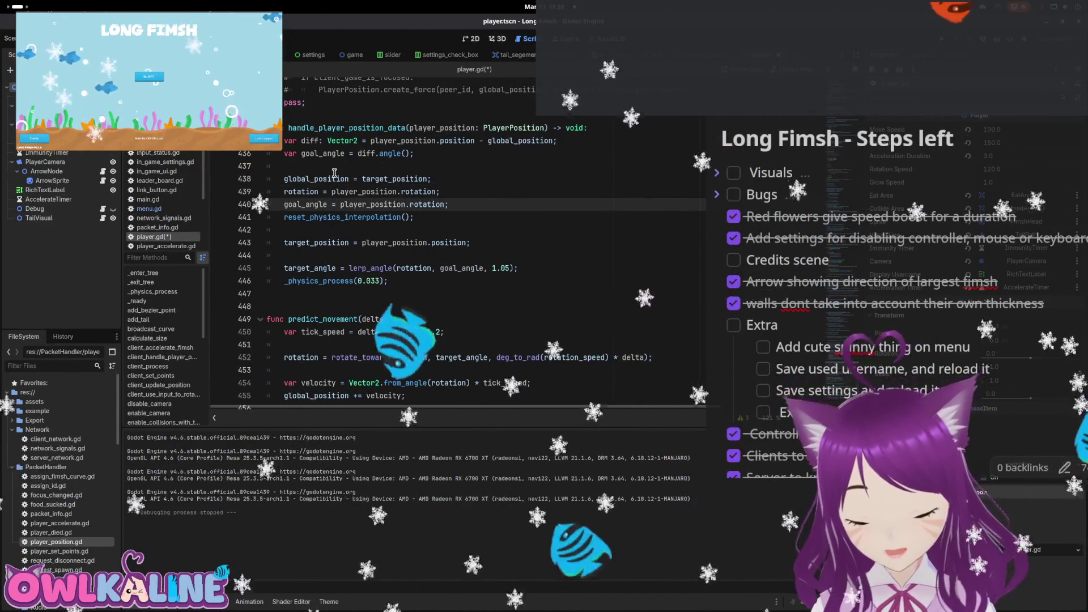
Remove the empty line so target_angle directly follows target_position
{"action": "key", "text": "Down"}
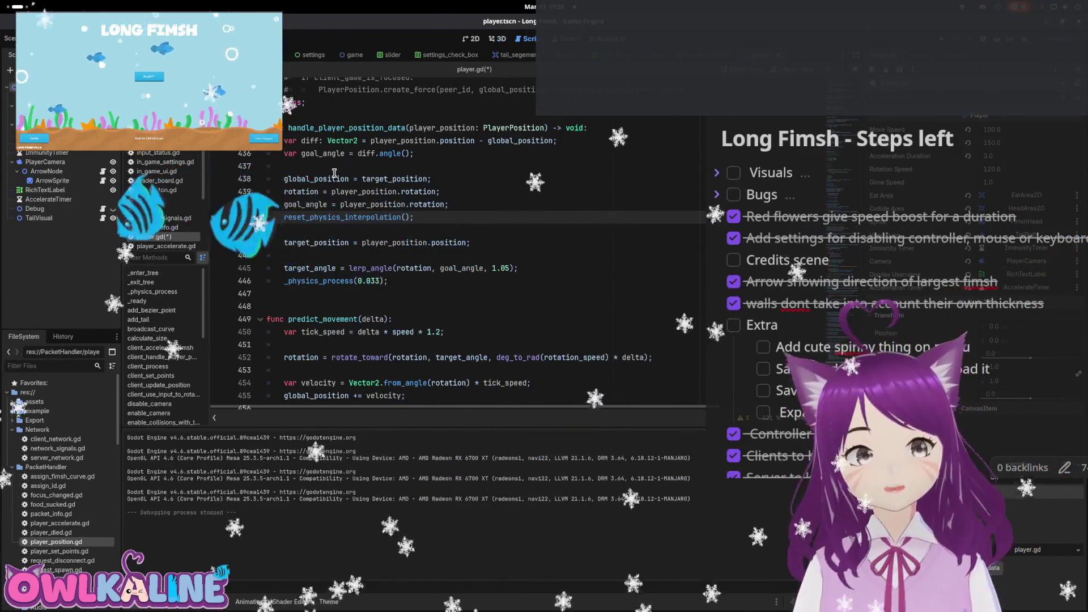
{"action": "left_click", "coordinate": [344, 188]}
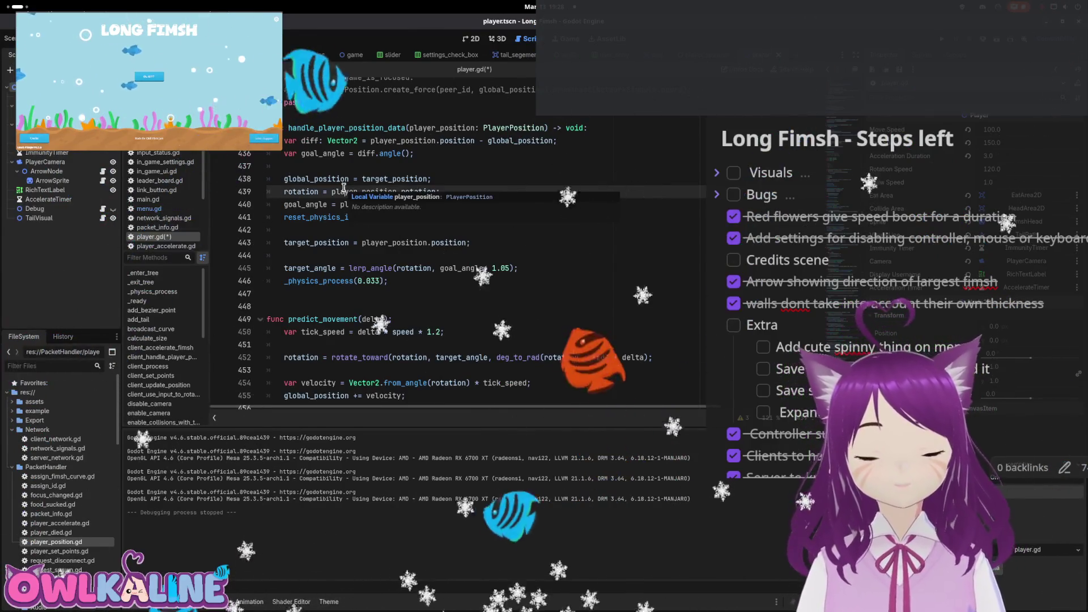
{"action": "double_click", "coordinate": [326, 242]}
{"action": "left_click", "coordinate": [323, 255]}
{"action": "key", "text": "Delete"}
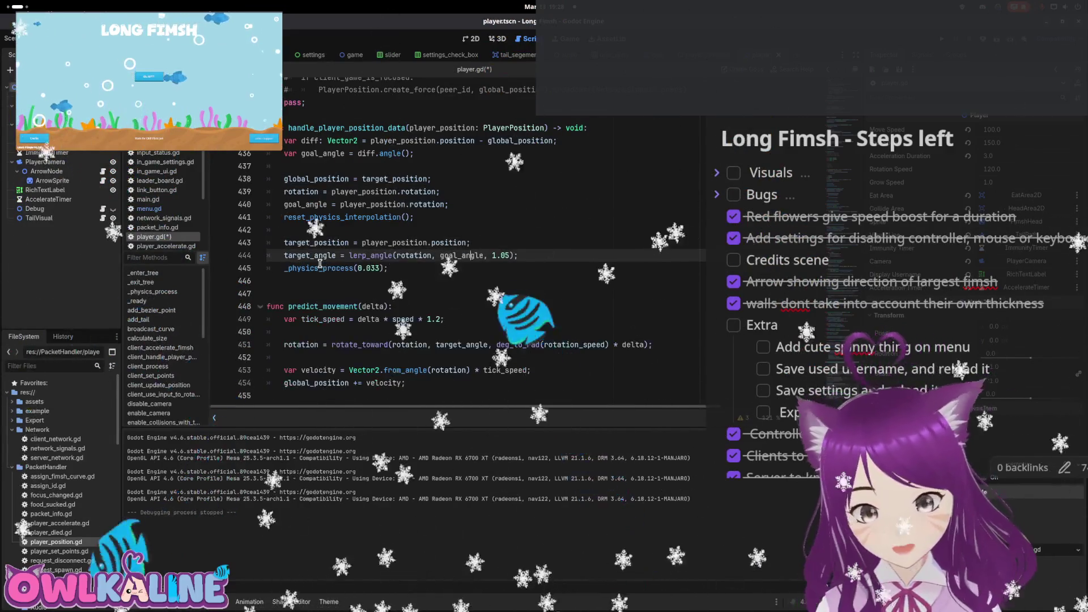
Insert a blank line above the _physics_process(0.033) call
{"action": "key", "text": "Down"}
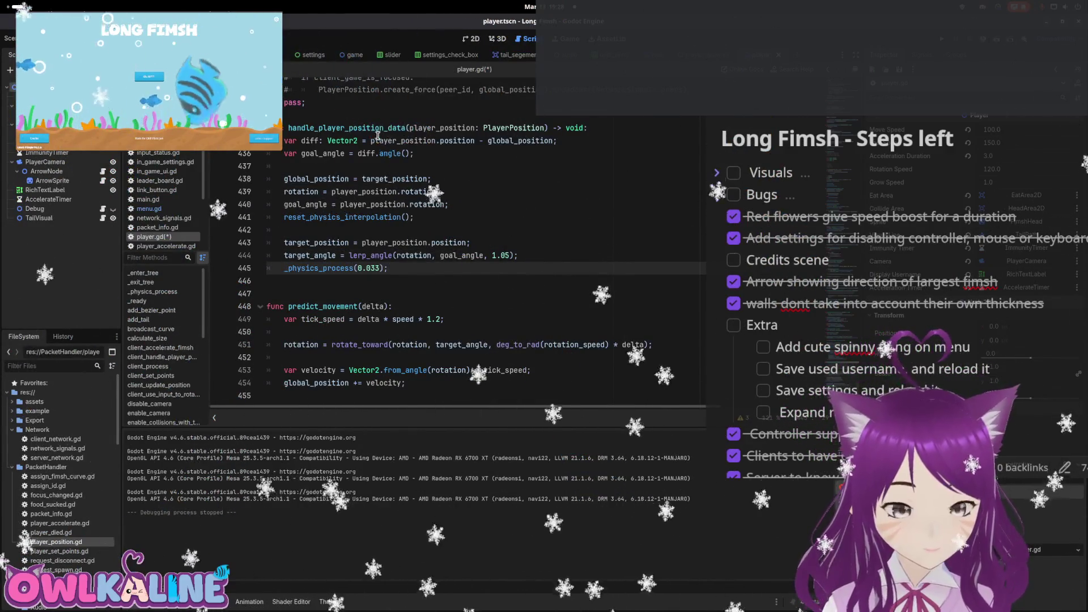
{"action": "double_click", "coordinate": [461, 256]}
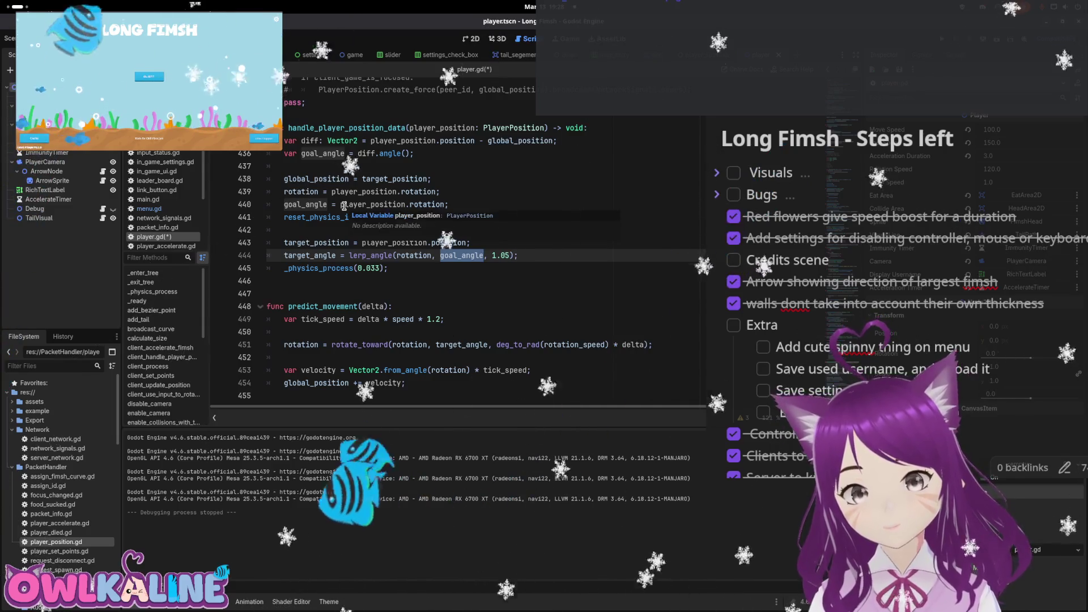
{"action": "left_click", "coordinate": [351, 255]}
{"action": "left_click", "coordinate": [323, 269]}
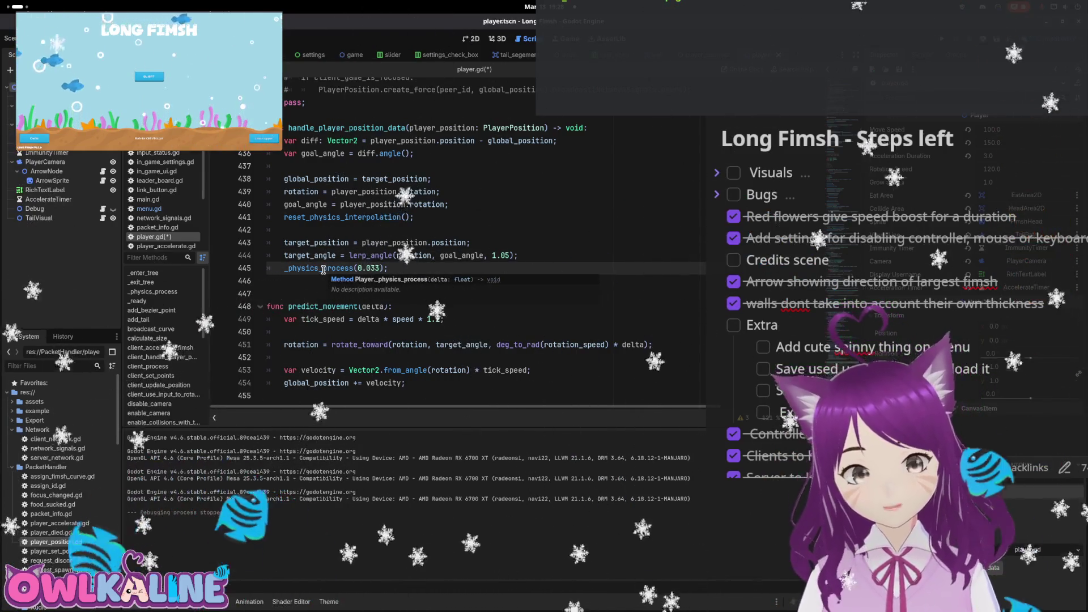
{"action": "key", "text": "ctrl+shift+Return"}
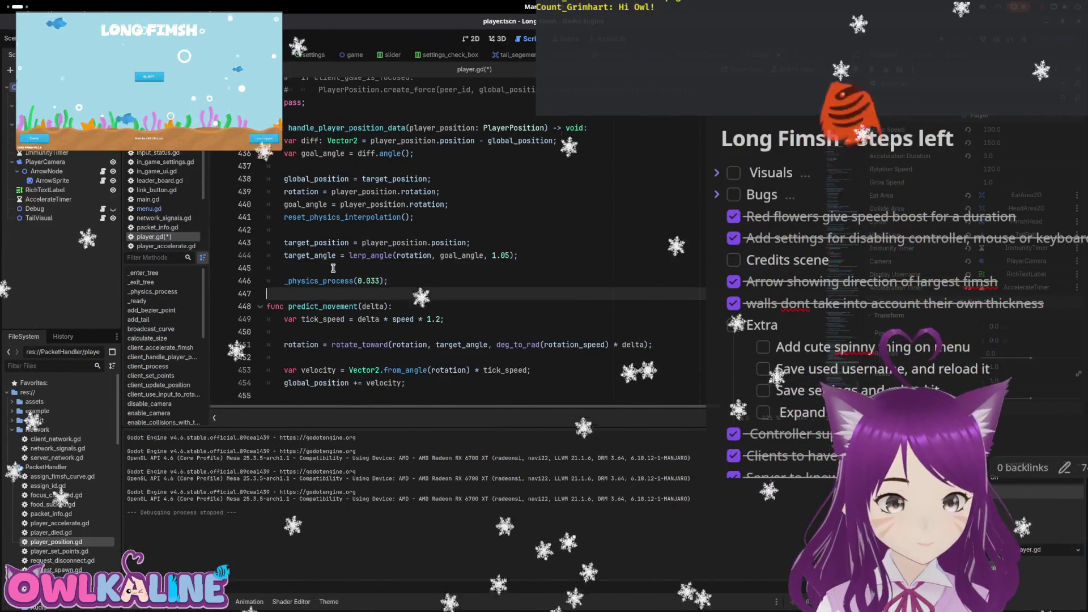
Remove the extra blank line after the _physics_process call
{"action": "key", "text": "BackSpace"}
{"action": "key", "text": "Up"}
{"action": "key", "text": "Tab"}
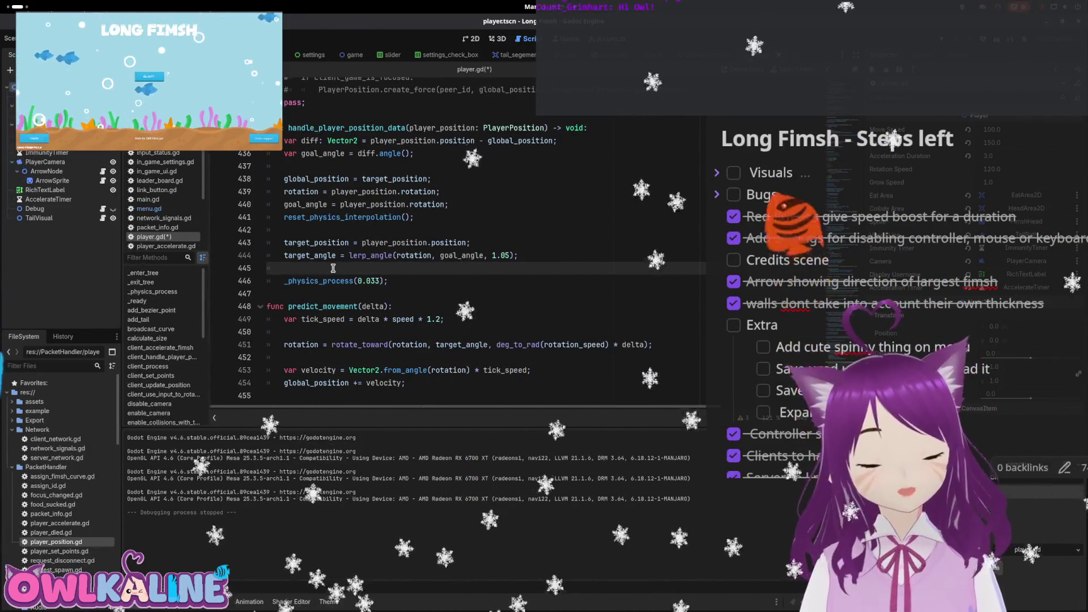
{"action": "key", "text": "Down"}
{"action": "key", "text": "Down"}
{"action": "key", "text": "Down"}
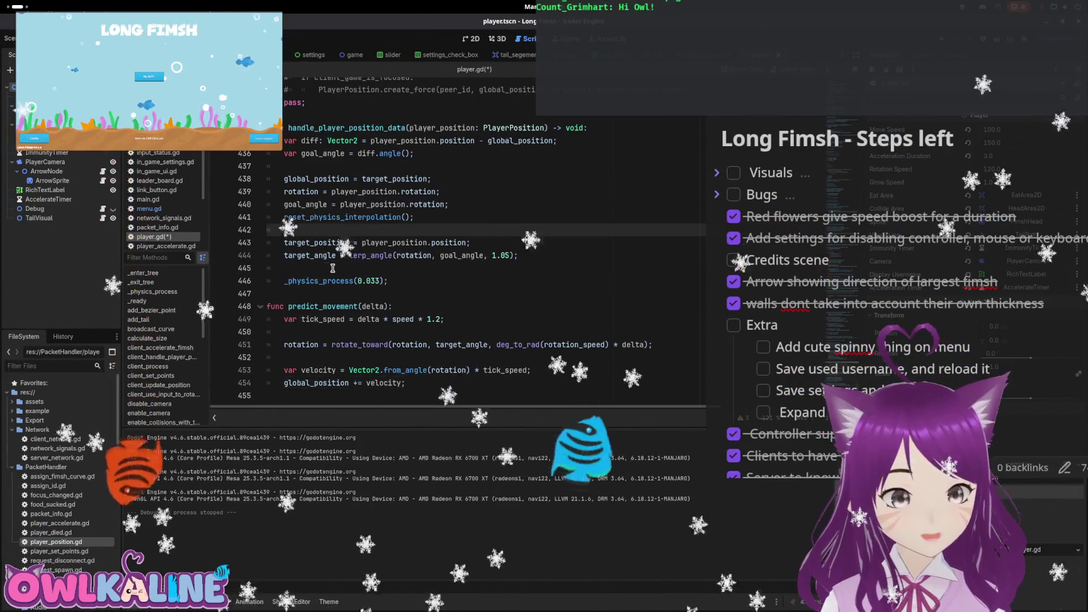
Copy reset_physics_interpolation() from line 441 onto a new line after _physics_process(0.033)
{"action": "left_click_drag", "start_coordinate": [284, 217], "coordinate": [335, 217]}
{"action": "mouse_move", "coordinate": [329, 213]}
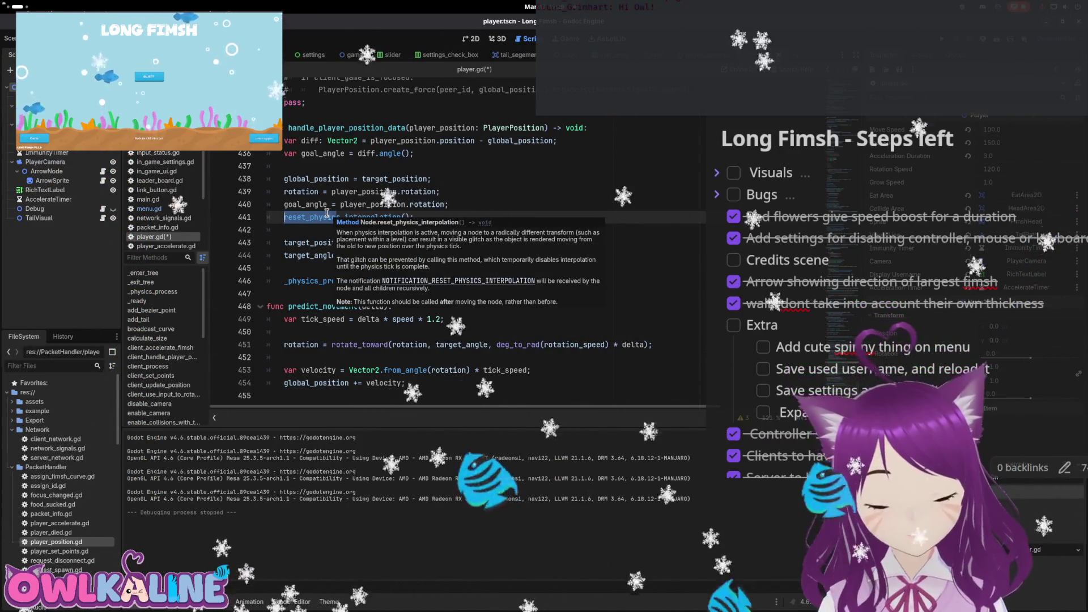
{"action": "left_click", "coordinate": [287, 281]}
{"action": "mouse_move", "coordinate": [390, 287]}
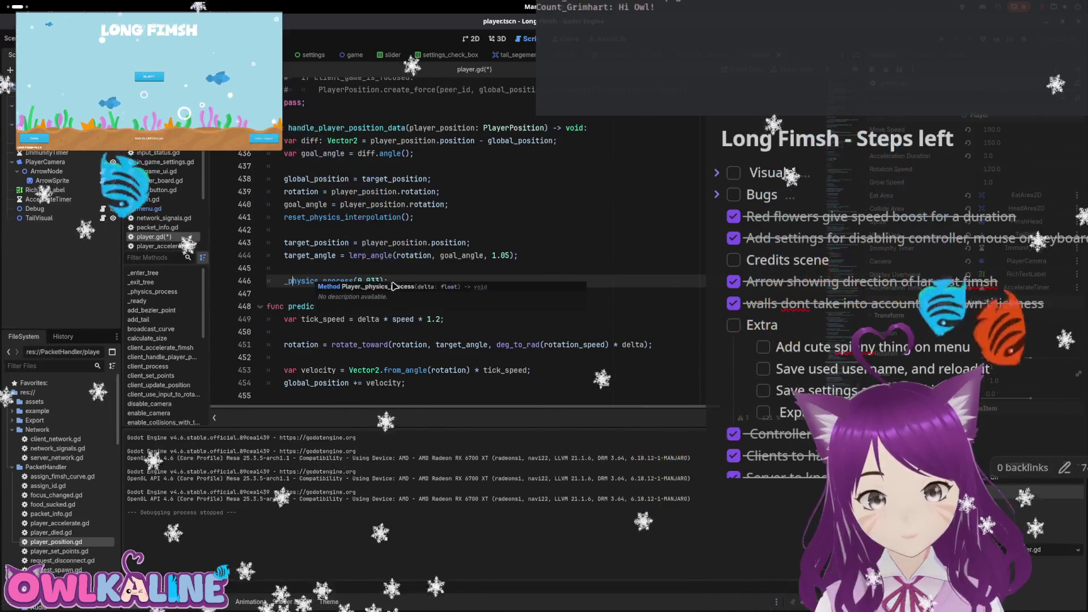
{"action": "left_click_drag", "start_coordinate": [414, 216], "coordinate": [323, 218]}
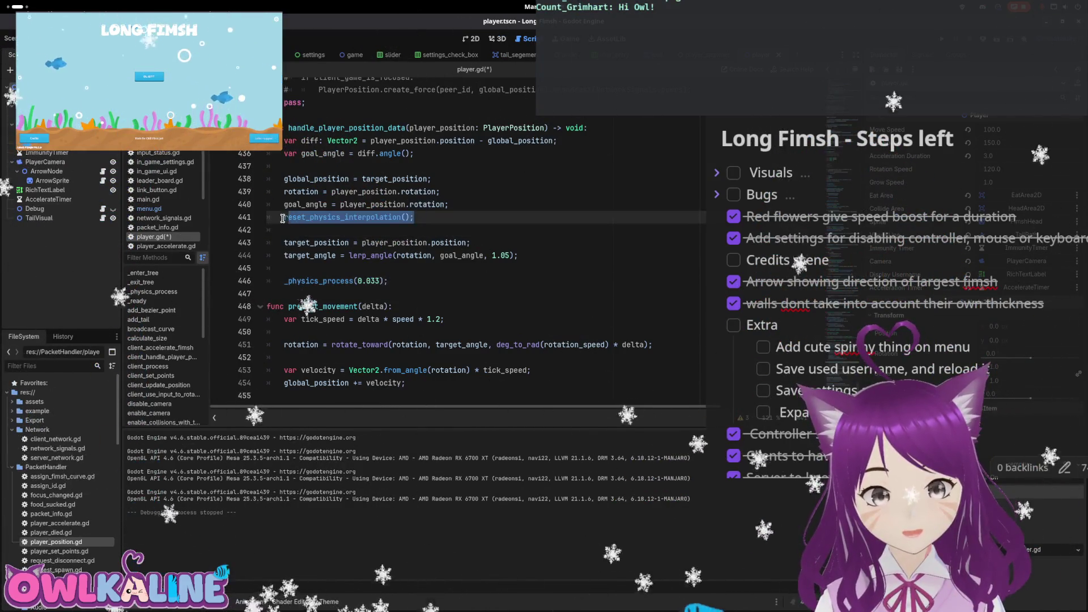
{"action": "left_click", "coordinate": [397, 281]}
{"action": "key", "text": "Return"}
{"action": "type", "text": "reset_physics_interpolation();"}
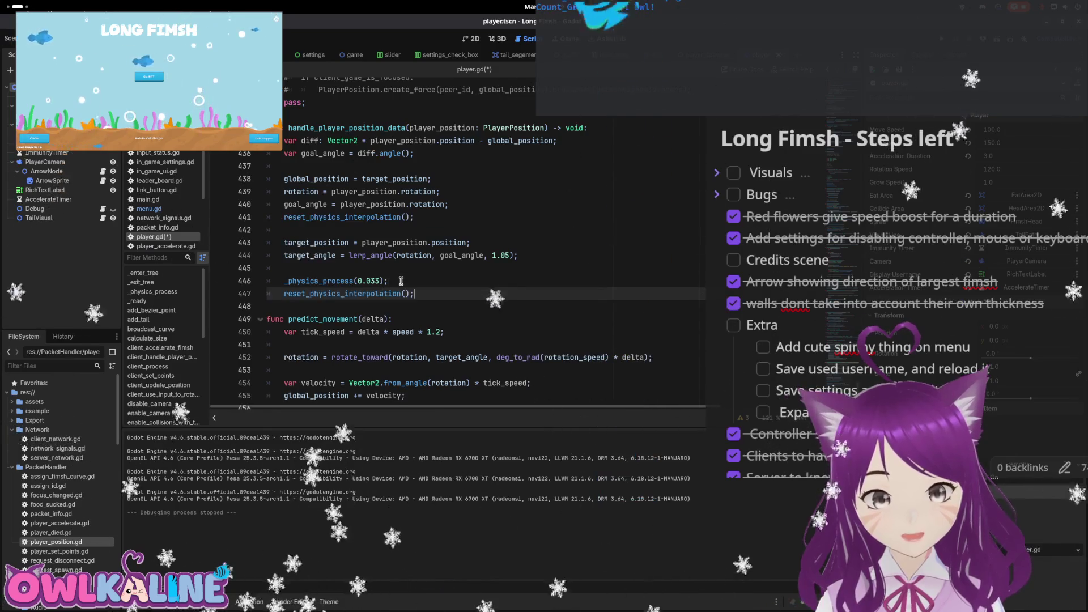
{"action": "left_click", "coordinate": [384, 280]}
{"action": "scroll", "coordinate": [394, 275], "scroll_direction": "down", "scroll_amount": 1}
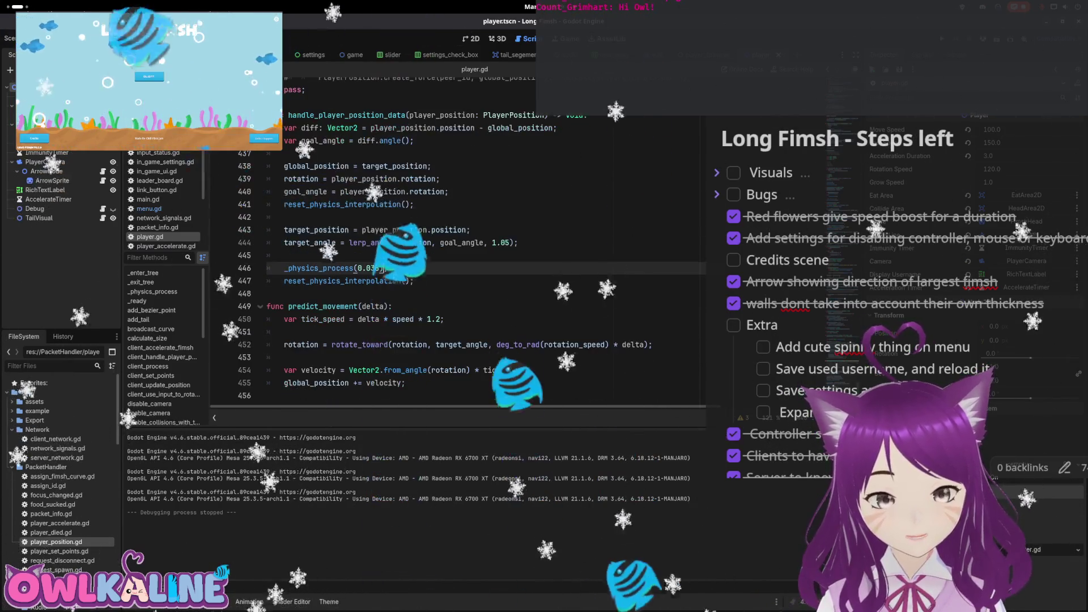
{"action": "left_click", "coordinate": [395, 331]}
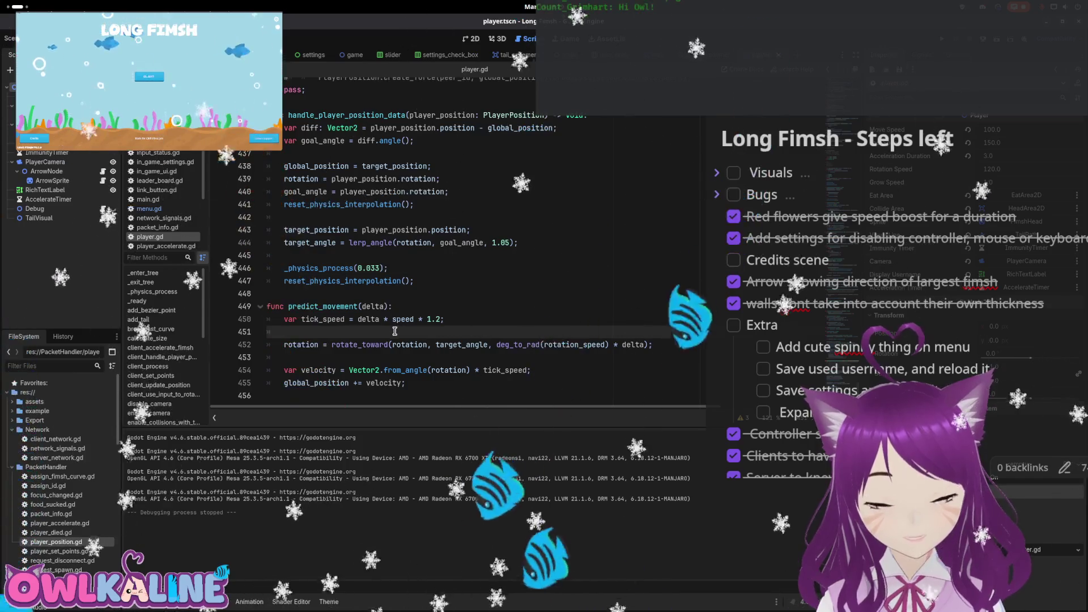
{"action": "left_click", "coordinate": [545, 352]}
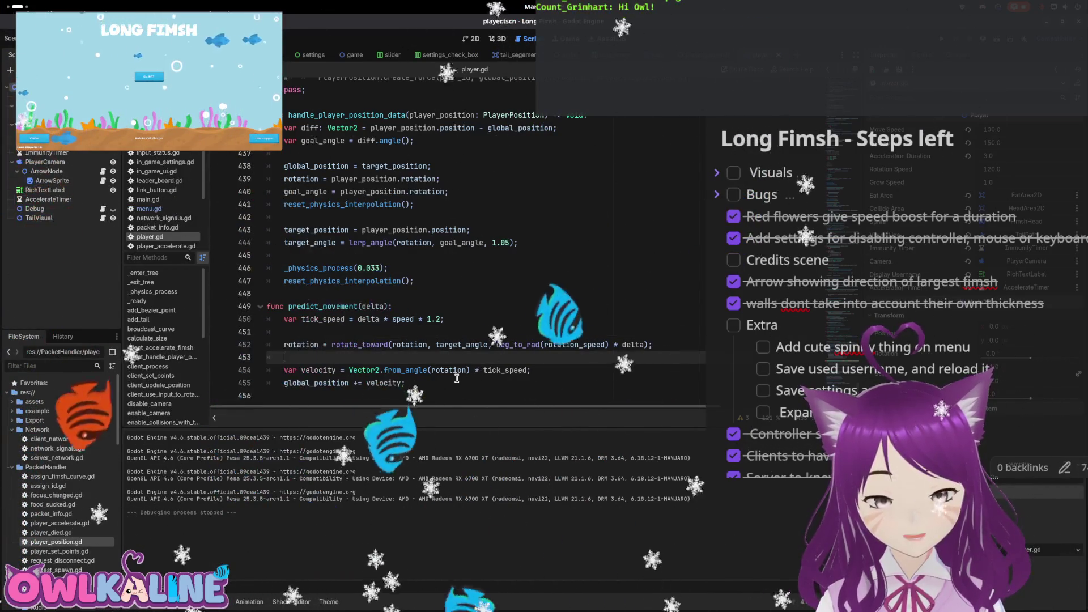
{"action": "left_click", "coordinate": [432, 330]}
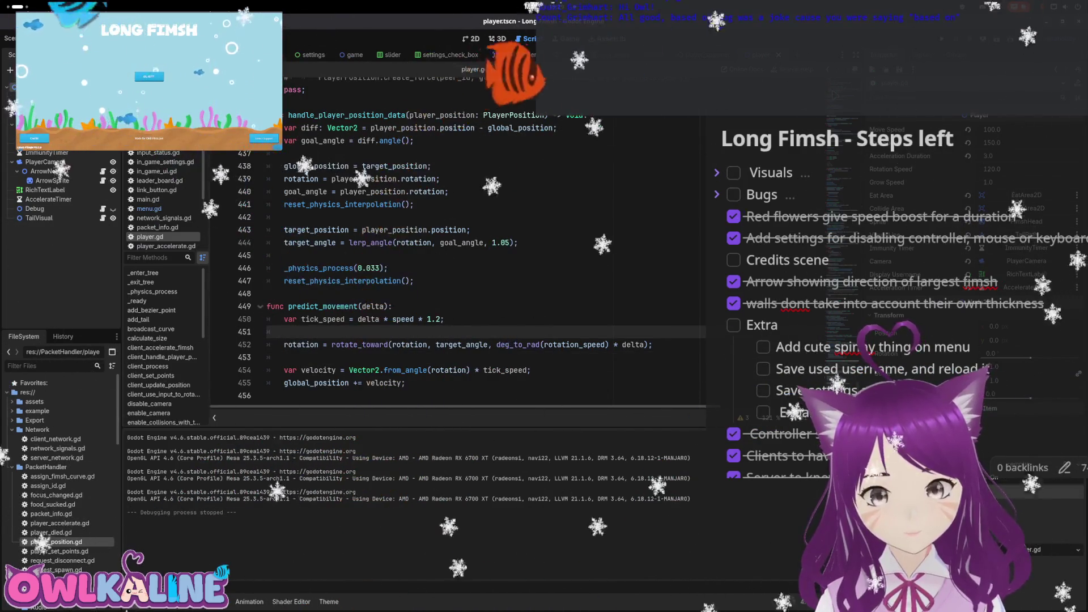
{"action": "key", "text": "F5"}
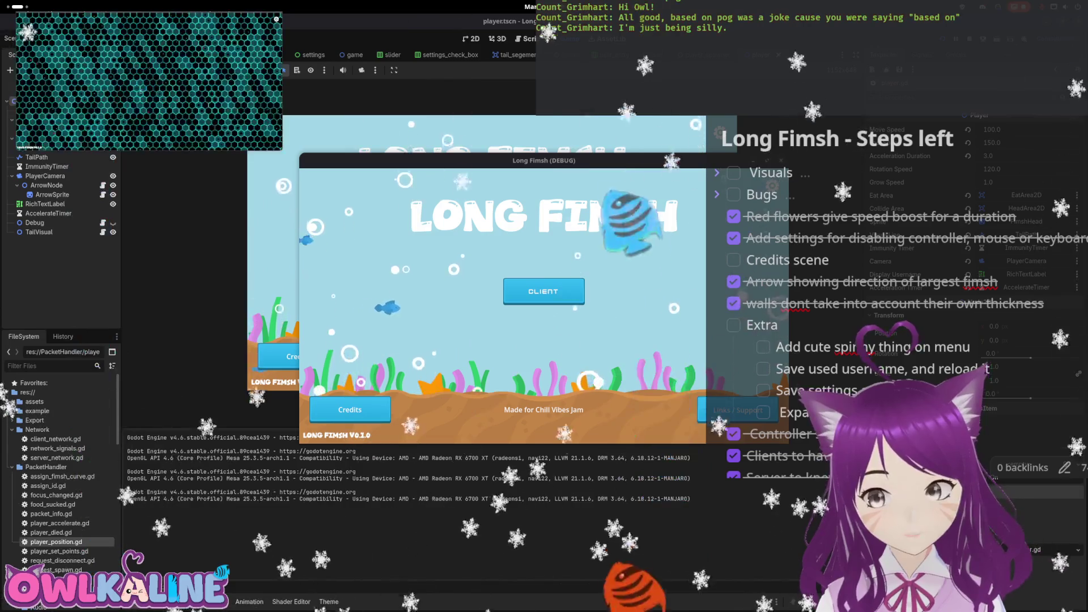
{"action": "left_click", "coordinate": [542, 291]}
{"action": "left_click", "coordinate": [517, 315]}
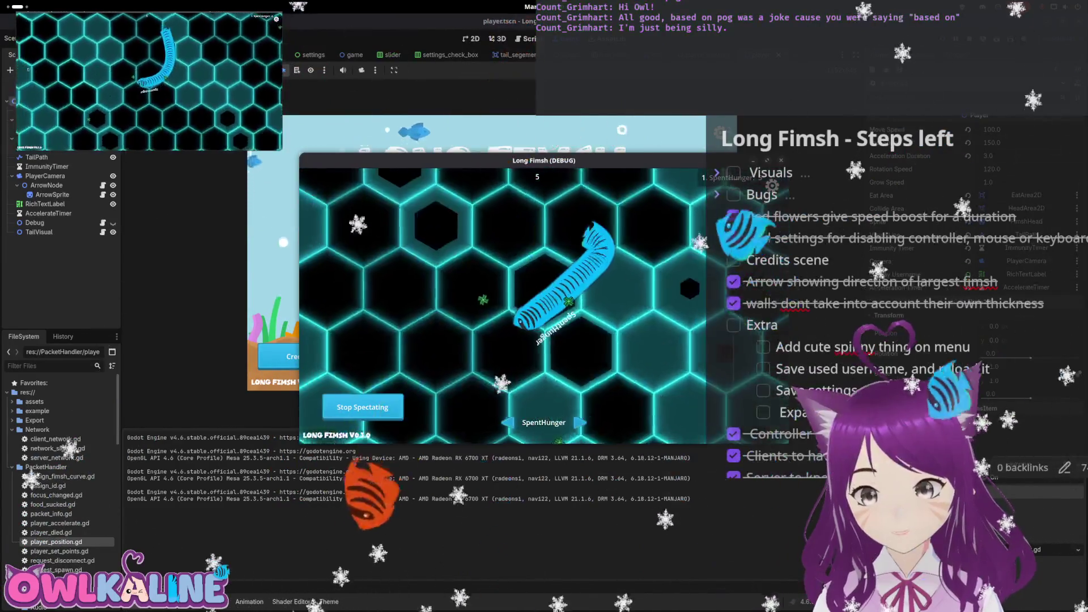
{"action": "key", "text": "F8"}
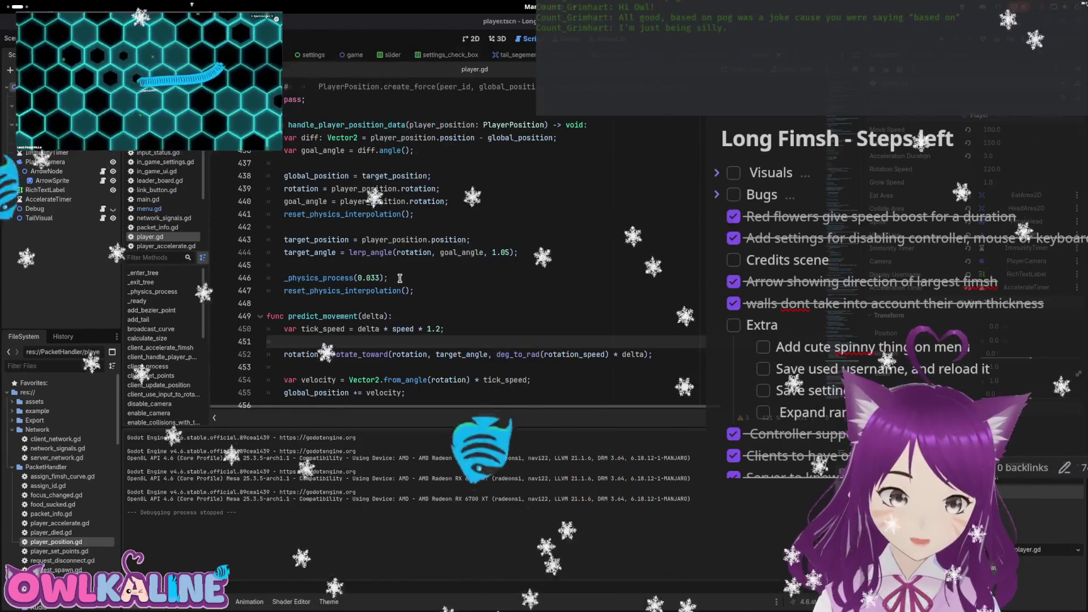
Change the _physics_process argument to 0.003 and add print(delta); at the start of predict_movement
{"action": "left_click", "coordinate": [375, 278]}
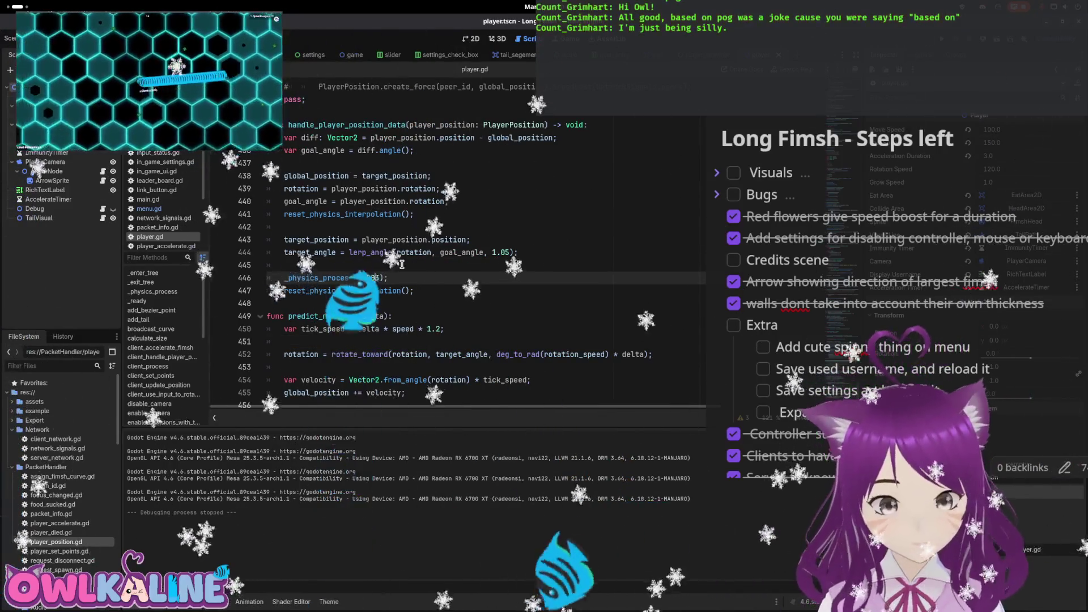
{"action": "key", "text": "Delete"}
{"action": "type", "text": "0"}
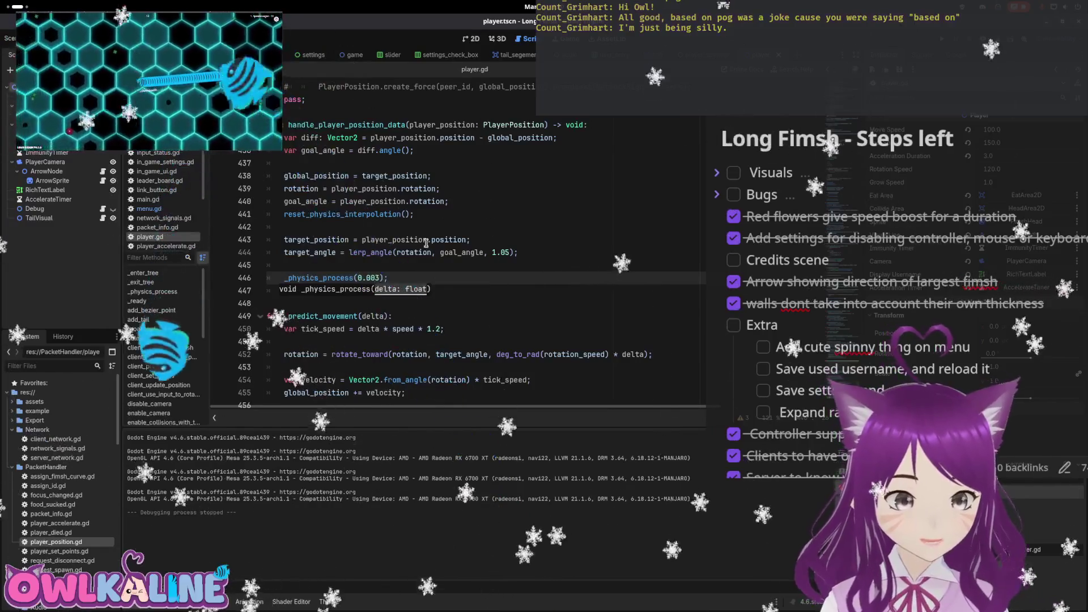
{"action": "left_click", "coordinate": [420, 303]}
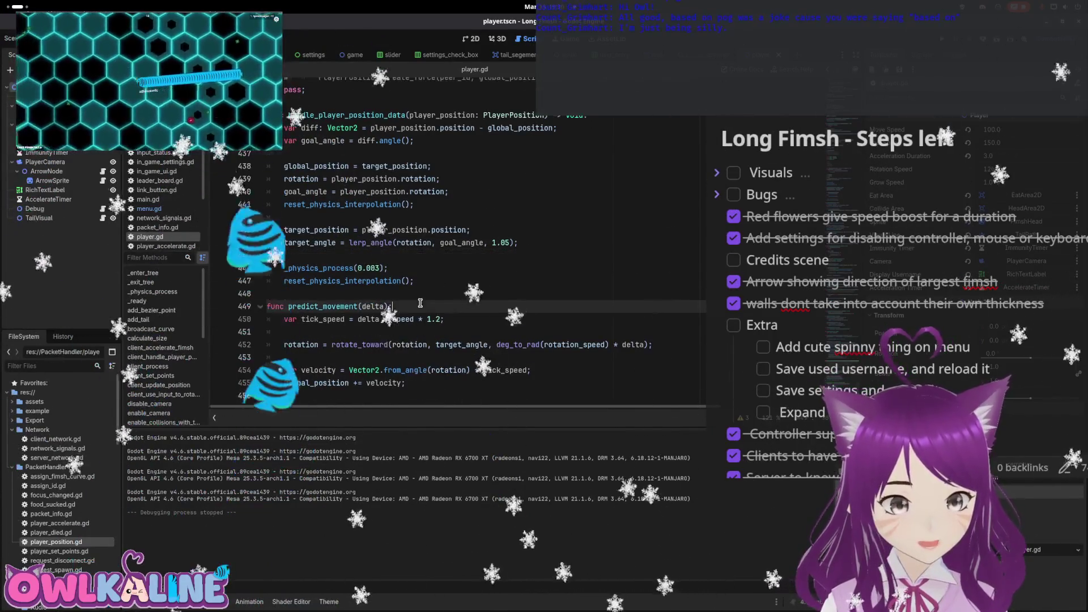
{"action": "key", "text": "Return"}
{"action": "type", "text": "print(delta);"}
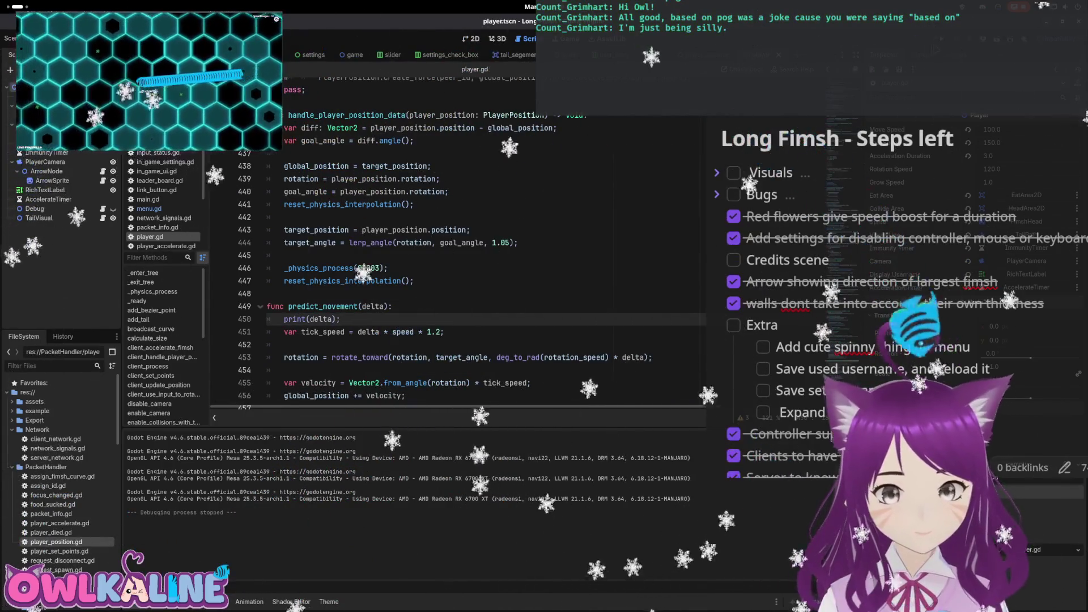
Run the game with F5, start playing to log delta values, then stop it
{"action": "key", "text": "F5"}
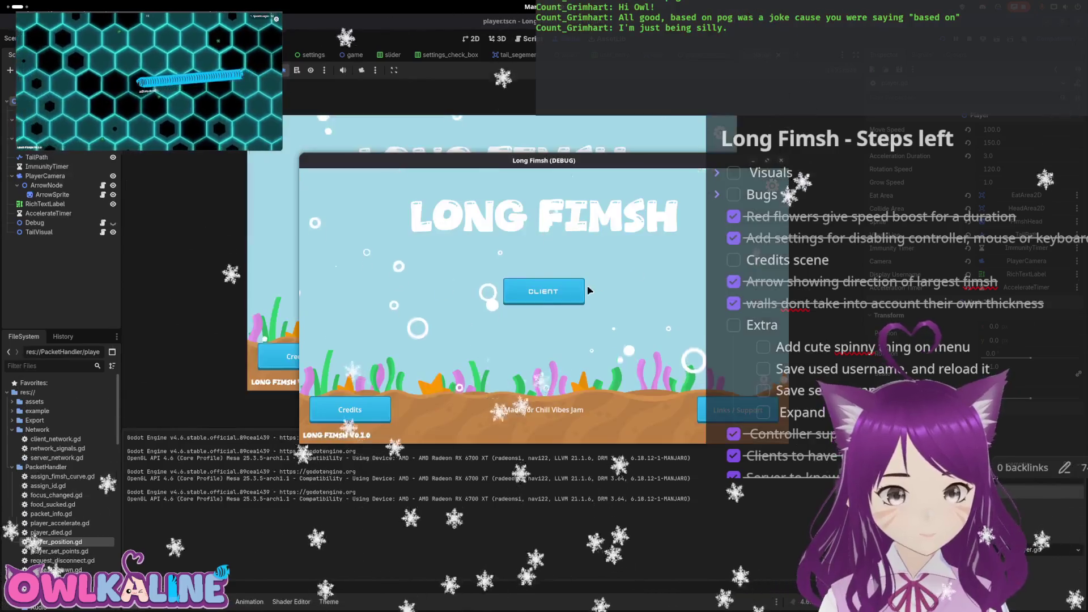
{"action": "left_click", "coordinate": [542, 327]}
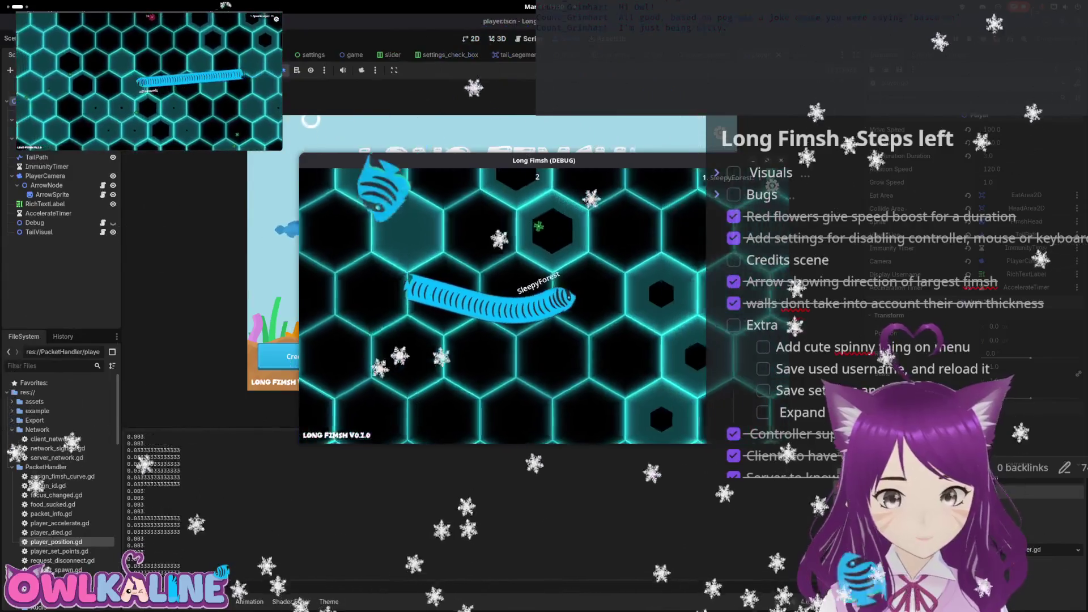
{"action": "key", "text": "F8"}
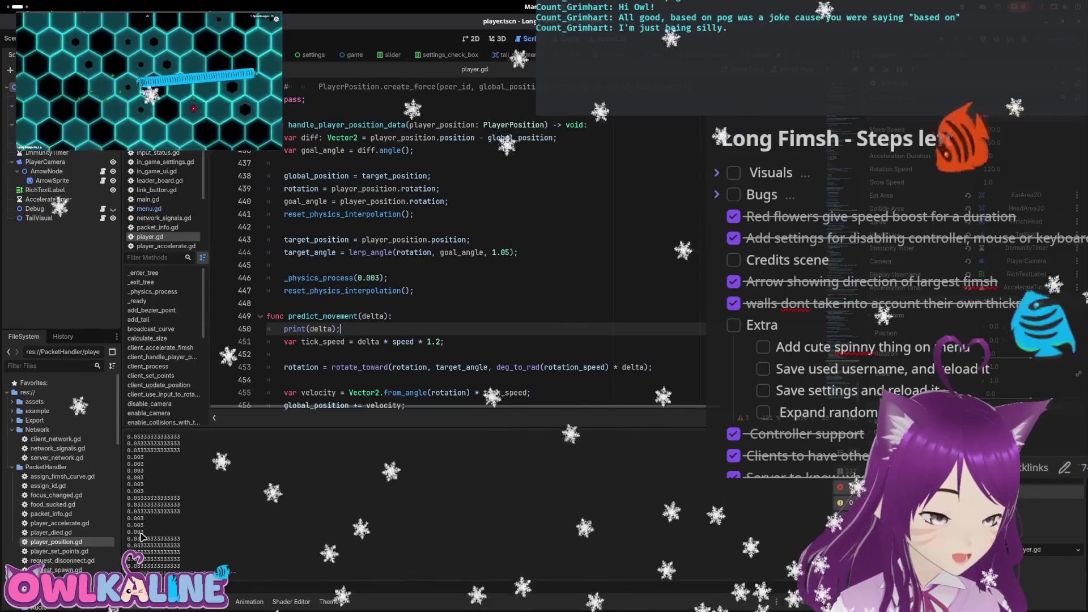
{"action": "left_click", "coordinate": [375, 277]}
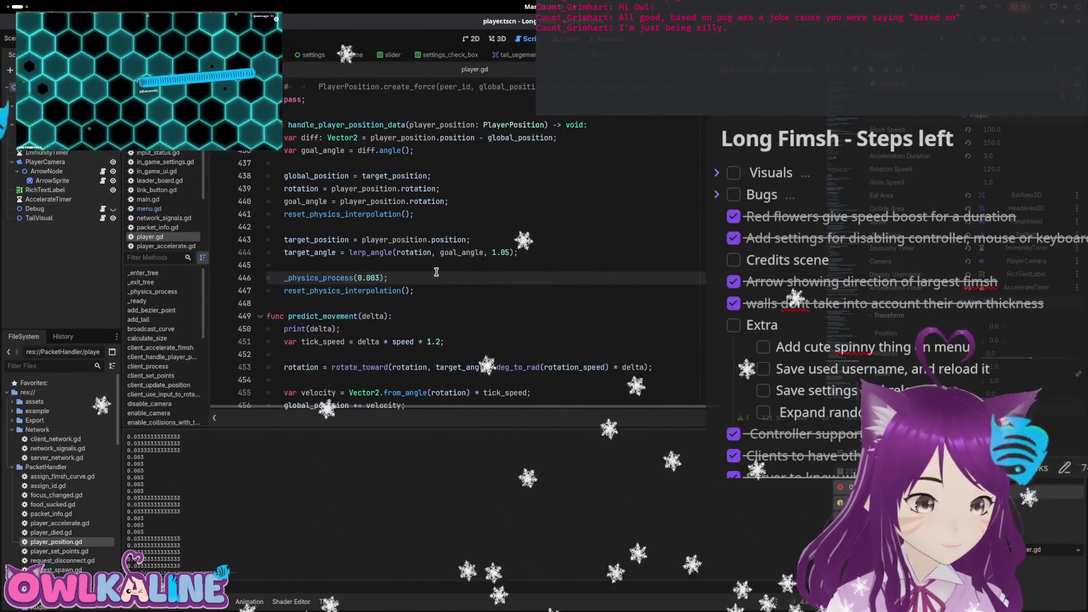
Wrap the _physics_process call in a new for i in range(2): loop
{"action": "key", "text": "ctrl+shift+Return"}
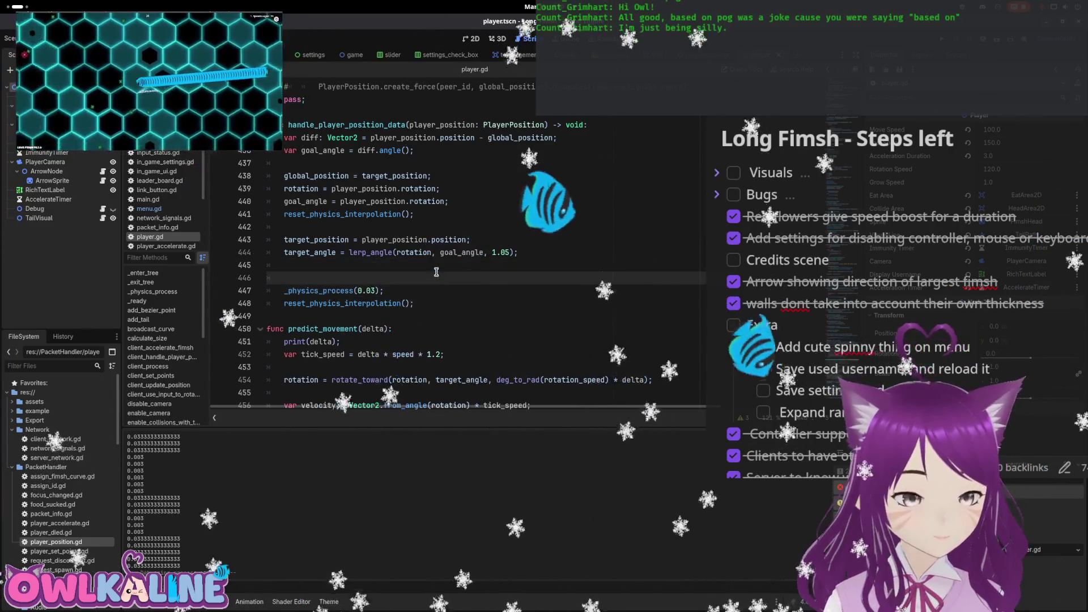
{"action": "type", "text": "for i in rnage("}
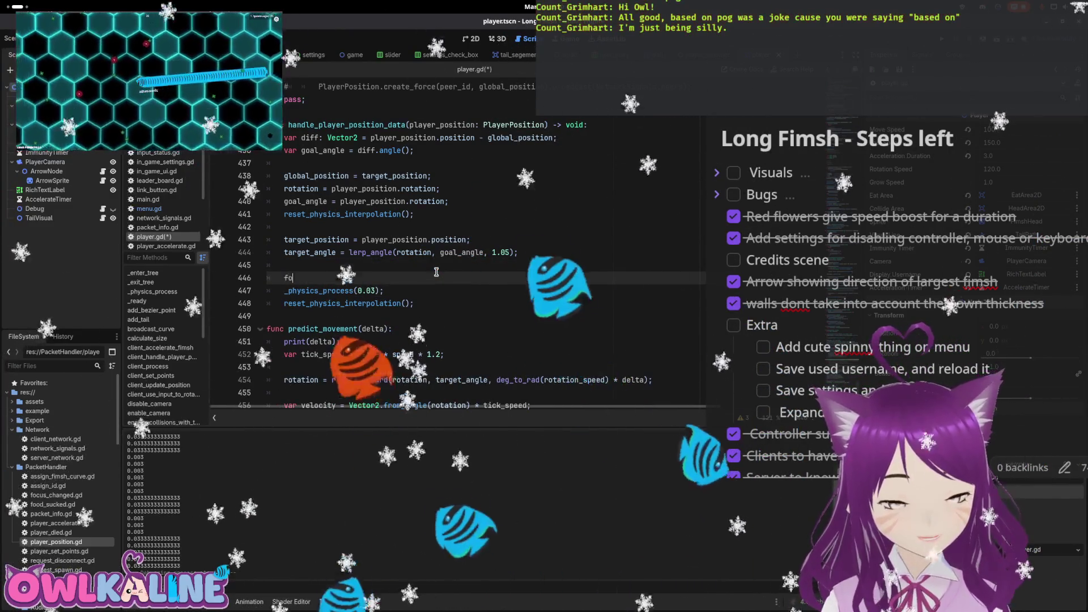
{"action": "key", "text": "BackSpace"}
{"action": "key", "text": "BackSpace"}
{"action": "key", "text": "BackSpace"}
{"action": "type", "text": "ange()"}
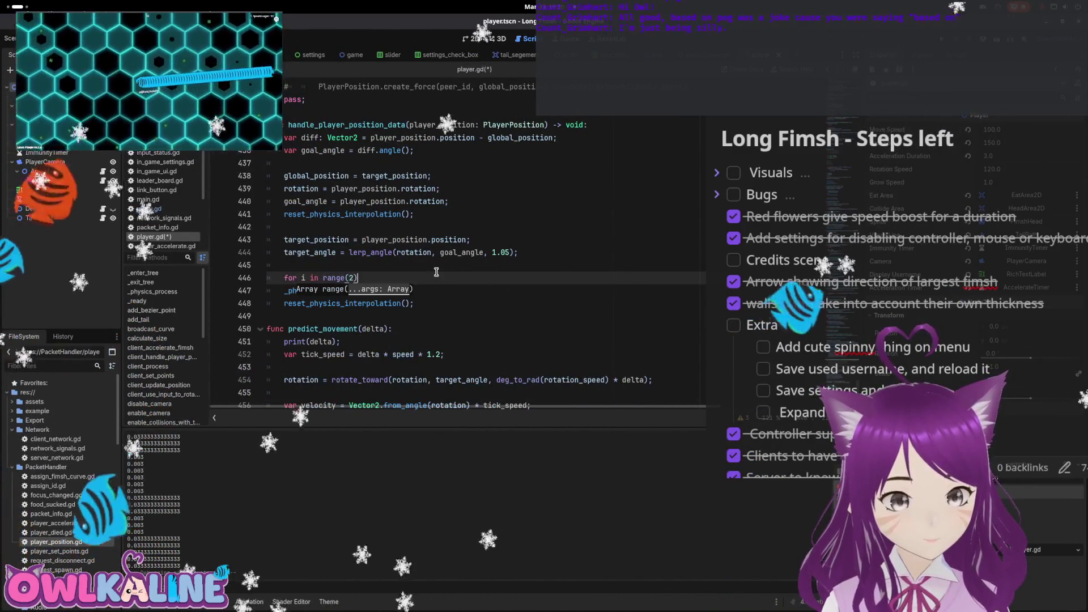
{"action": "type", "text": "2"}
{"action": "key", "text": "Right"}
{"action": "type", "text": ":"}
{"action": "key", "text": "Down"}
{"action": "key", "text": "Home"}
{"action": "key", "text": "Tab"}
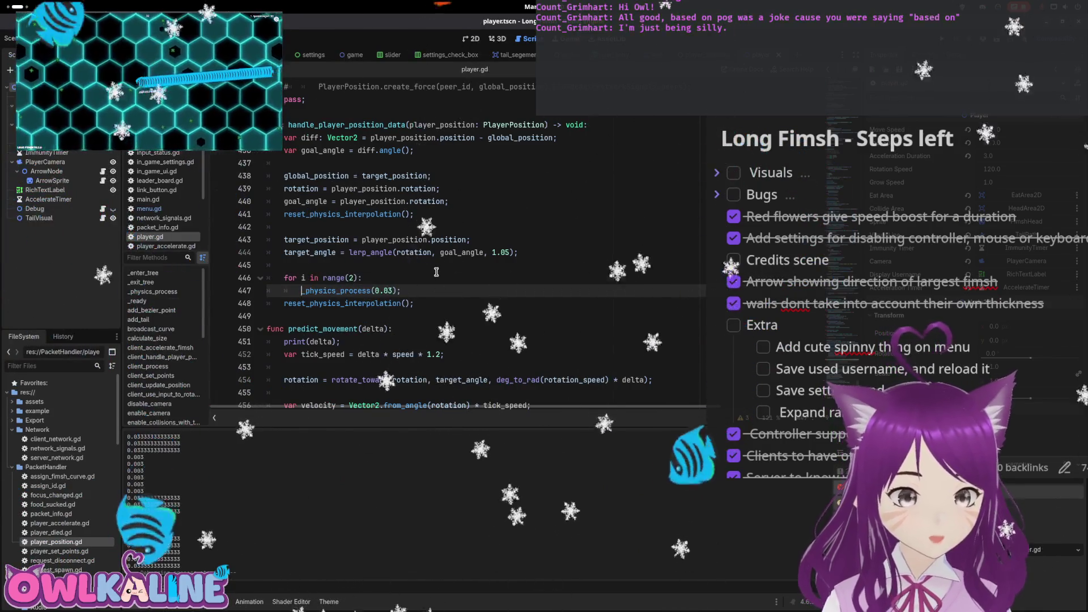
Save player.gd and launch the game with F5
{"action": "left_click", "coordinate": [459, 265]}
{"action": "key", "text": "ctrl+s"}
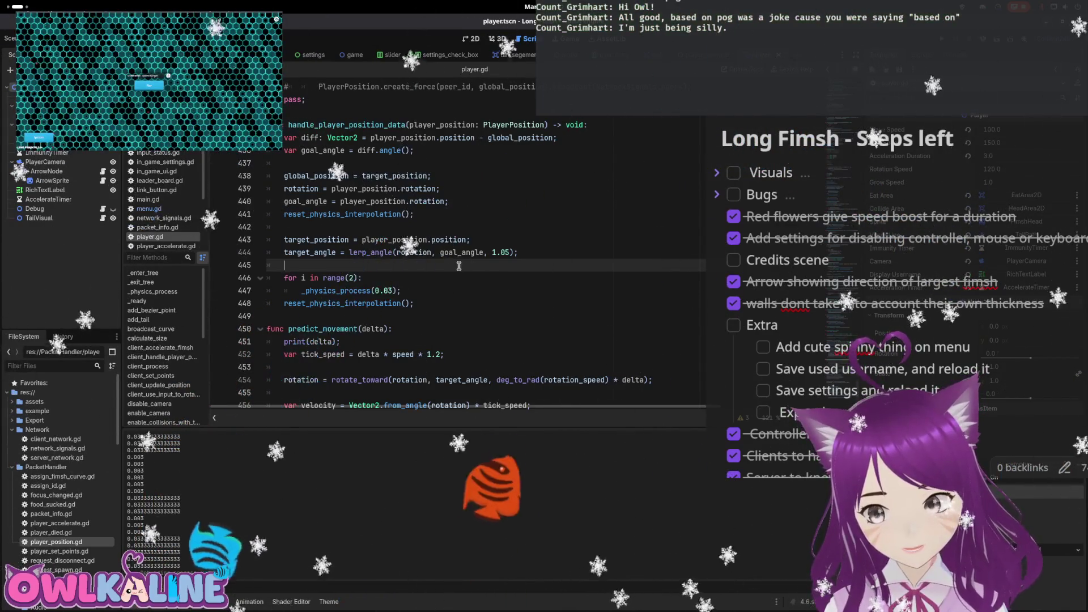
{"action": "key", "text": "F5"}
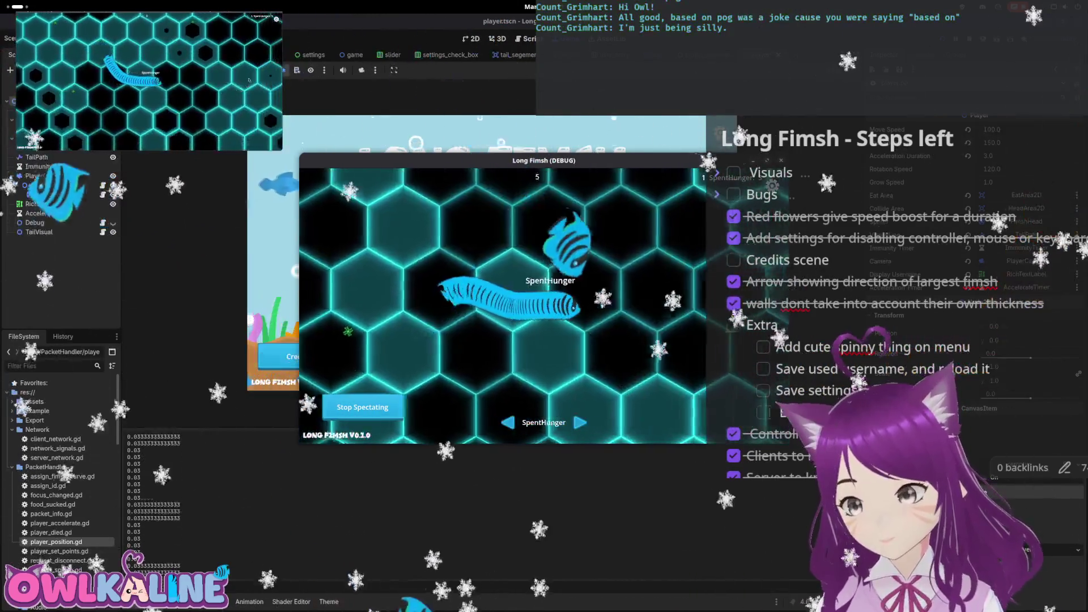
Stop the running Long Fimsh debug game with F8 after checking the 0.03 delta output
{"action": "key", "text": "F8"}
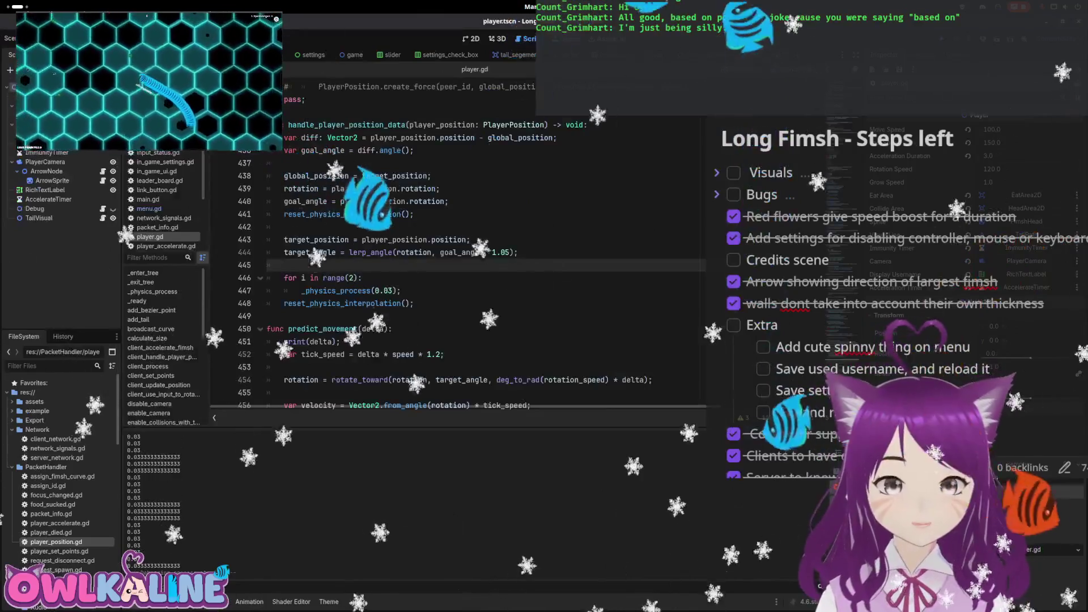